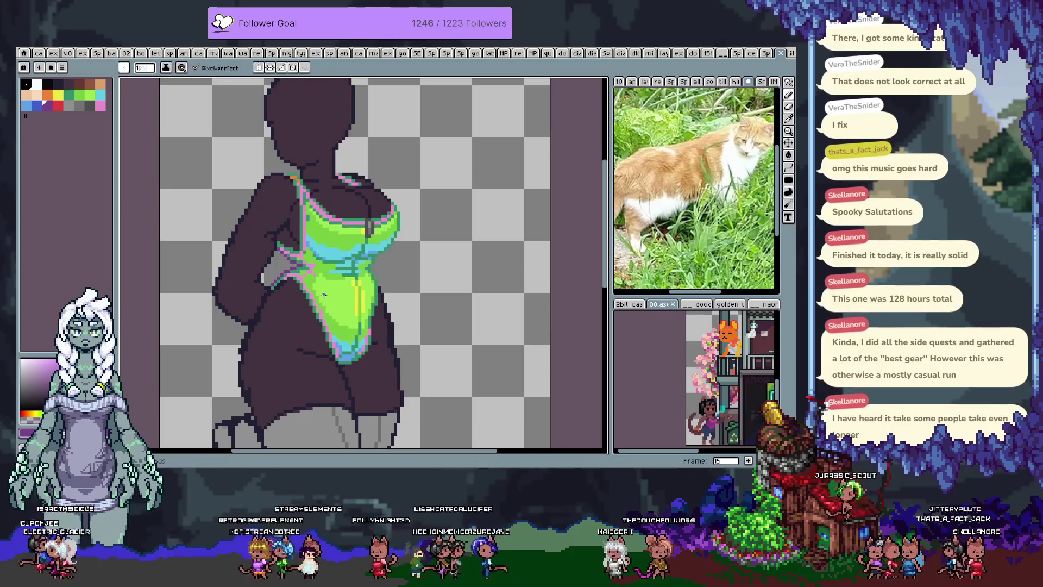
# - Widen the right outline of the swimsuit chest by one pixel and save the sprite
pyautogui.scroll(1, 389, 287)
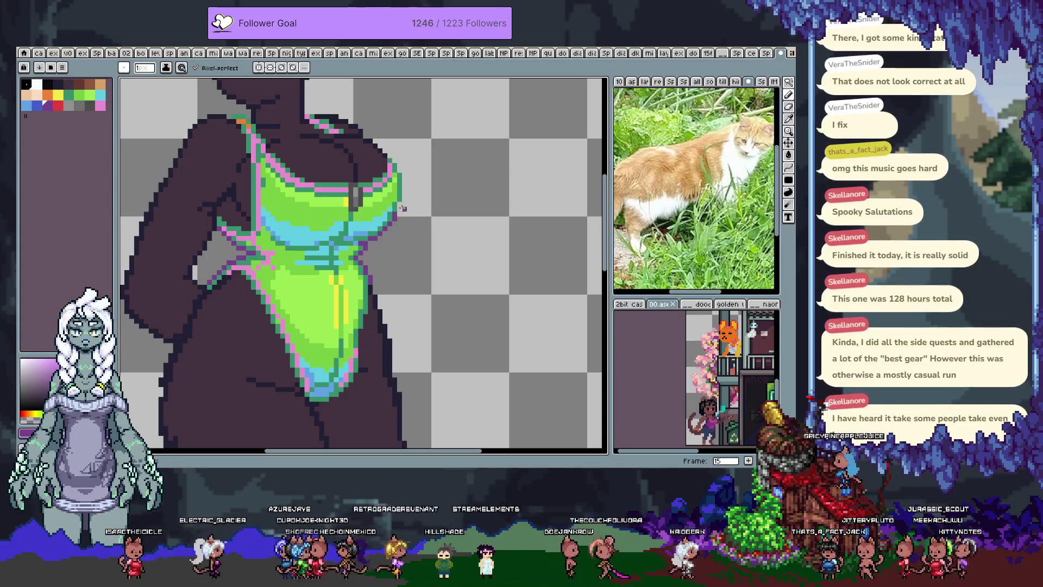
pyautogui.moveTo(395, 160); pyautogui.dragTo(404, 190)
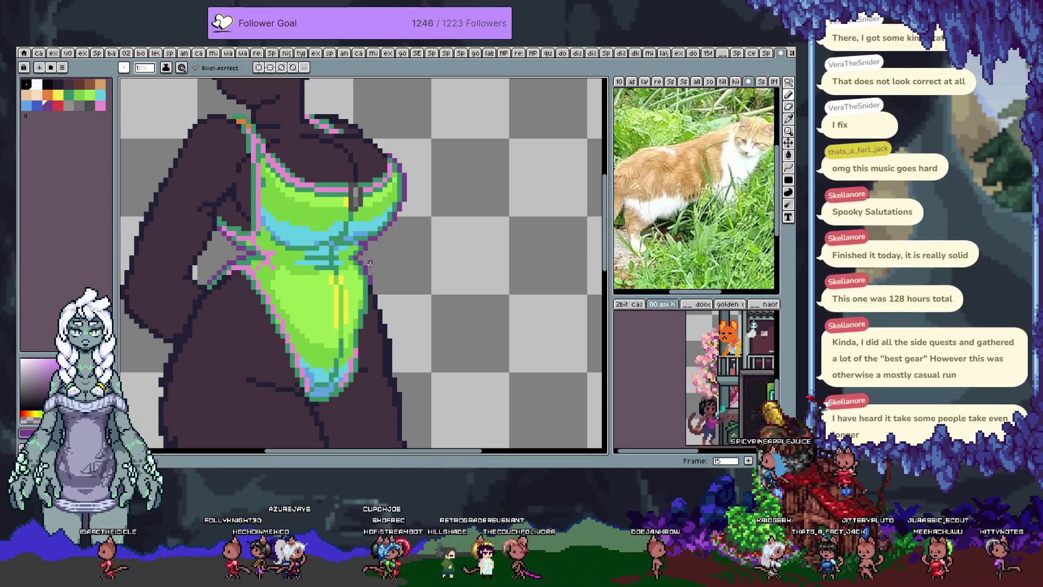
pyautogui.scroll(3, 326, 228)
pyautogui.hscroll(-2, 326, 229)
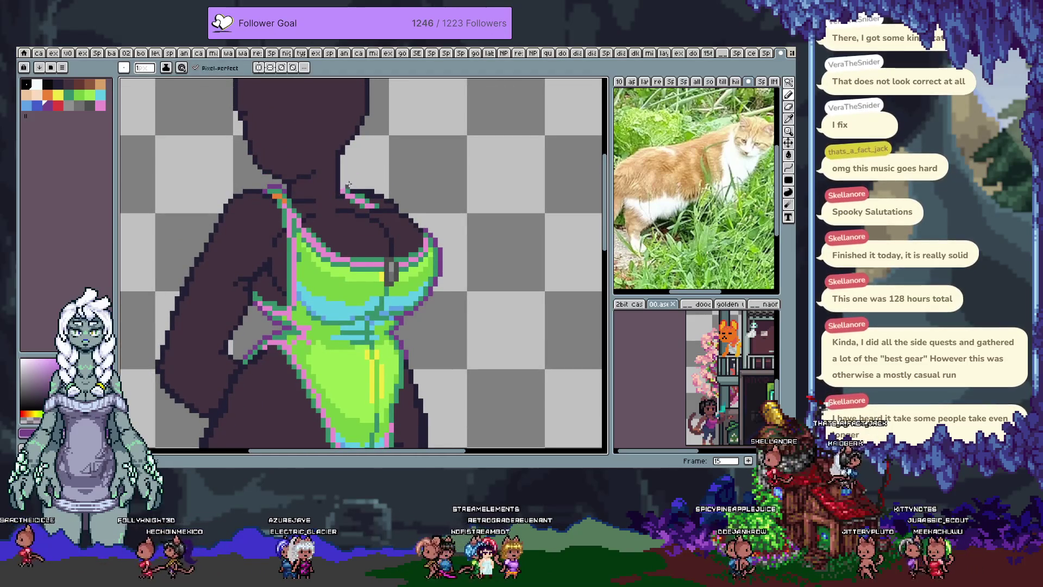
pyautogui.press('v')
pyautogui.hotkey('ctrl', 's')
# - Zoom in on the hip and eyedrop the swimsuit green, then the purple outline colour
pyautogui.scroll(-2, 332, 278)
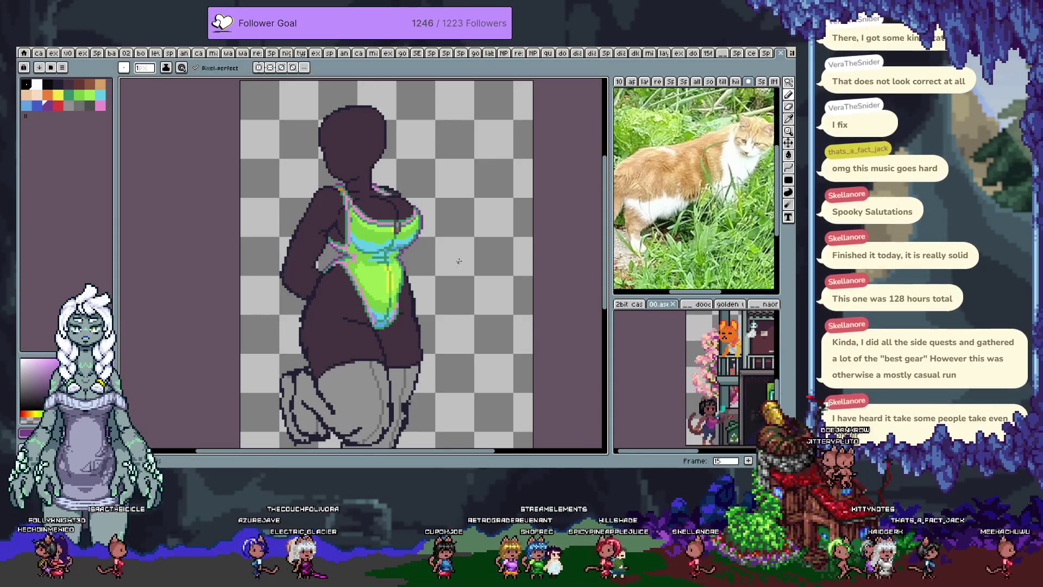
pyautogui.scroll(1, 348, 282)
pyautogui.scroll(1, 342, 290)
pyautogui.scroll(1, 338, 299)
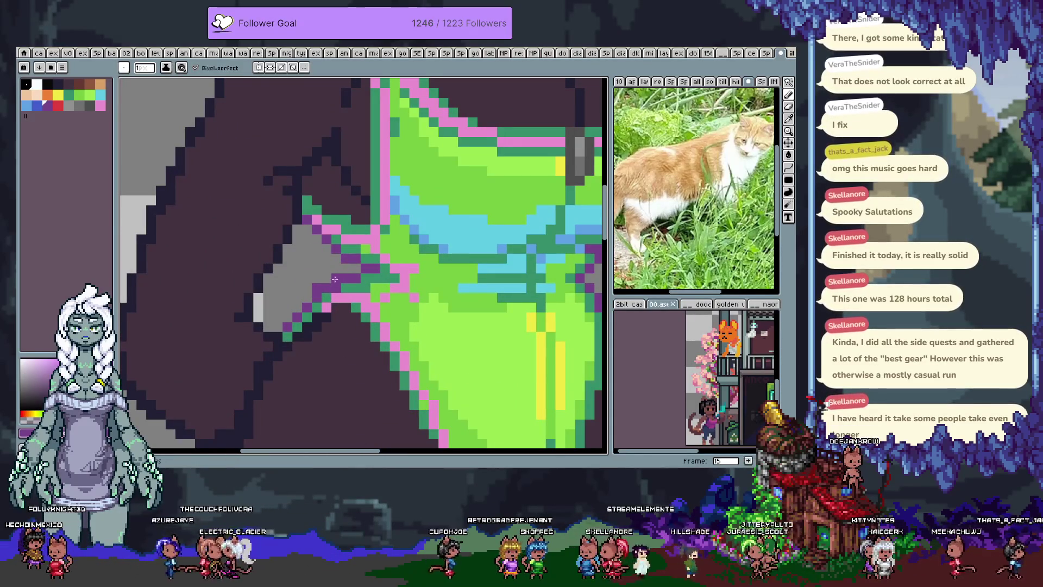
pyautogui.keyDown('alt'); pyautogui.click(326, 298); pyautogui.keyUp('alt')
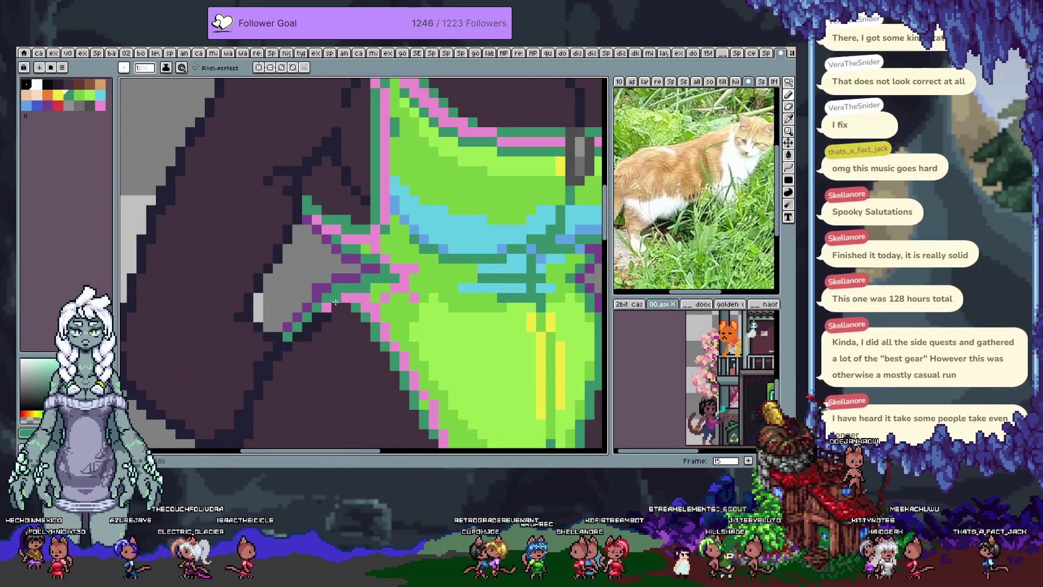
pyautogui.keyDown('alt'); pyautogui.click(362, 279); pyautogui.keyUp('alt')
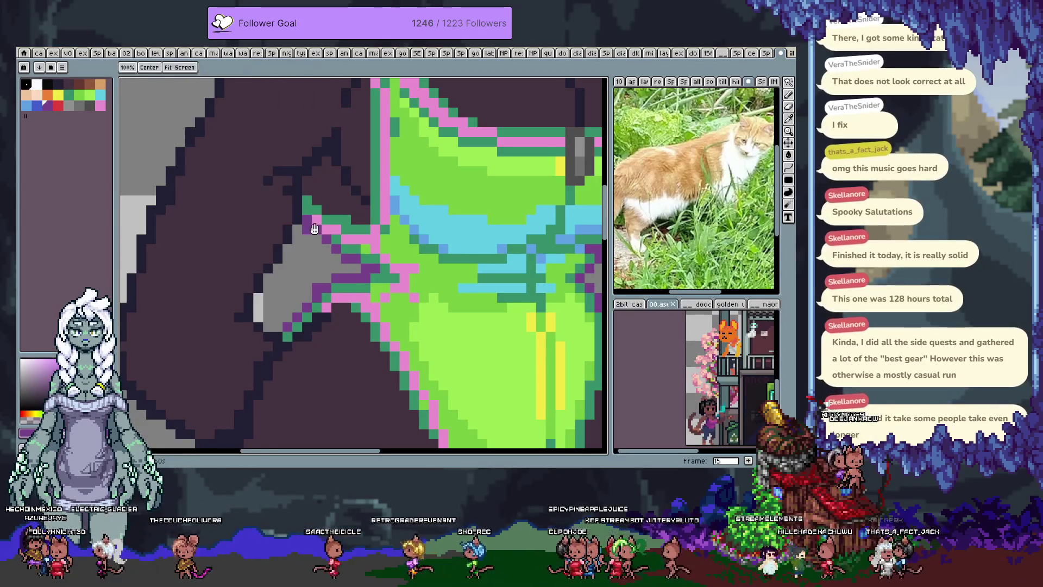
# - Undo the purple outline edit at the shoulder
pyautogui.scroll(5, 238, 158)
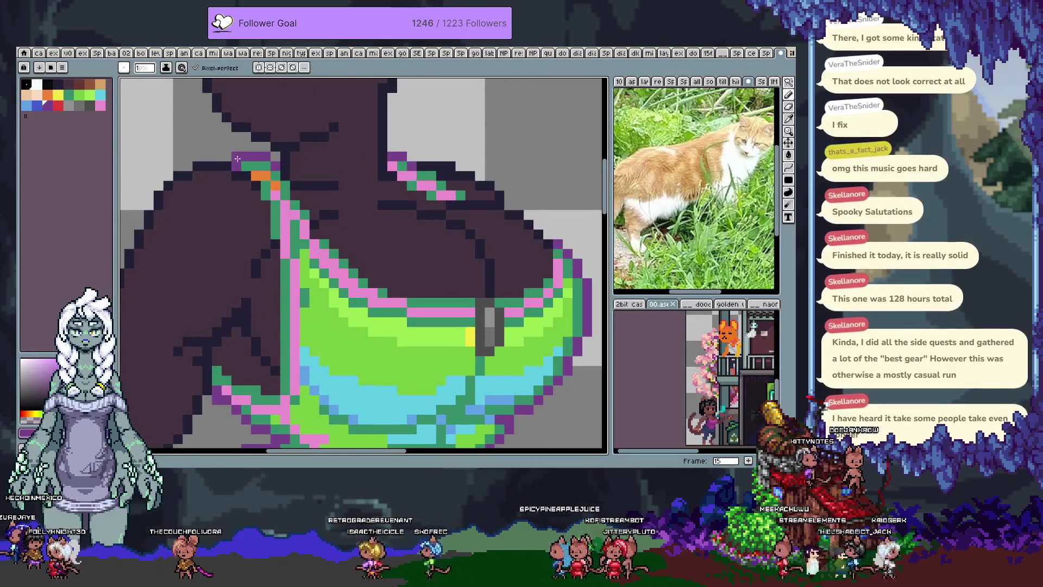
pyautogui.moveTo(275, 157); pyautogui.dragTo(276, 174)
pyautogui.hotkey('ctrl', 'z')
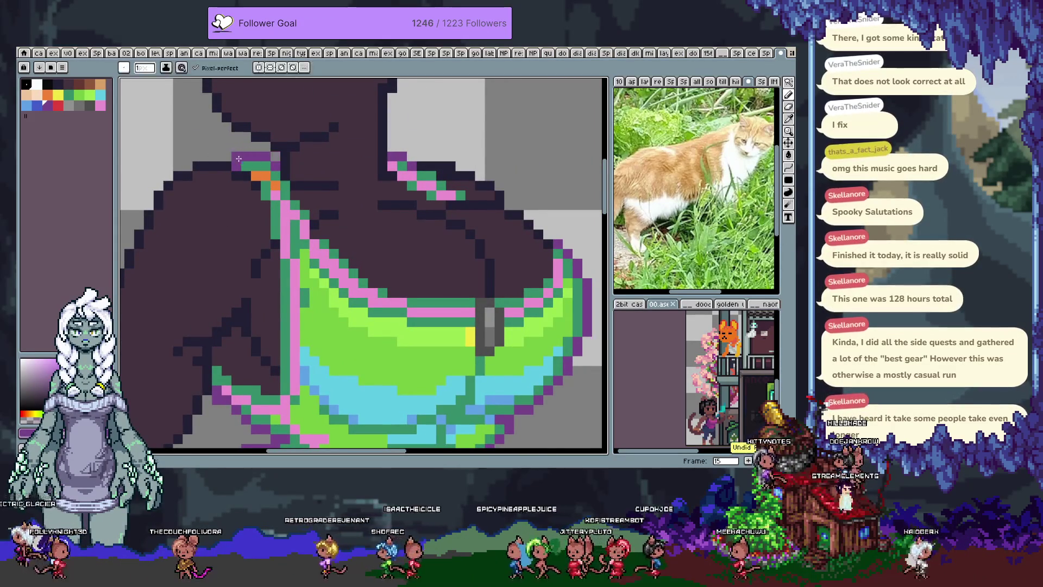
pyautogui.hotkey('ctrl', 's')
# - Add a light-blue pixel at the green top's right edge, then clear a rectangular area there
pyautogui.moveTo(443, 263); pyautogui.dragTo(402, 201)
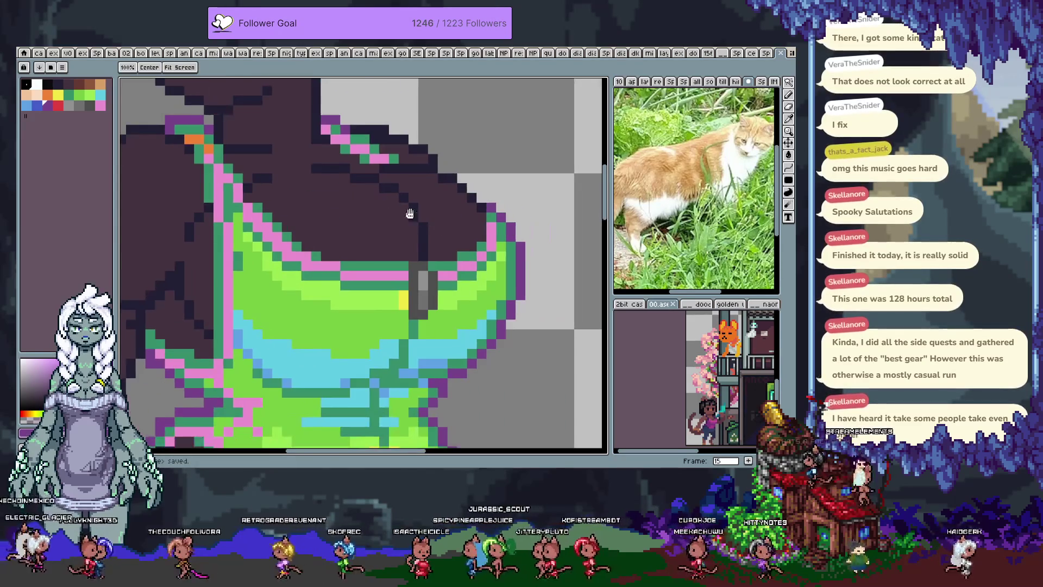
pyautogui.moveTo(503, 206); pyautogui.dragTo(458, 133)
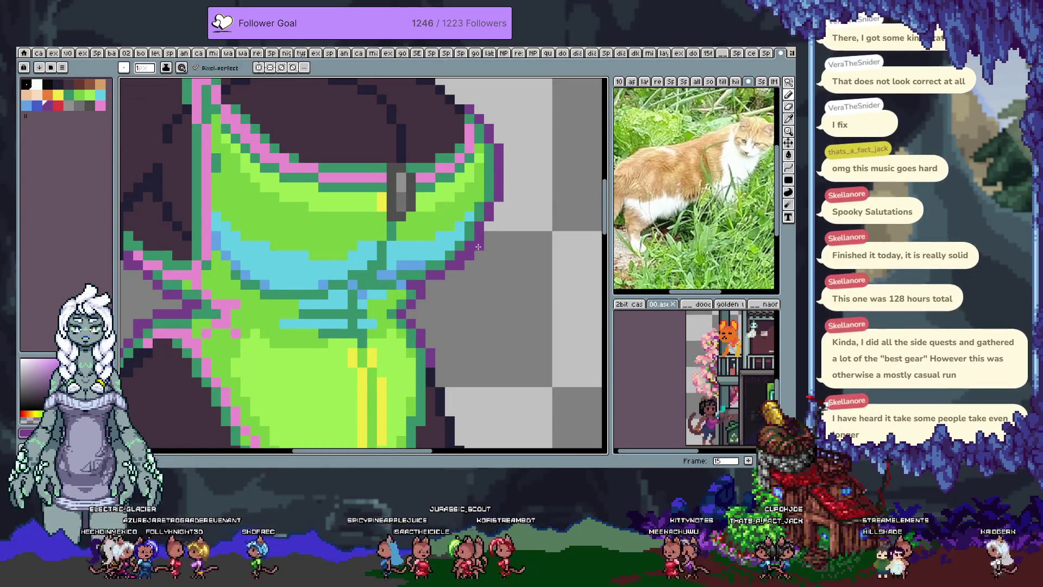
pyautogui.click(469, 217)
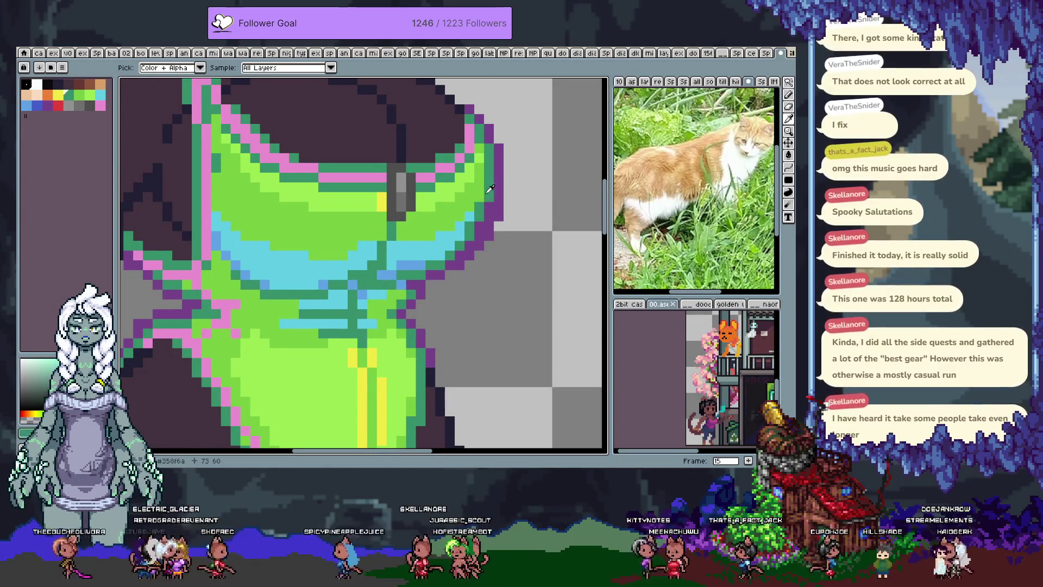
pyautogui.press('m')
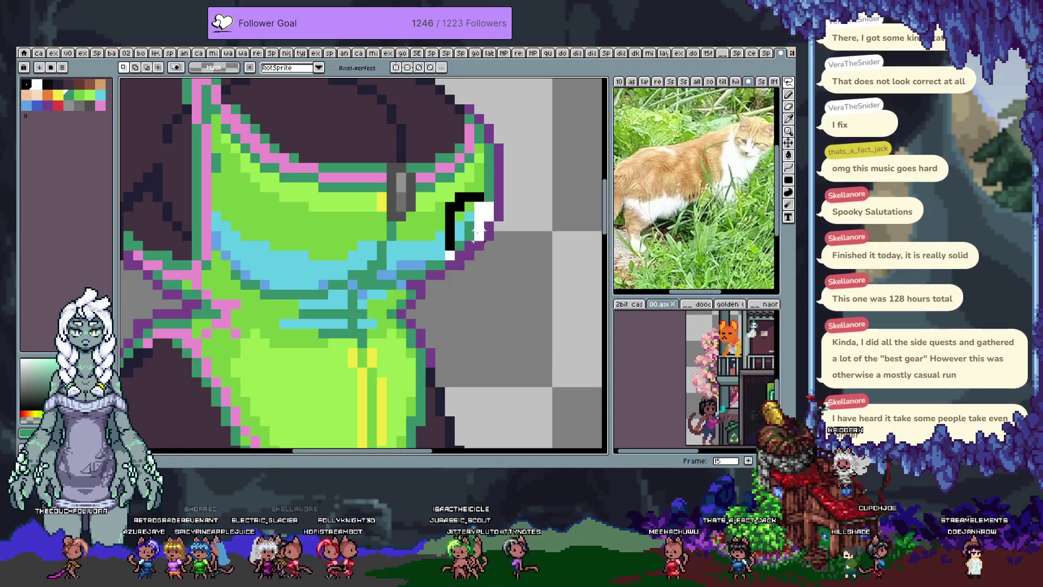
pyautogui.press('Delete')
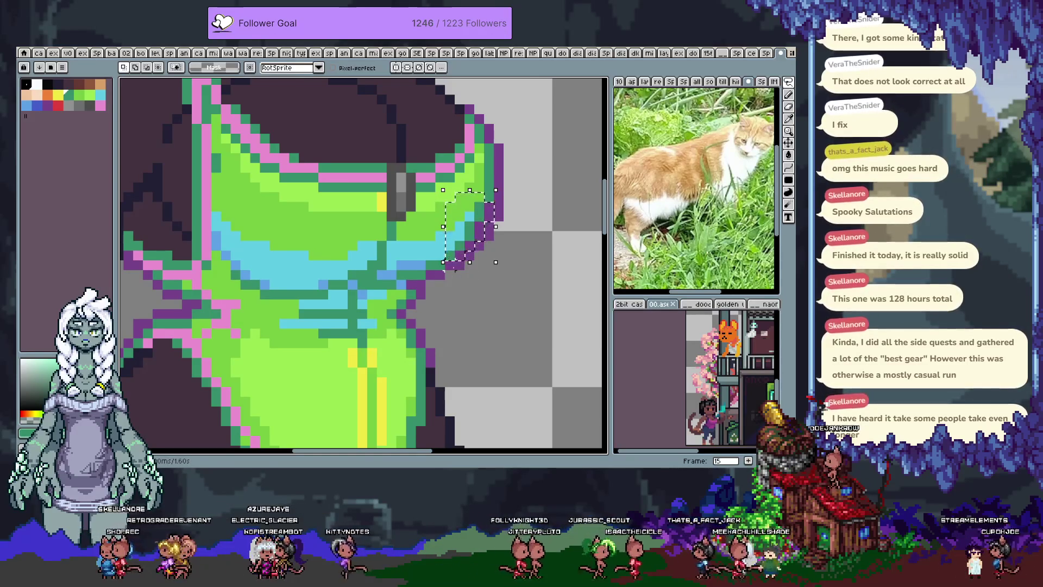
pyautogui.hotkey('ctrl', 'd')
# - Repaint the top's right edge with green and cyan pixels and pick the bright swimsuit green
pyautogui.press('b')
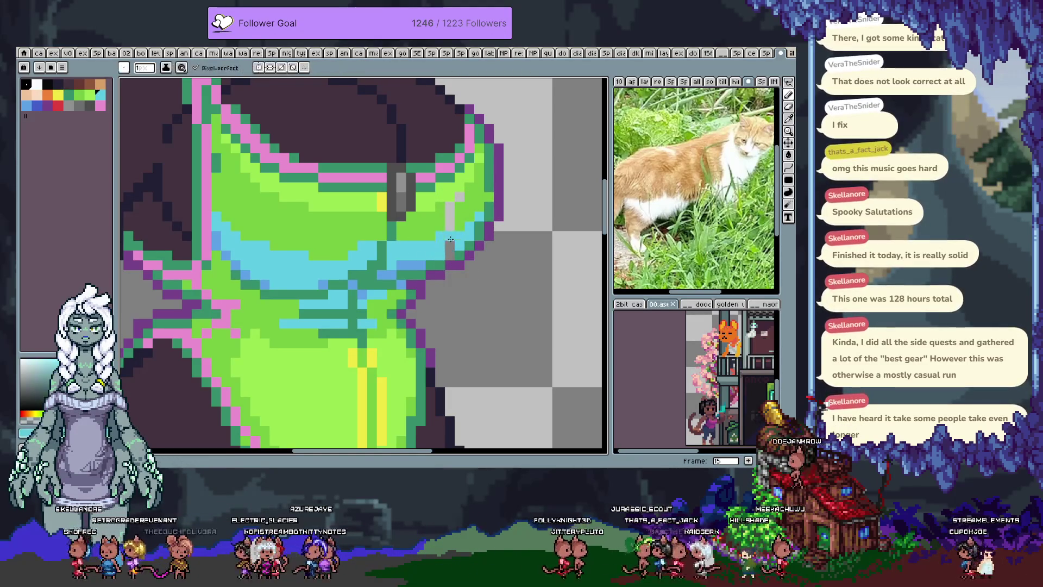
pyautogui.keyDown('alt'); pyautogui.click(443, 210); pyautogui.keyUp('alt')
pyautogui.moveTo(450, 211); pyautogui.dragTo(463, 239)
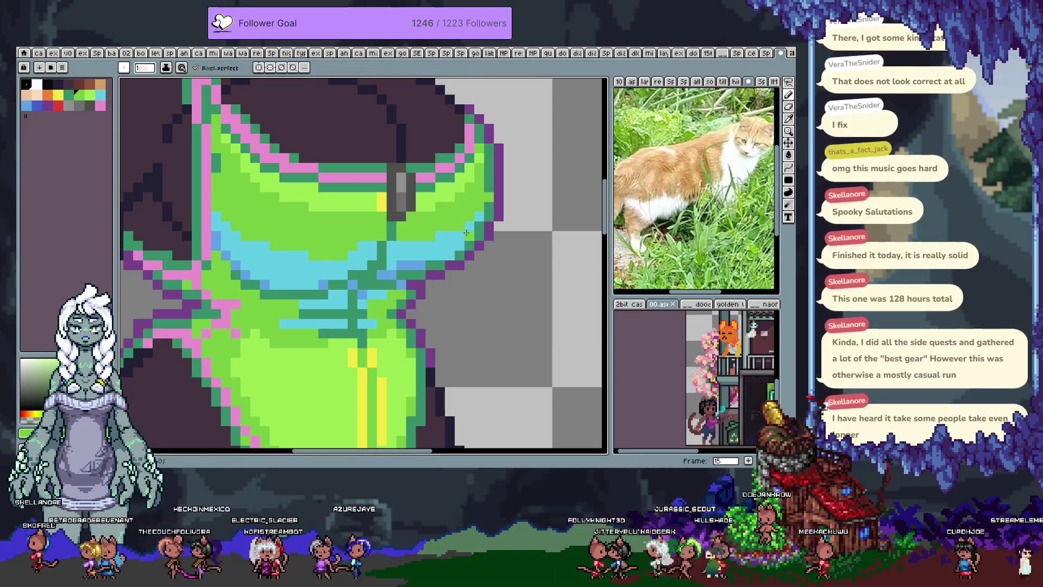
pyautogui.keyDown('alt'); pyautogui.click(485, 148); pyautogui.keyUp('alt')
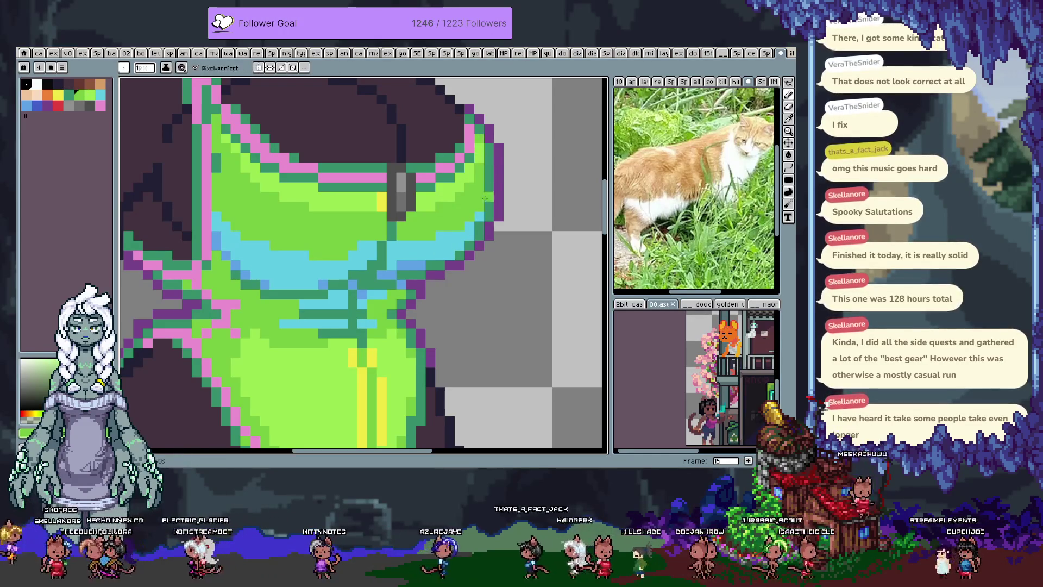
pyautogui.scroll(-3, 489, 261)
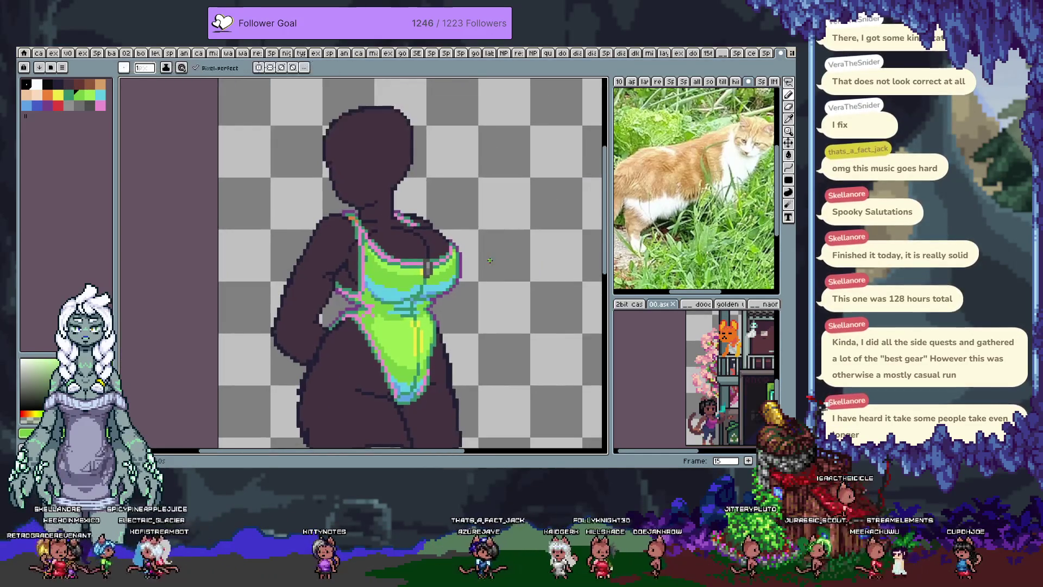
# - Save the sprite and make all layers visible
pyautogui.hotkey('ctrl', 's')
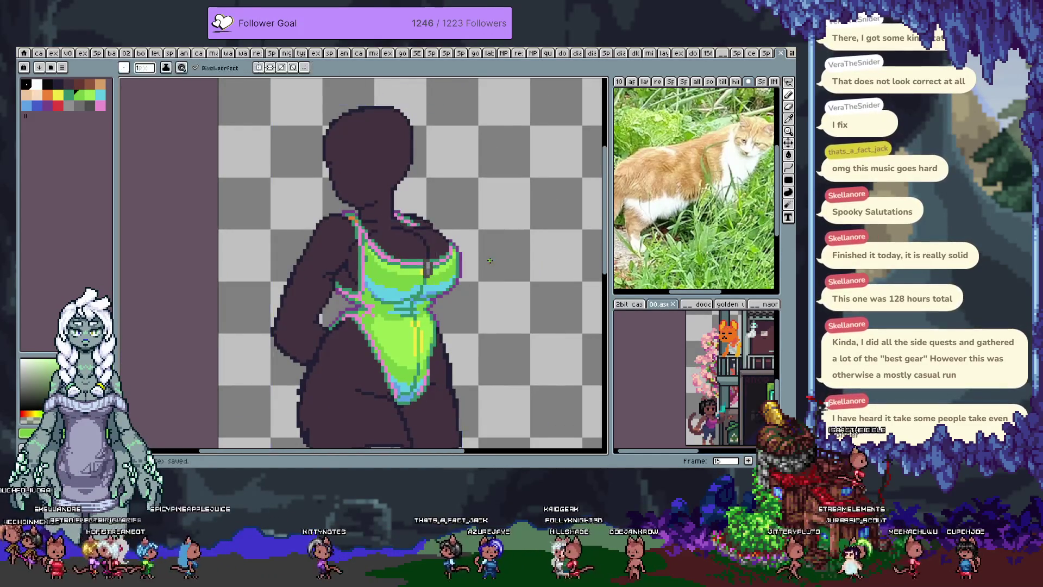
pyautogui.press('Tab')
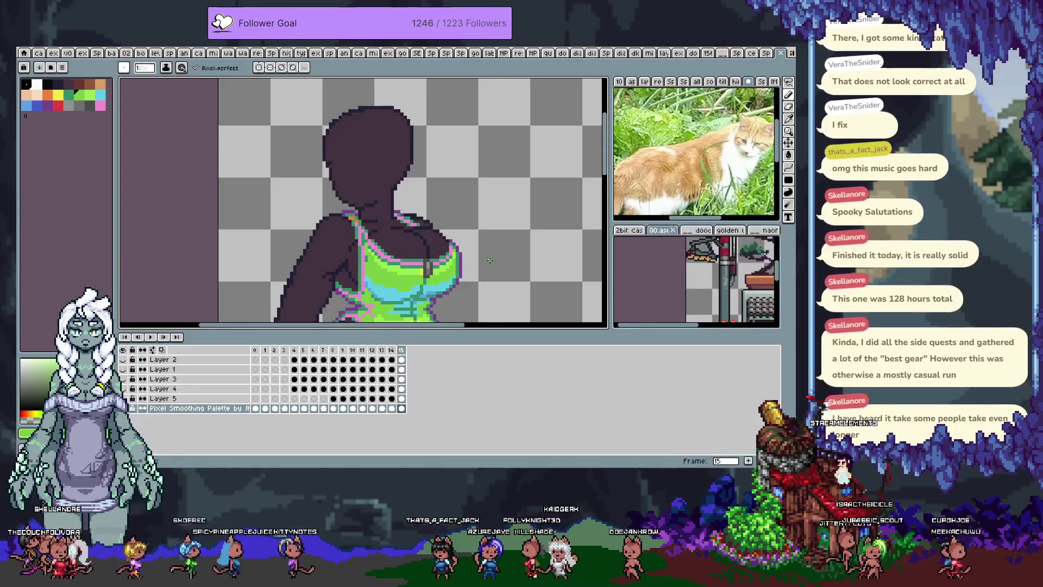
pyautogui.click(123, 350)
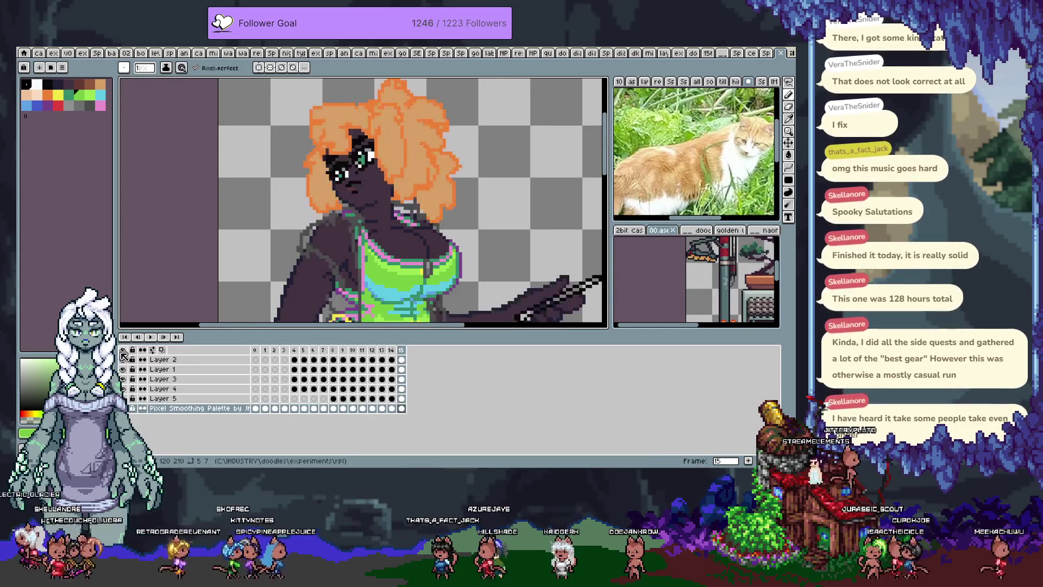
pyautogui.press('Tab')
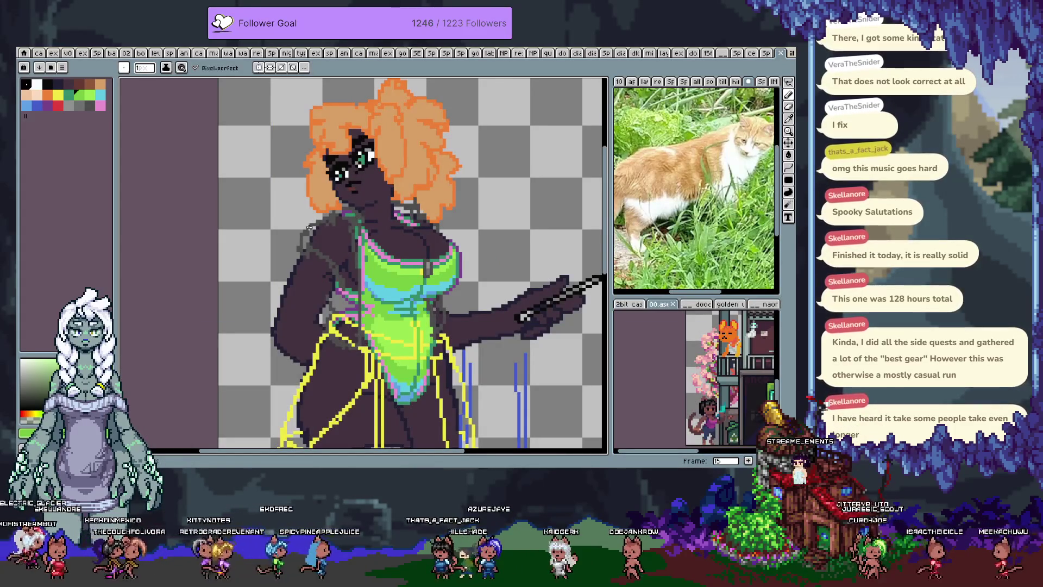
# - Eyedrop a brown and shade pixels beside the eye and on the lower left of the face
pyautogui.scroll(1, 348, 206)
pyautogui.scroll(3, 384, 188)
pyautogui.moveTo(378, 183); pyautogui.dragTo(354, 261)
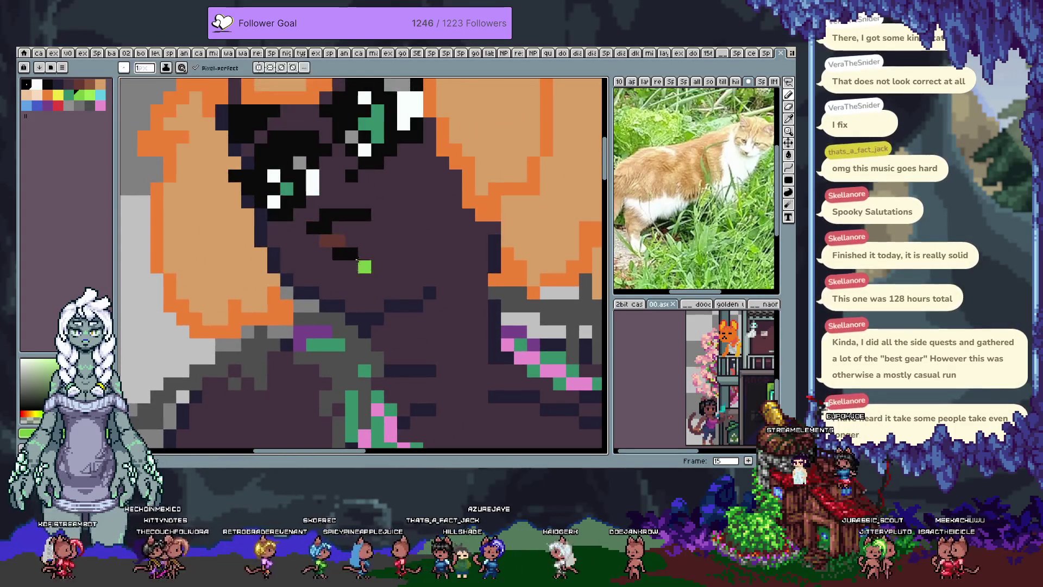
pyautogui.keyDown('alt'); pyautogui.click(404, 301); pyautogui.keyUp('alt')
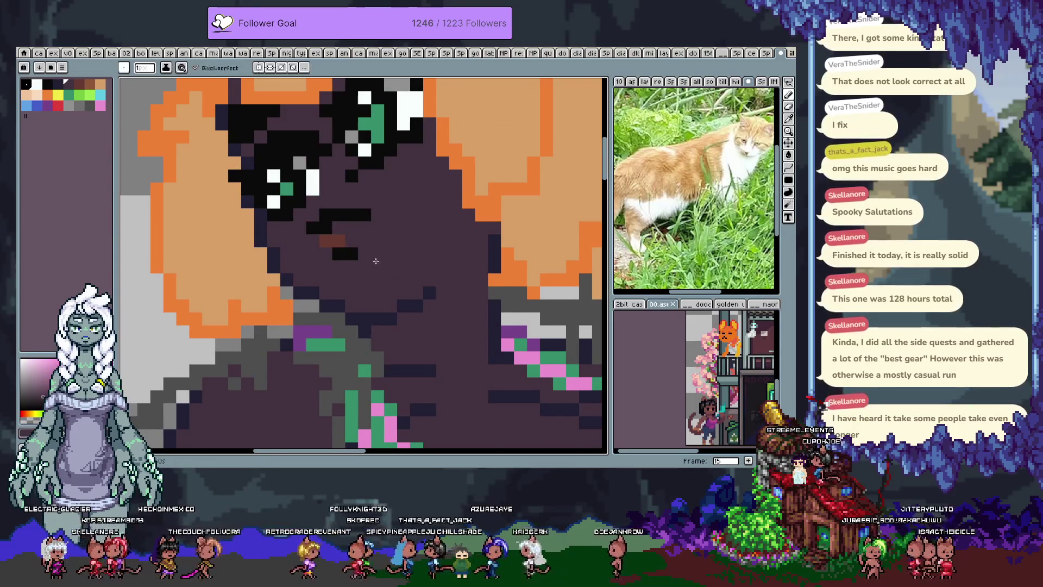
pyautogui.moveTo(380, 209); pyautogui.dragTo(392, 263)
pyautogui.press('alt')
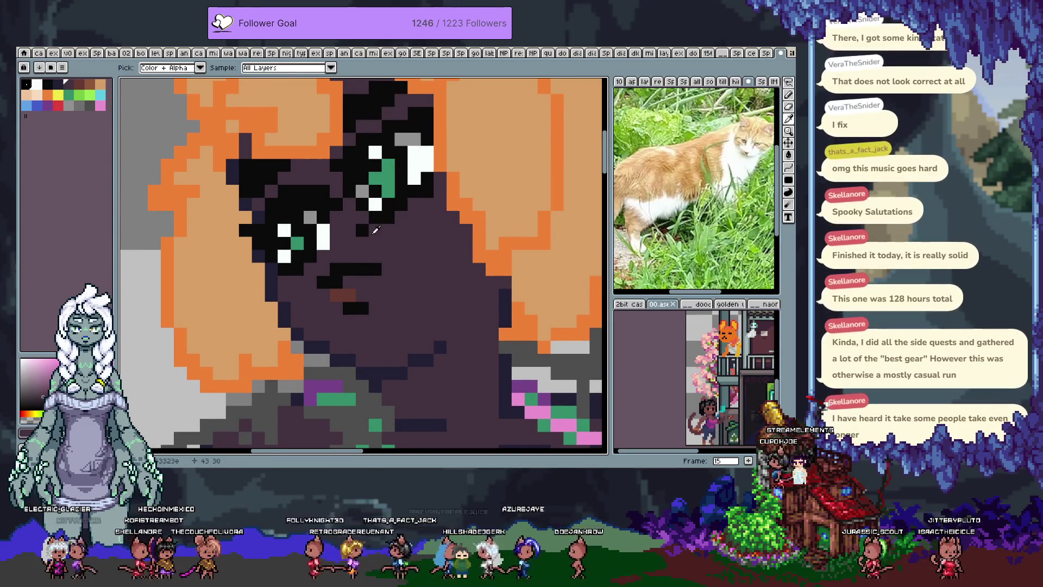
pyautogui.click(401, 231)
pyautogui.click(423, 214)
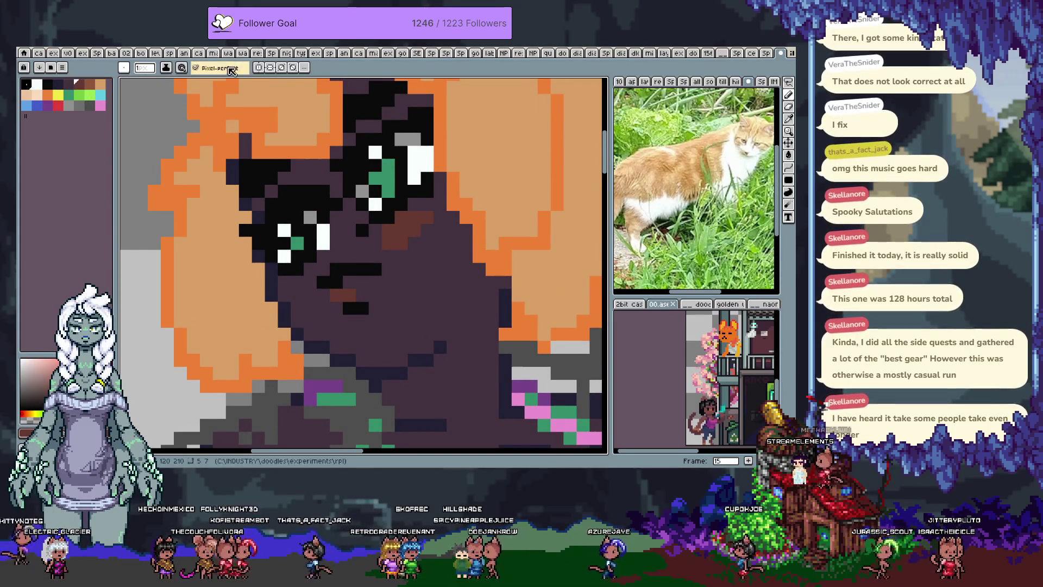
pyautogui.click(429, 208)
pyautogui.click(291, 281)
pyautogui.moveTo(291, 288); pyautogui.dragTo(311, 269)
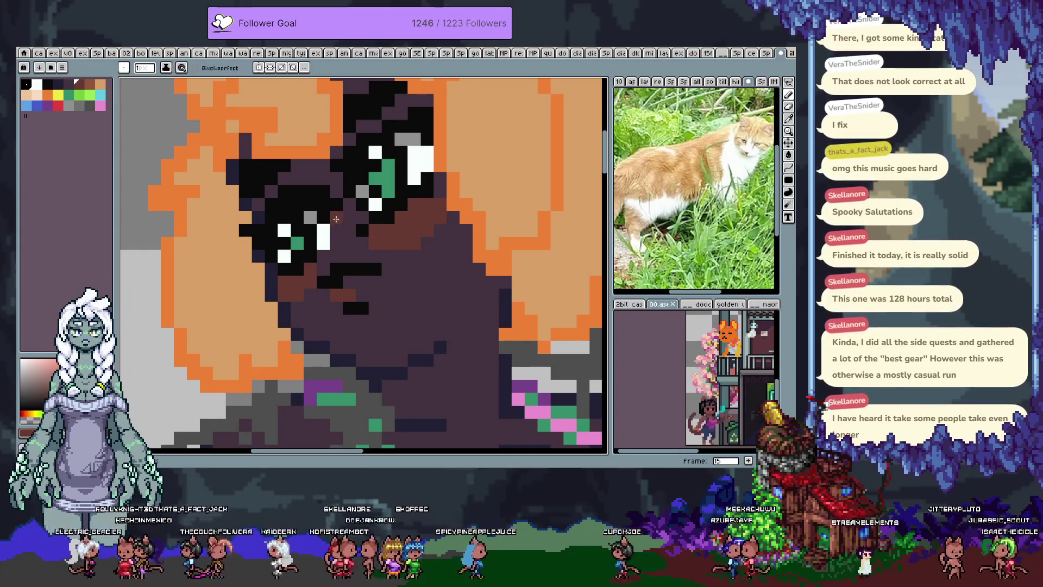
# - Paint dark pixels between the eyes and brown shading below the eye, undoing one misplaced pixel
pyautogui.moveTo(270, 190); pyautogui.dragTo(302, 251)
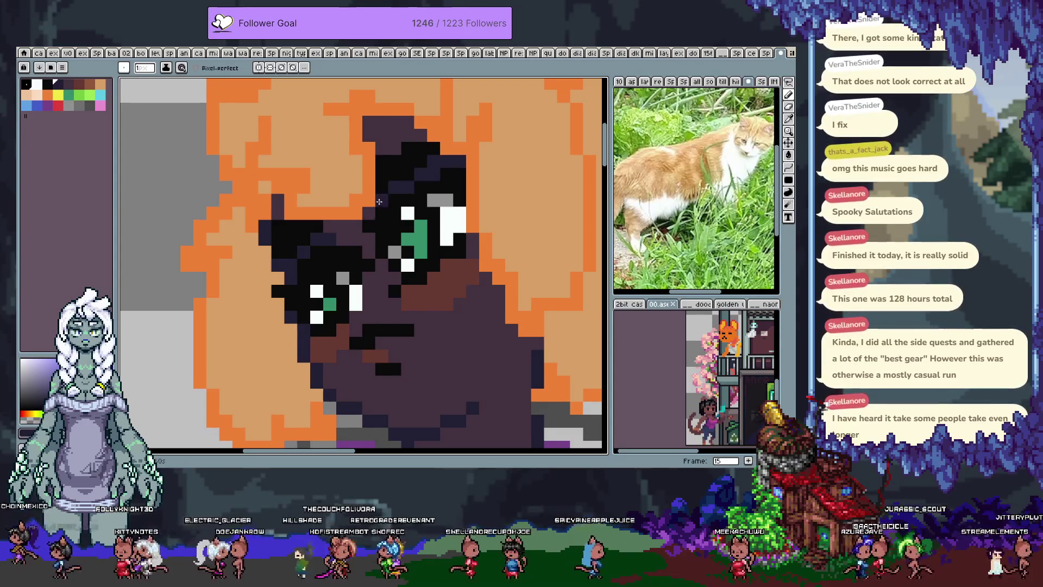
pyautogui.moveTo(365, 242); pyautogui.dragTo(367, 327)
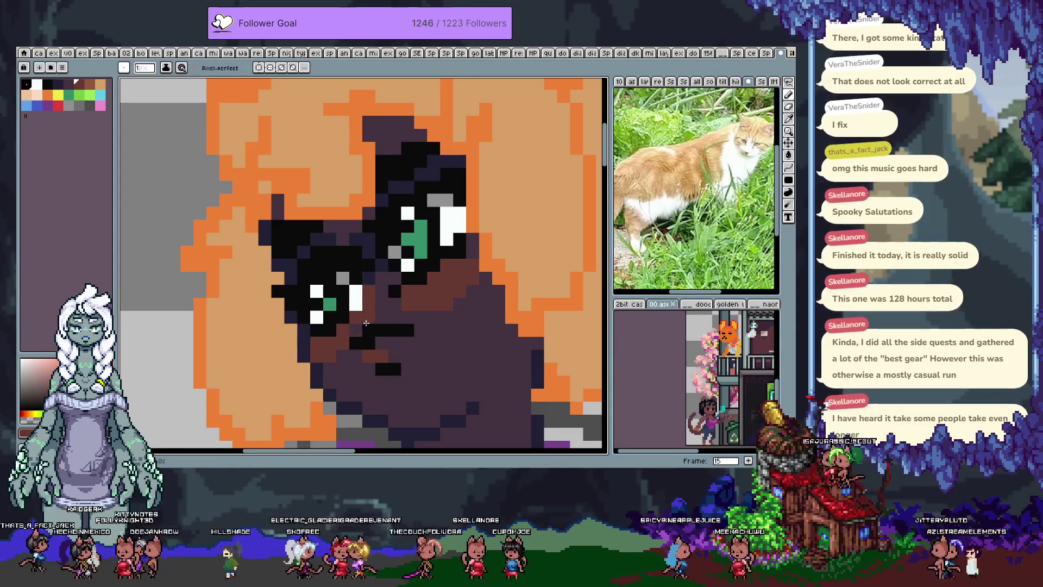
pyautogui.click(359, 319)
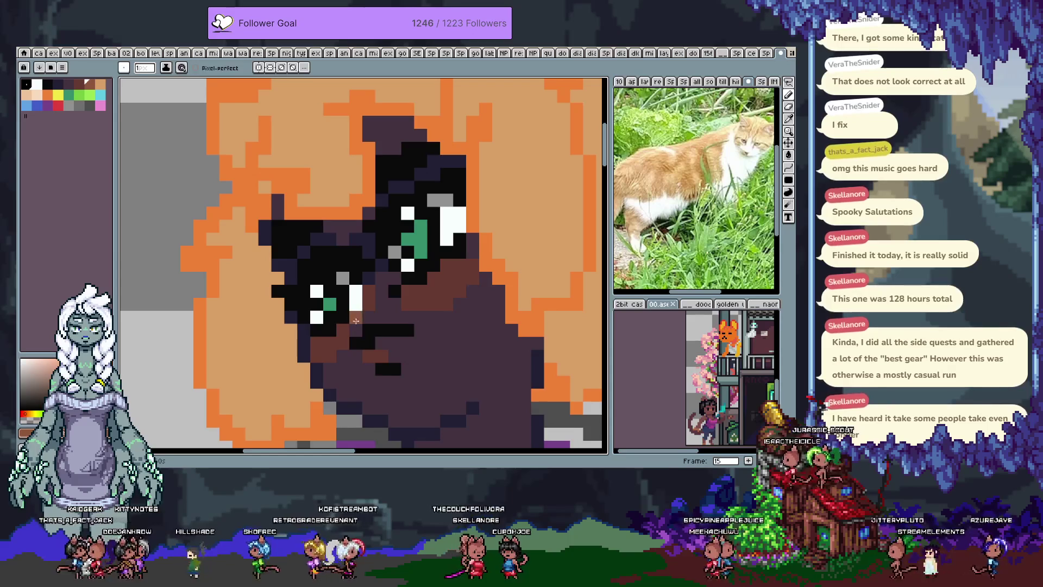
pyautogui.click(357, 332)
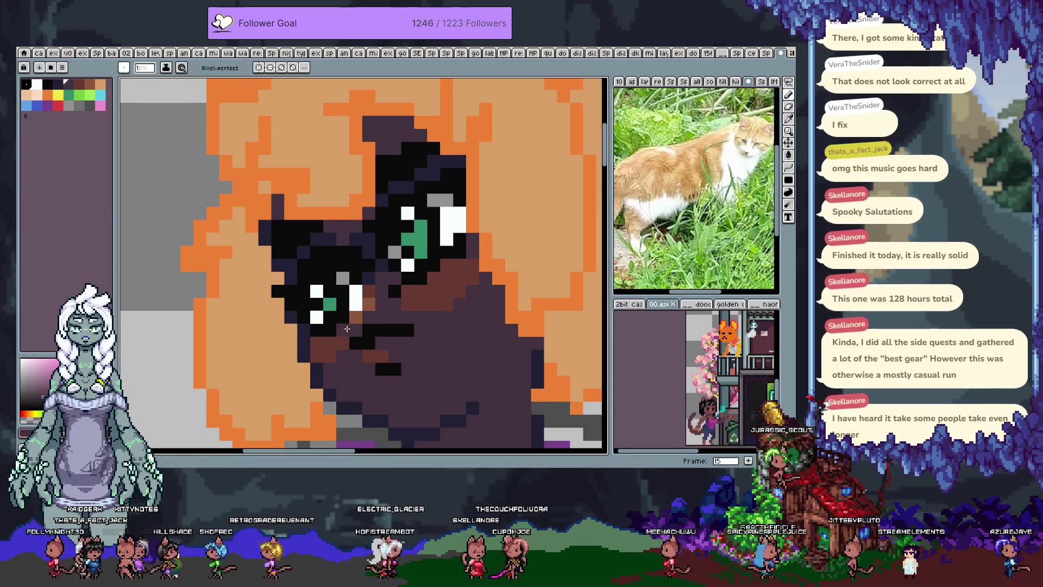
pyautogui.click(329, 343)
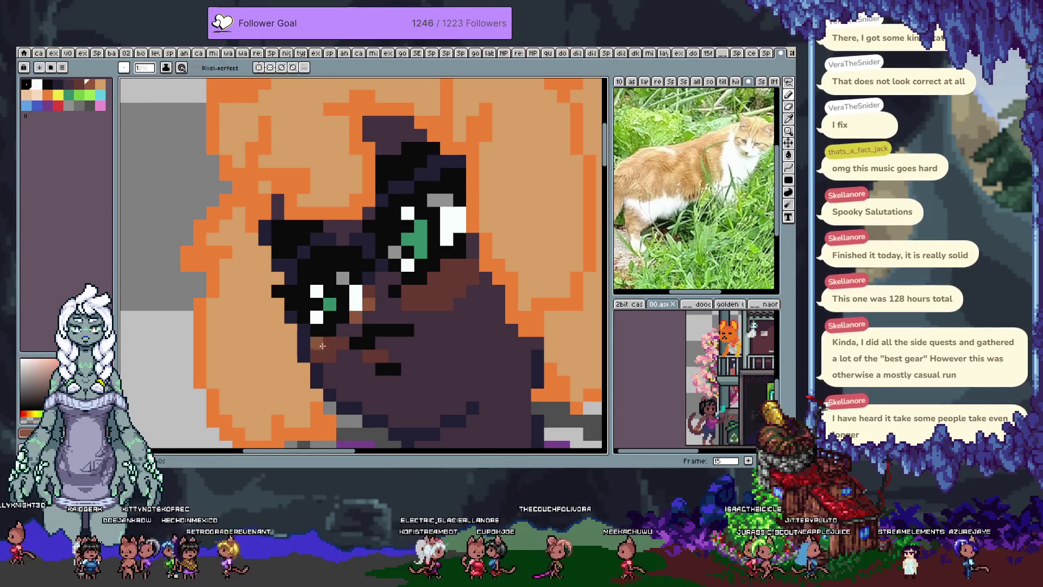
pyautogui.click(340, 330)
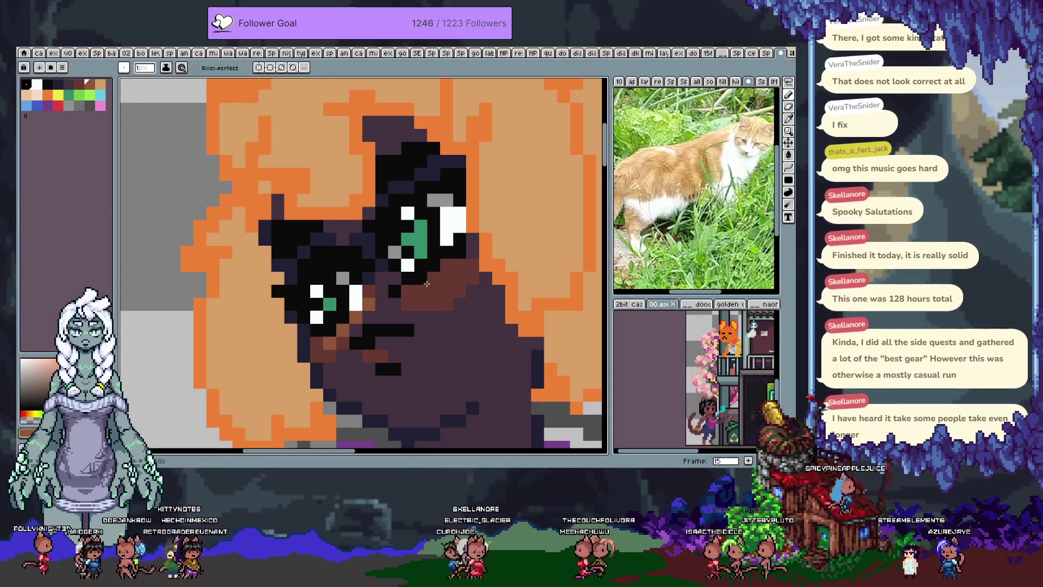
pyautogui.hotkey('ctrl', 'z')
pyautogui.hotkey('ctrl', 'z')
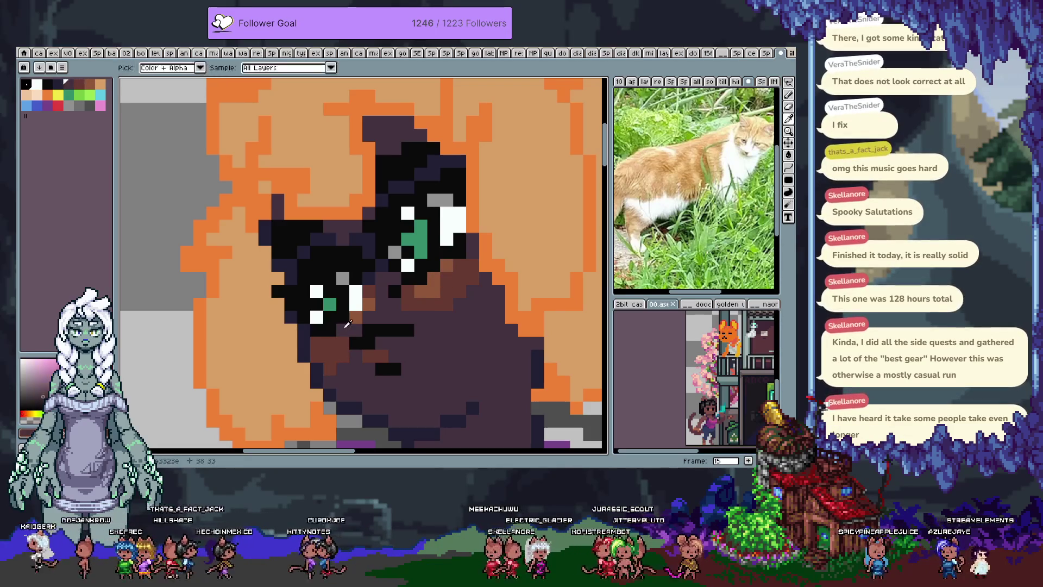
pyautogui.scroll(-3, 327, 385)
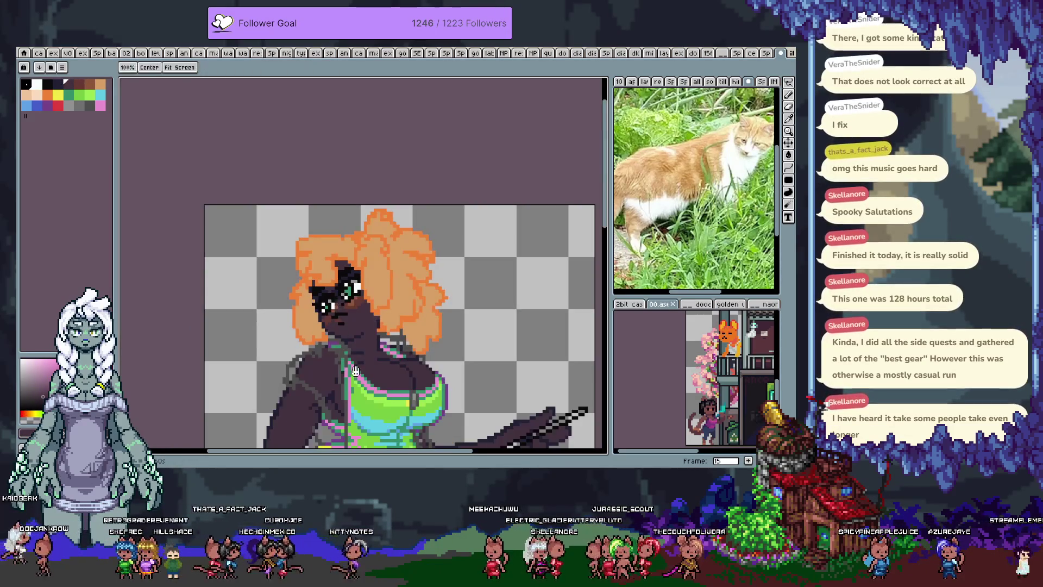
# - Compare frames 14 and 15, undoing and redoing the last edit
pyautogui.scroll(1, 378, 270)
pyautogui.scroll(1, 377, 270)
pyautogui.press(',')
pyautogui.hotkey('ctrl', 's')
pyautogui.press('.')
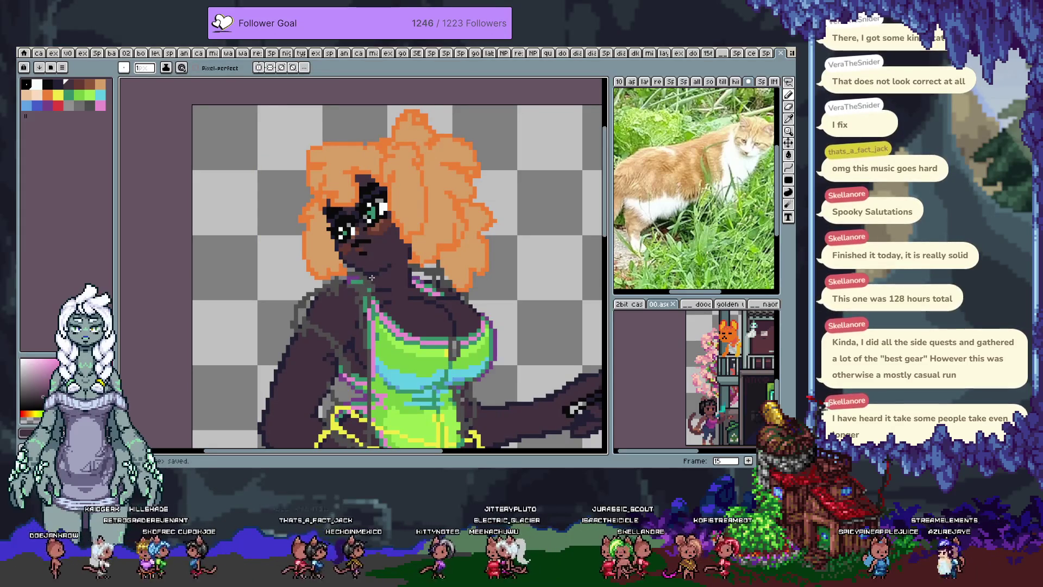
pyautogui.hotkey('ctrl', 'z')
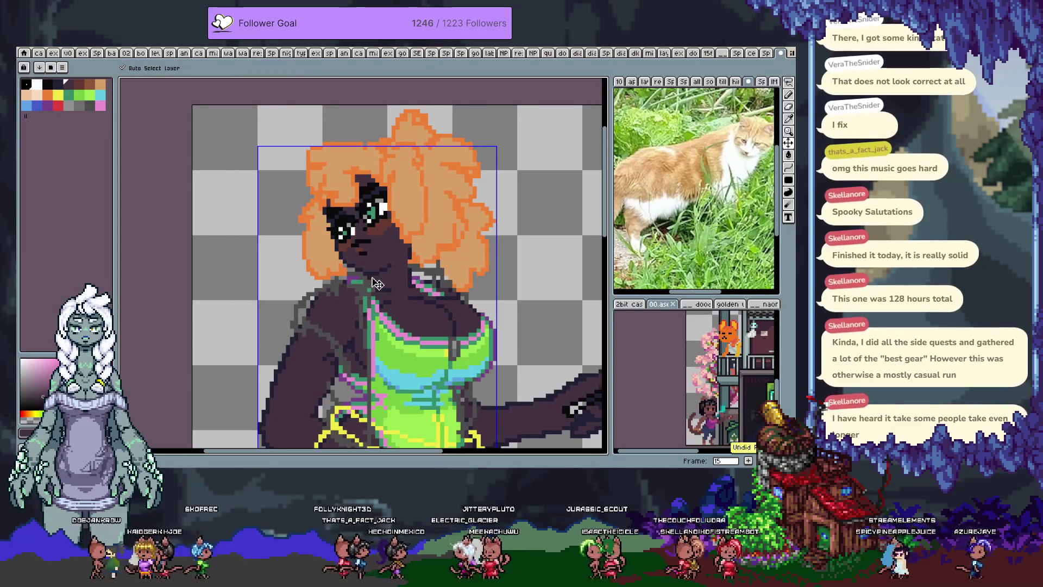
pyautogui.hotkey('ctrl', 'y')
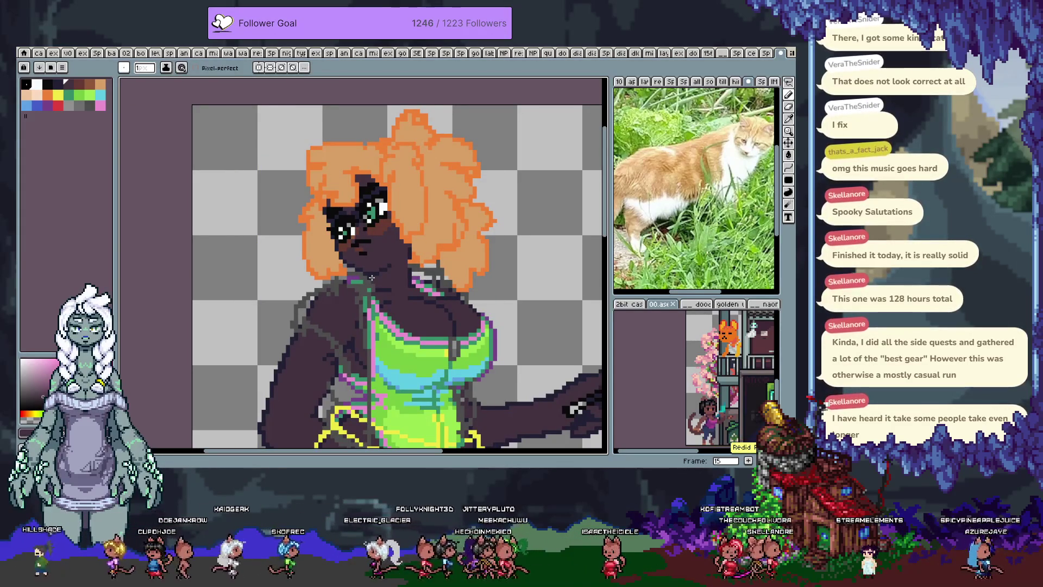
# - Move on to frame 16, recentre the upper body, and eyedrop the skin colour
pyautogui.press('Tab')
pyautogui.press('Right')
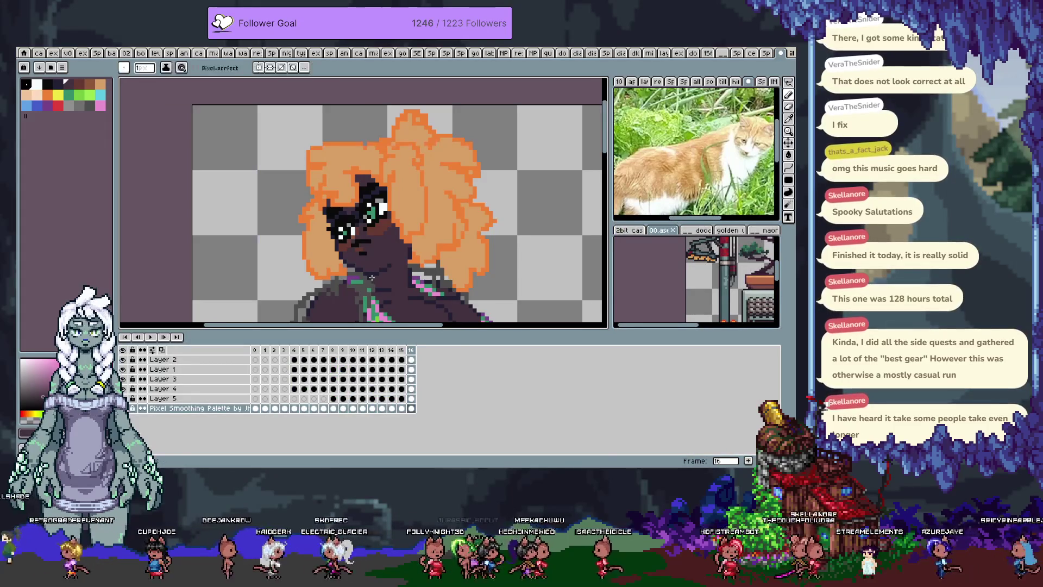
pyautogui.press('Tab')
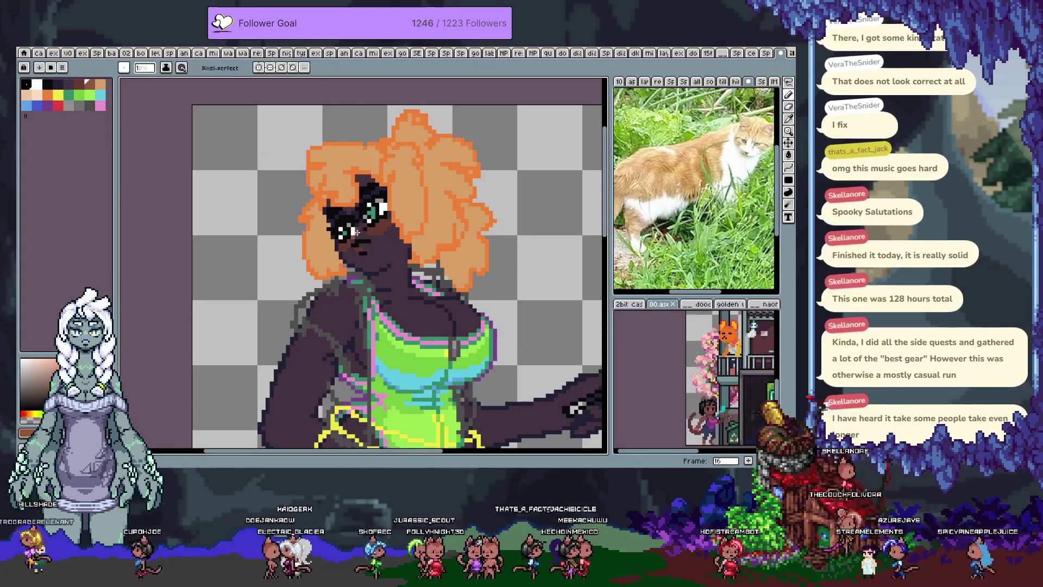
pyautogui.moveTo(372, 250); pyautogui.dragTo(364, 246)
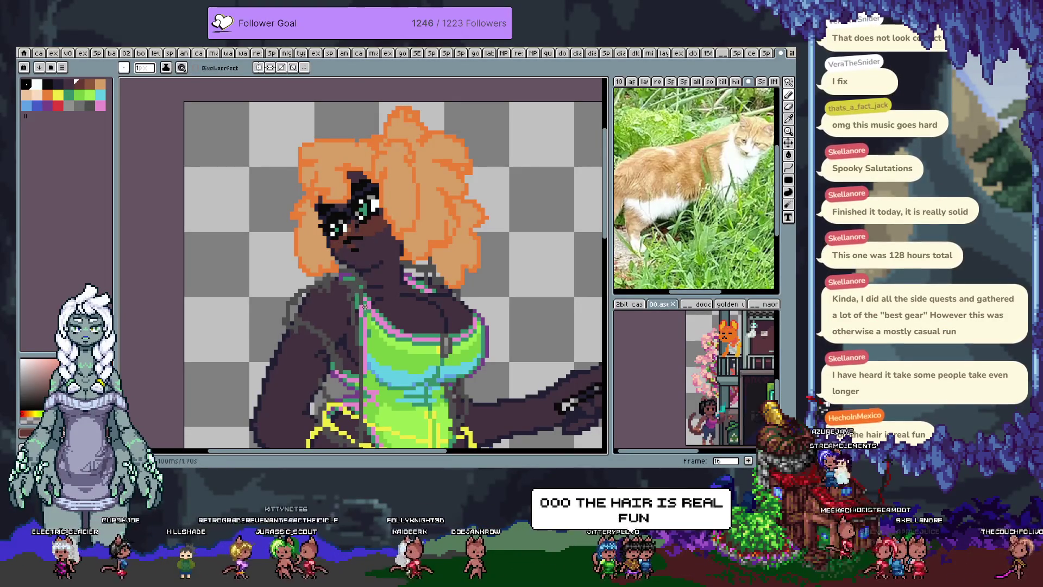
pyautogui.moveTo(397, 280); pyautogui.dragTo(383, 268)
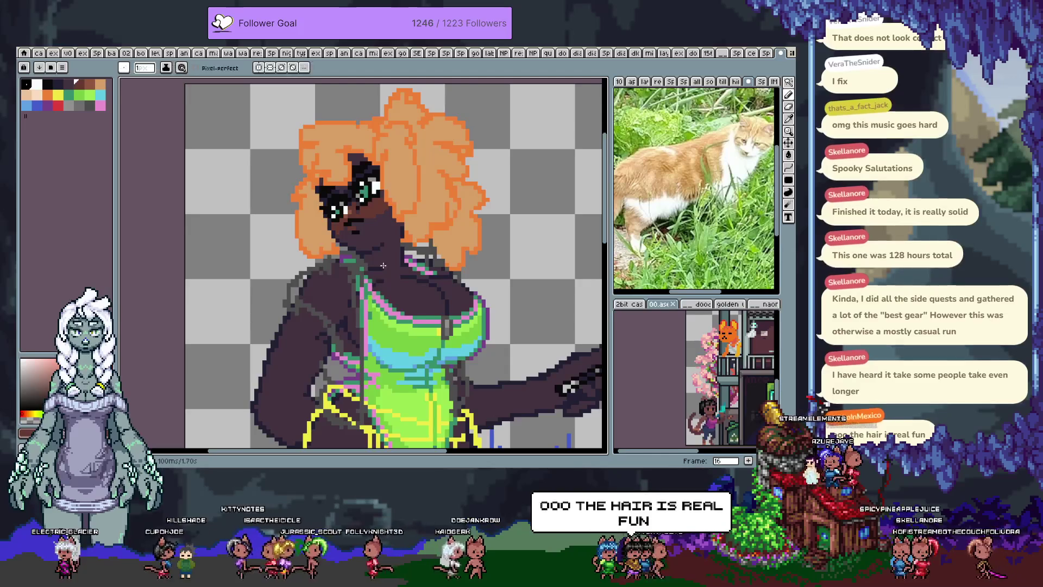
pyautogui.moveTo(362, 261); pyautogui.dragTo(391, 249)
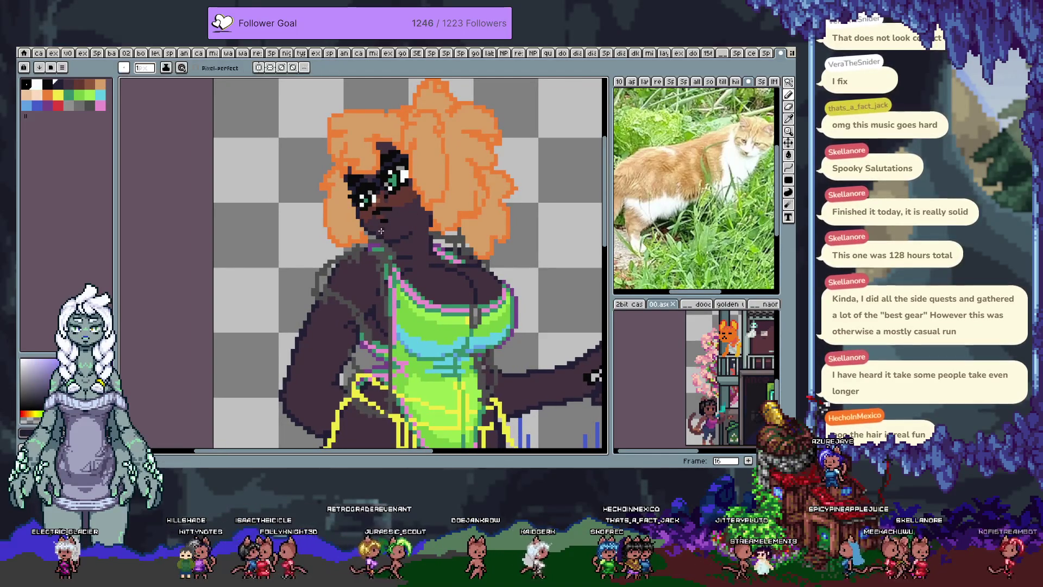
pyautogui.keyDown('alt'); pyautogui.click(395, 230); pyautogui.keyUp('alt')
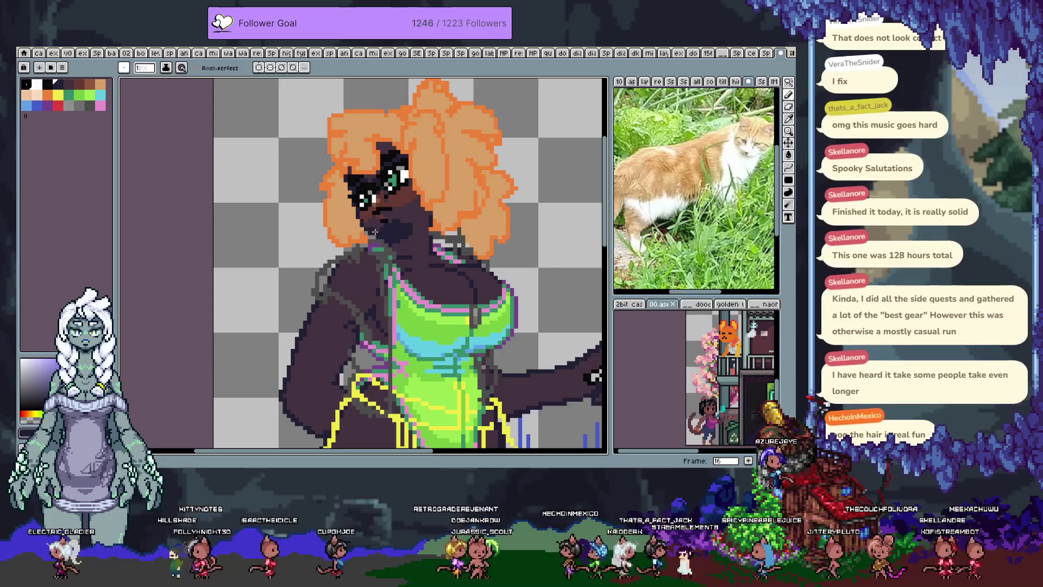
pyautogui.press('v')
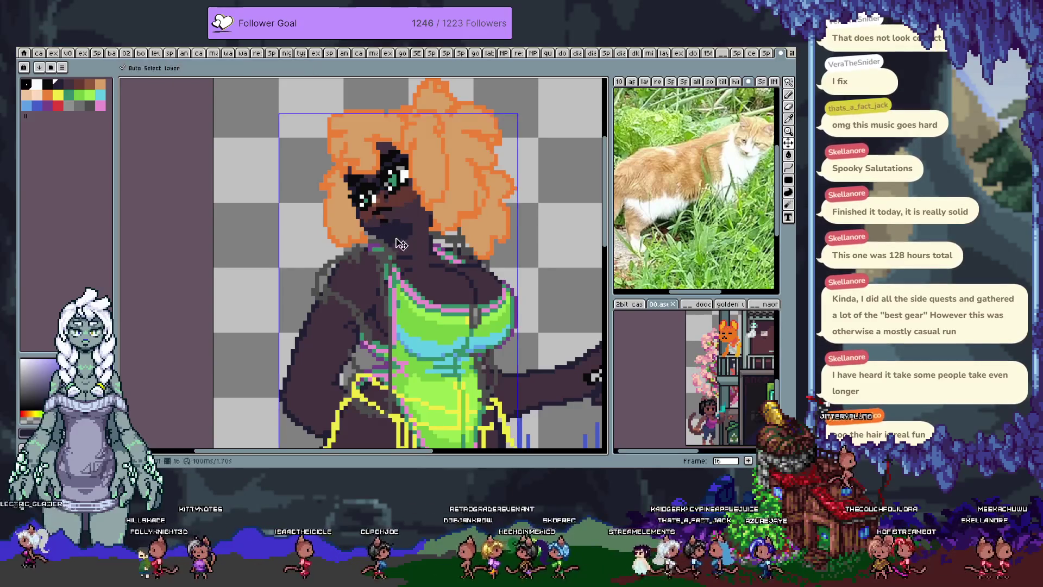
pyautogui.press('b')
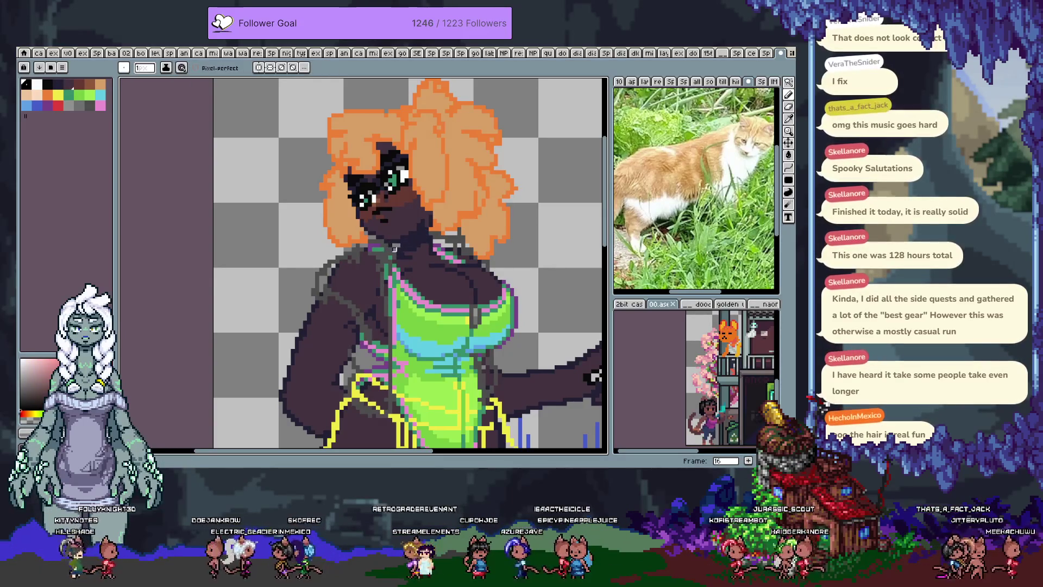
# - Eyedrop the pink outline colour and compare the neck against frame 15 with undo and redo
pyautogui.press('Tab')
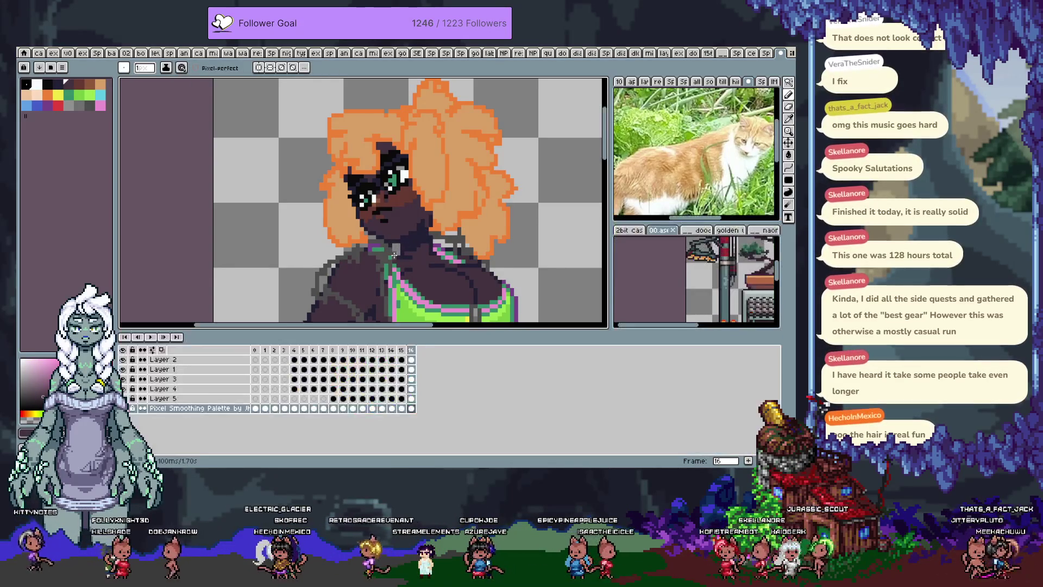
pyautogui.press('Tab')
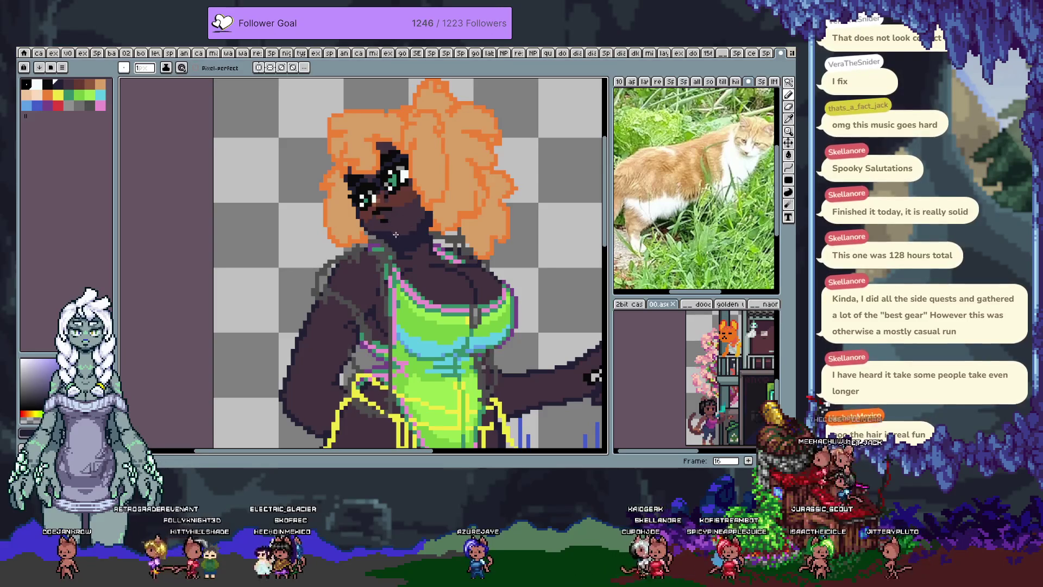
pyautogui.keyDown('alt'); pyautogui.click(381, 251); pyautogui.keyUp('alt')
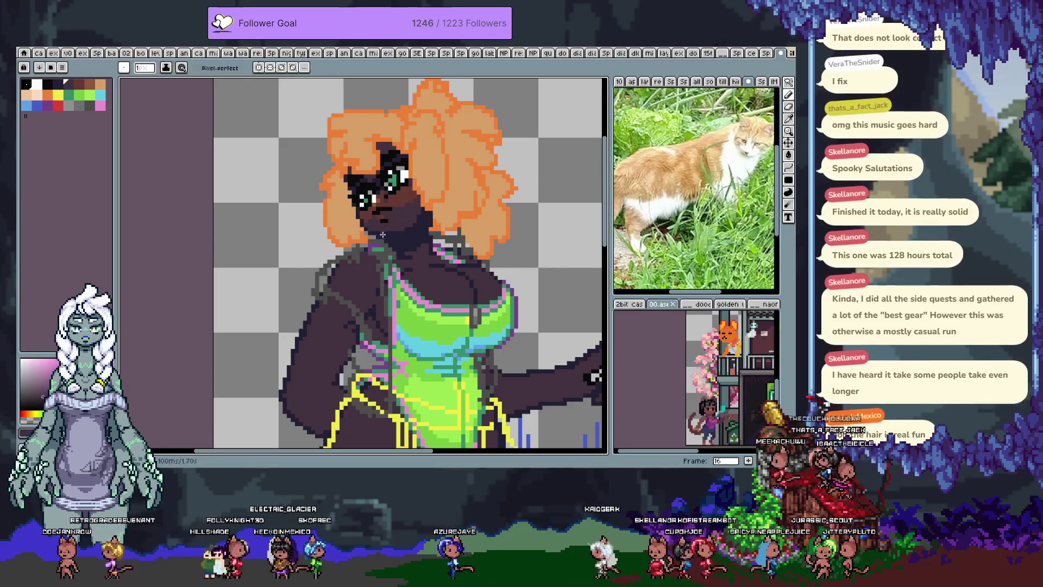
pyautogui.press(',')
pyautogui.hotkey('ctrl', 'z')
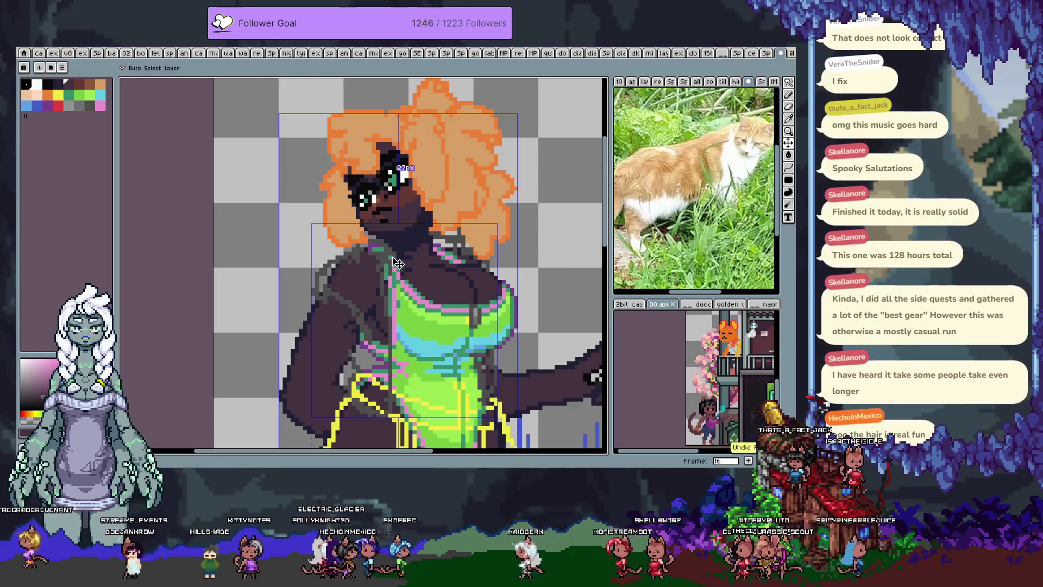
pyautogui.hotkey('ctrl', 'y')
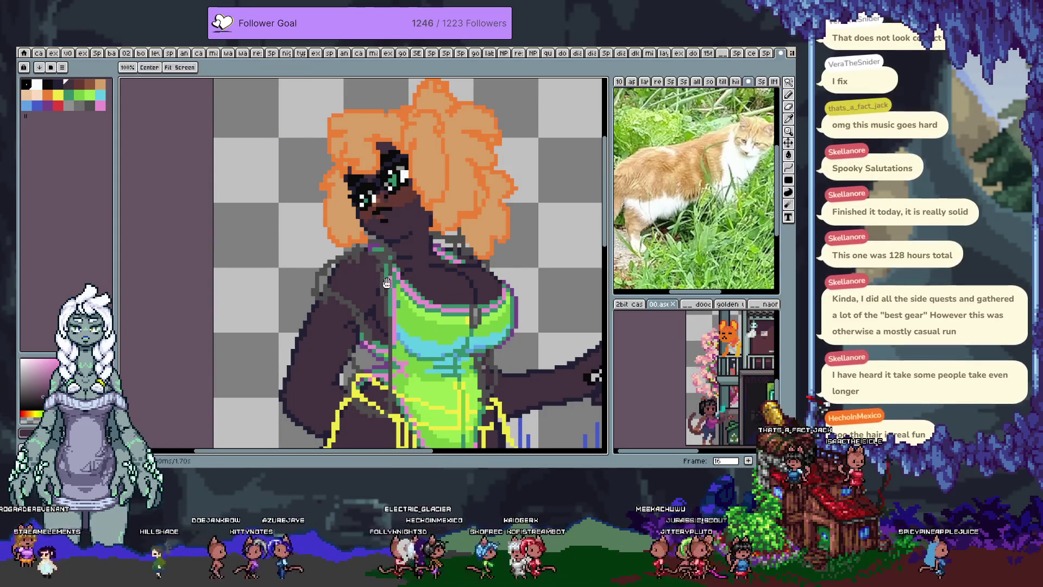
# - Pan the view down to the skirt and legs
pyautogui.moveTo(391, 257); pyautogui.dragTo(381, 236)
pyautogui.press('Tab')
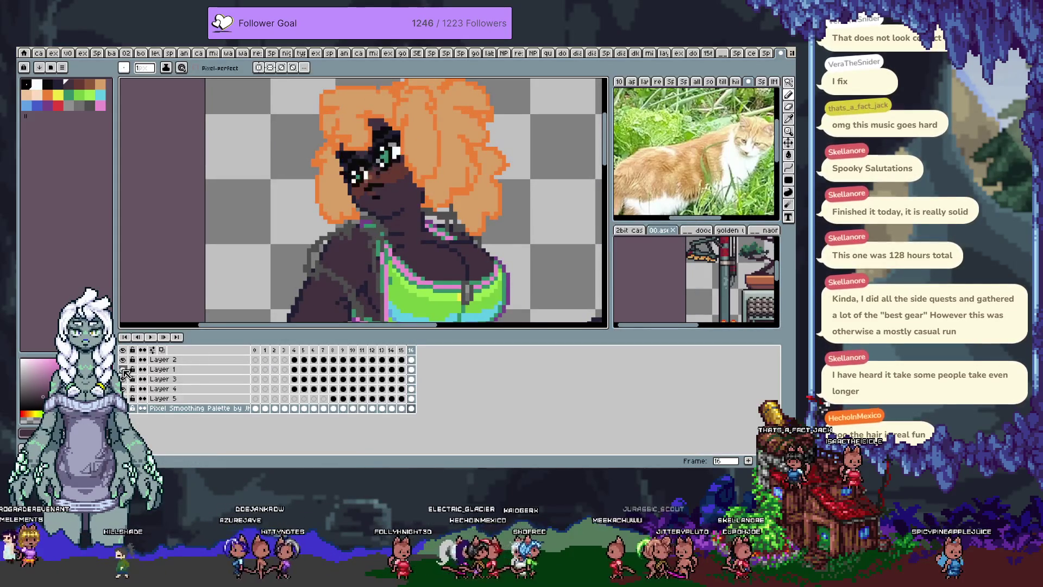
pyautogui.press('Tab')
pyautogui.press('space')
pyautogui.moveTo(400, 372); pyautogui.dragTo(359, 232)
pyautogui.moveTo(353, 258)
pyautogui.mouseDown()
pyautogui.moveTo(317, 289)
pyautogui.moveTo(354, 91)
pyautogui.mouseUp()
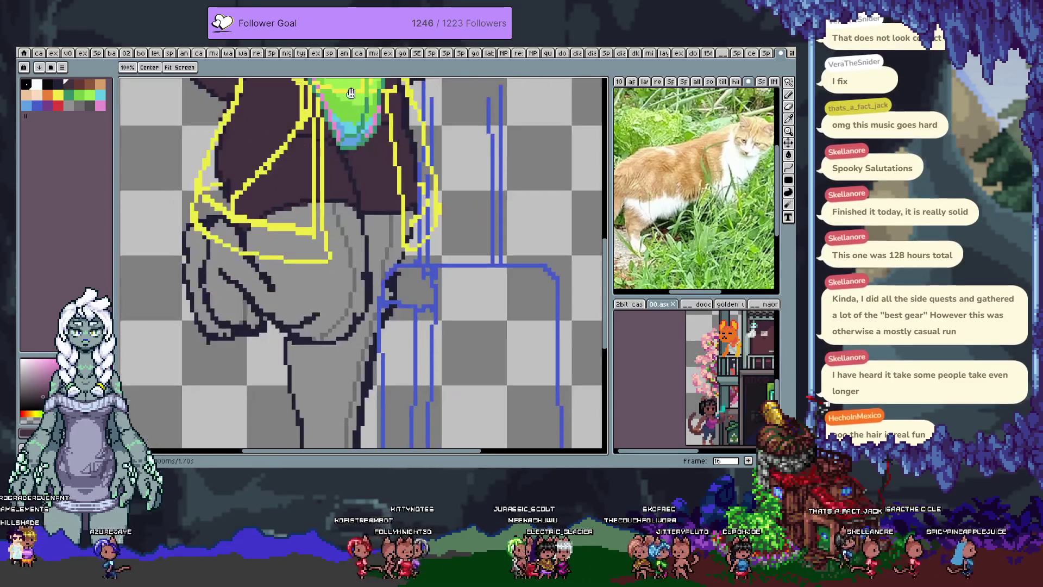
# - Magic-wand the skin region, deselect, and paint a brown shading stroke across the upper chest
pyautogui.moveTo(303, 307)
pyautogui.mouseDown()
pyautogui.moveTo(326, 162)
pyautogui.moveTo(366, 227)
pyautogui.moveTo(354, 285)
pyautogui.mouseUp()
pyautogui.press('i')
pyautogui.press('w')
pyautogui.click(380, 319)
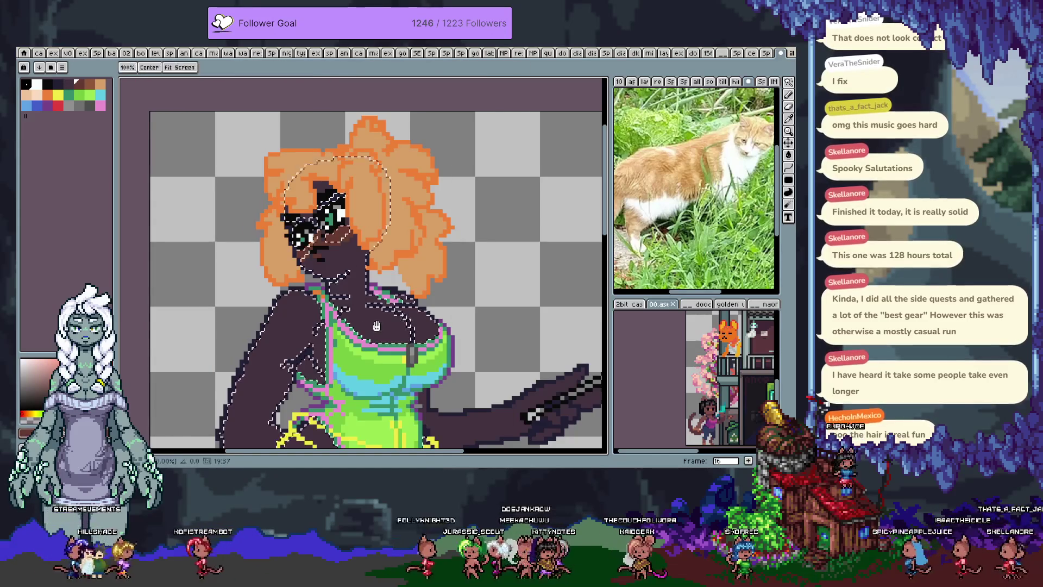
pyautogui.press('b')
pyautogui.hotkey('ctrl', 'd')
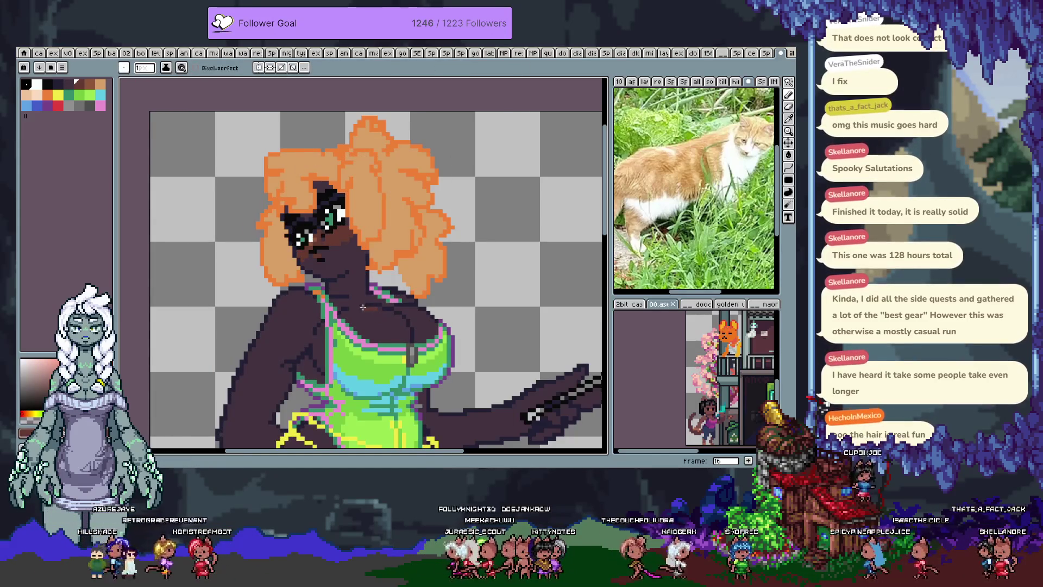
pyautogui.hotkey('ctrl', 'z')
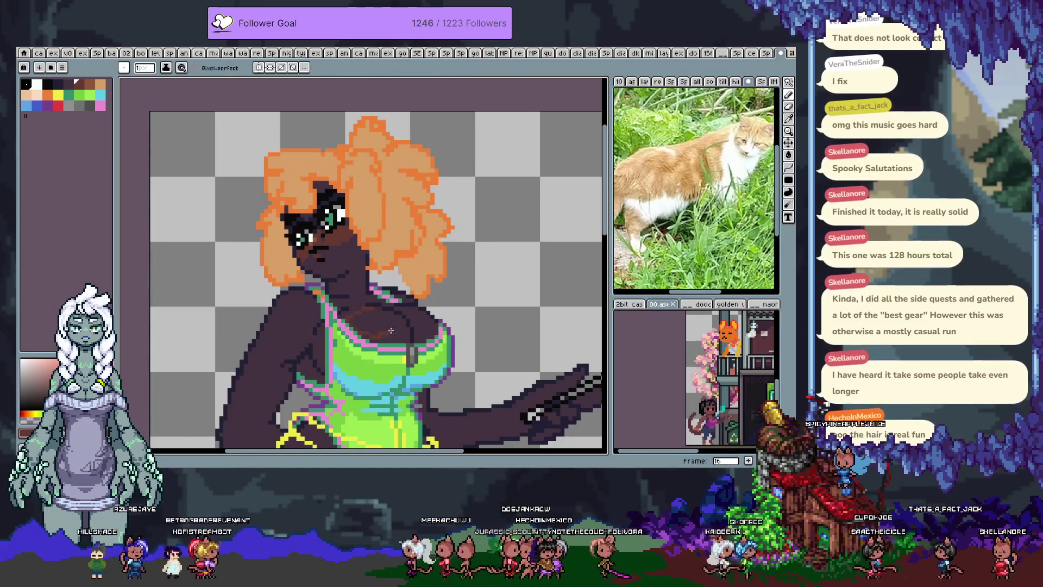
pyautogui.moveTo(377, 308); pyautogui.dragTo(429, 318)
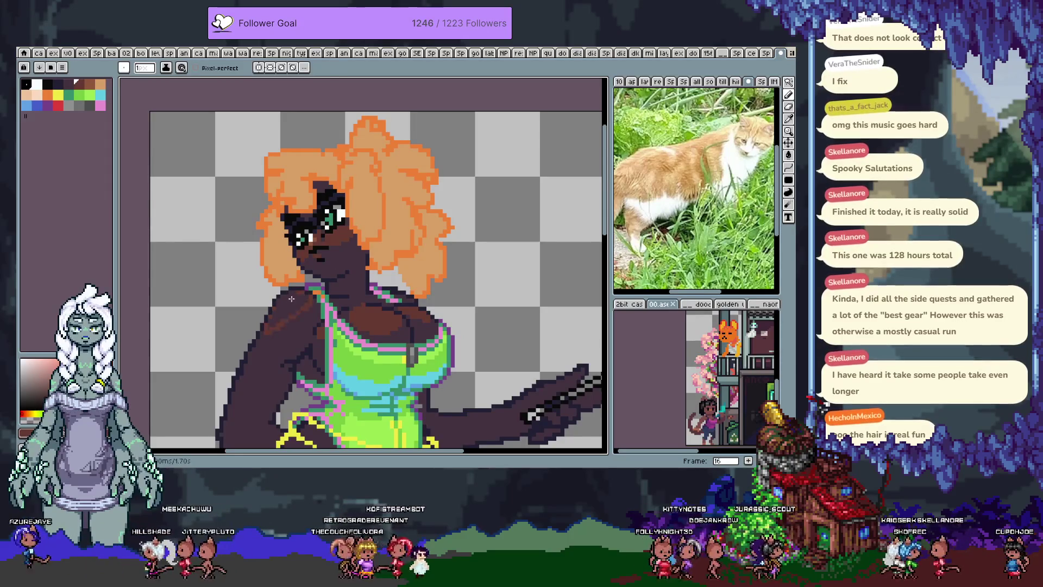
pyautogui.moveTo(265, 330); pyautogui.dragTo(311, 259)
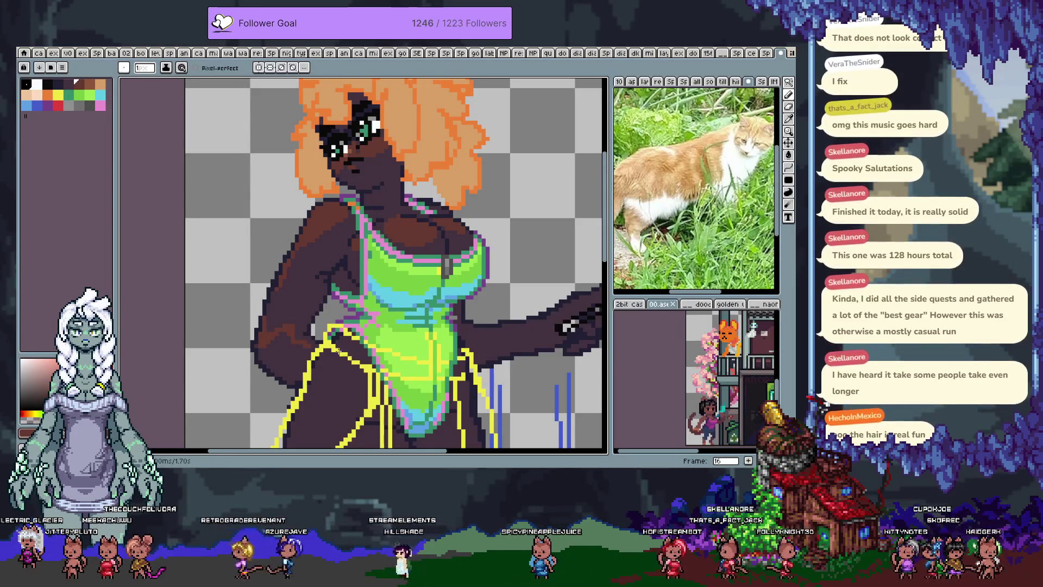
# - Undo the last stroke, repaint some cyan swimsuit pixels lime green, and eyedrop the cyan
pyautogui.moveTo(269, 352); pyautogui.dragTo(256, 276)
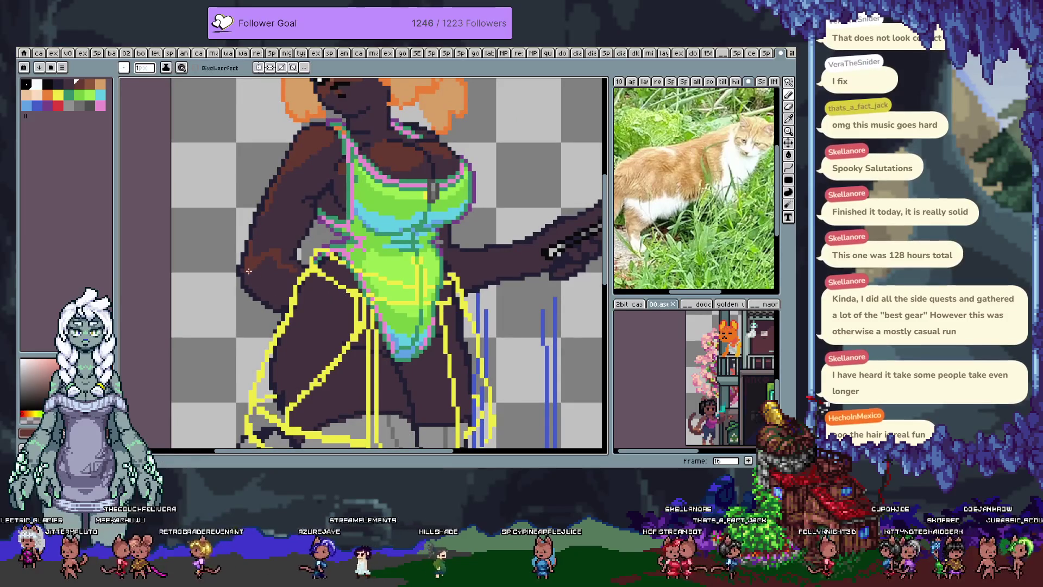
pyautogui.hotkey('ctrl', 'z')
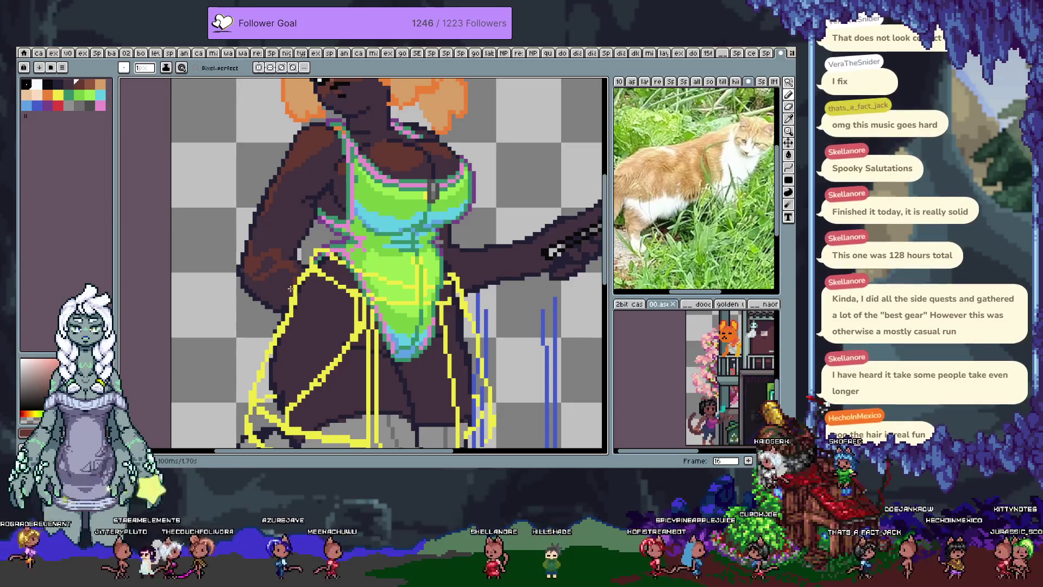
pyautogui.keyDown('alt'); pyautogui.click(360, 254); pyautogui.keyUp('alt')
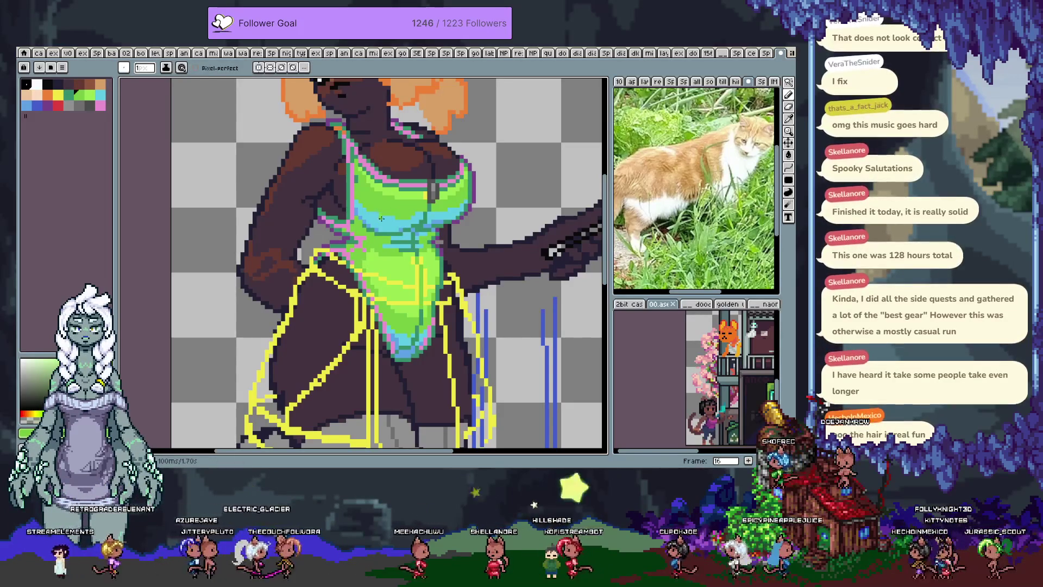
pyautogui.click(372, 211)
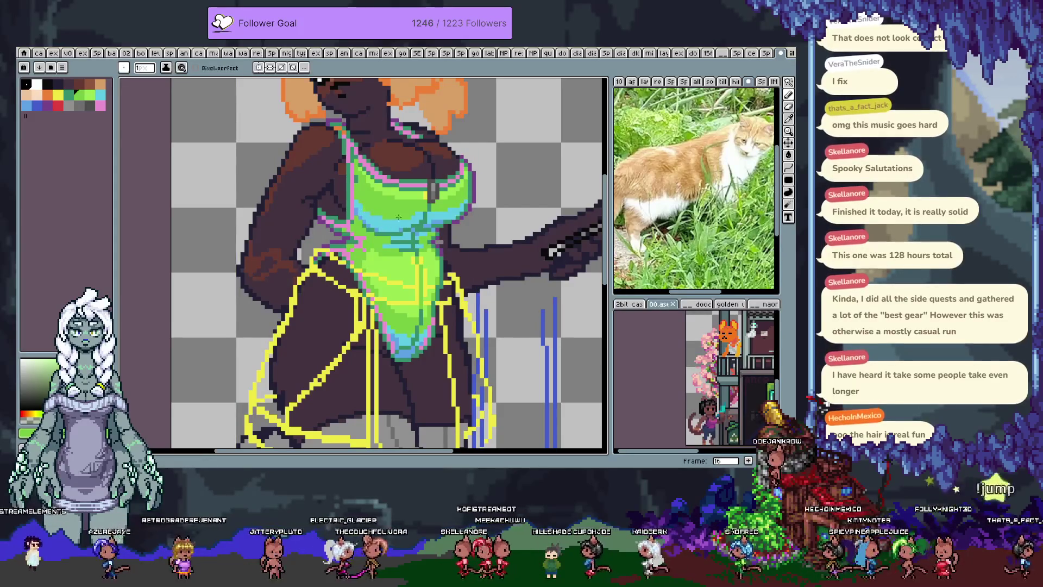
pyautogui.keyDown('alt'); pyautogui.click(360, 204); pyautogui.keyUp('alt')
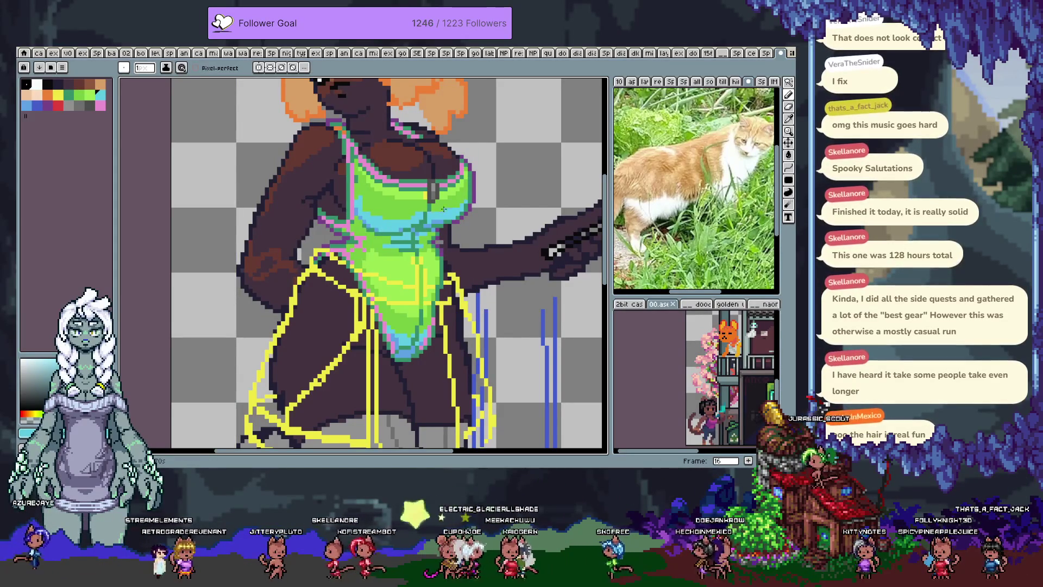
# - Save the drawing and zoom out
pyautogui.hotkey('ctrl', 's')
pyautogui.scroll(-2, 341, 278)
pyautogui.scroll(1, 341, 279)
pyautogui.scroll(-1, 342, 278)
pyautogui.scroll(-1, 342, 261)
pyautogui.scroll(-1, 342, 245)
pyautogui.scroll(-1, 343, 227)
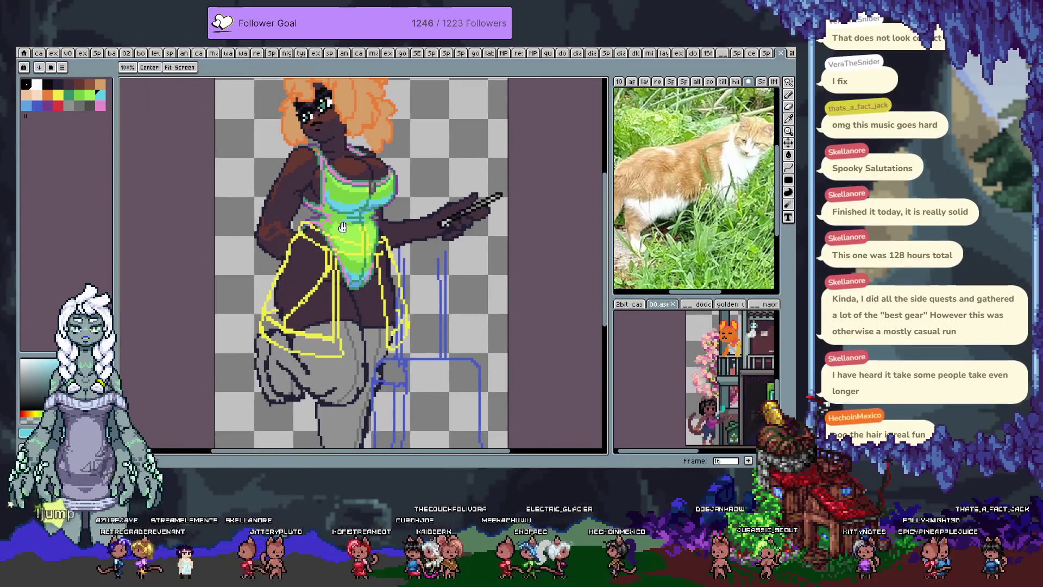
# - Hide the coloured layers to reveal the jacket sketch
pyautogui.press('Tab')
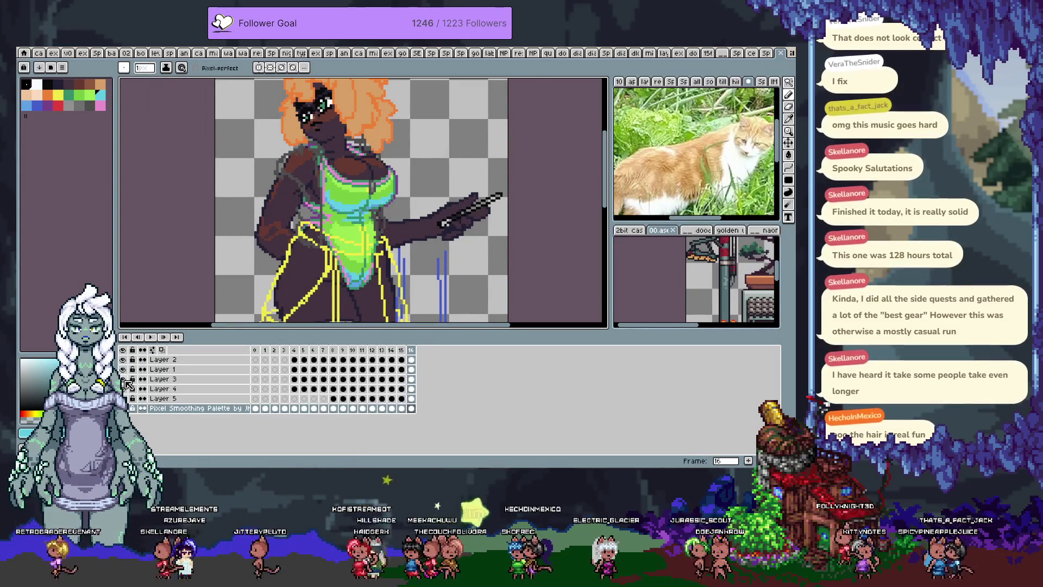
pyautogui.keyDown('alt'); pyautogui.click(124, 381); pyautogui.keyUp('alt')
pyautogui.scroll(1, 405, 166)
pyautogui.scroll(1, 326, 180)
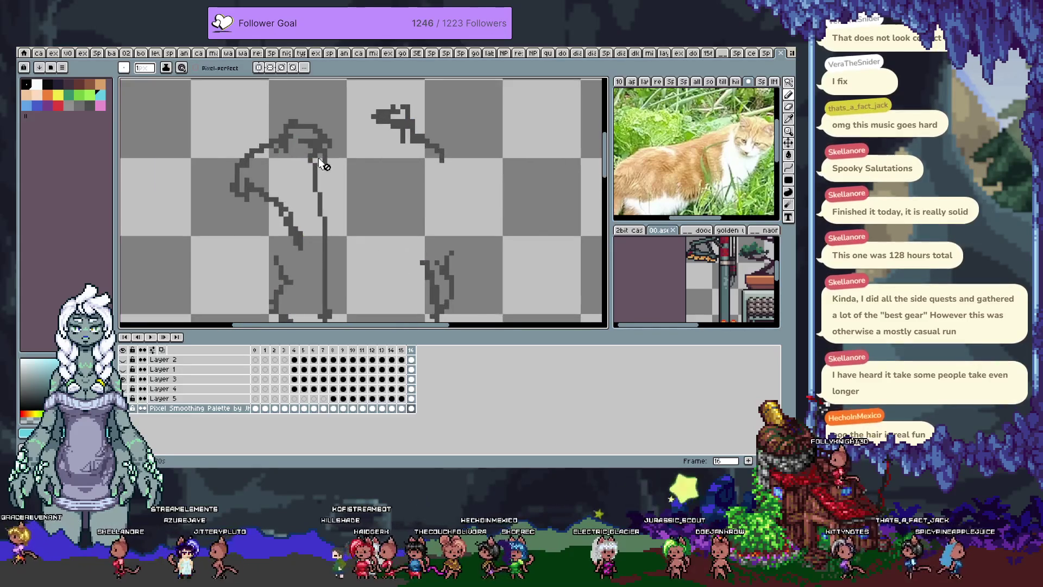
# - Bucket-fill the jacket outline on Layer 3 with grey
pyautogui.click(79, 105)
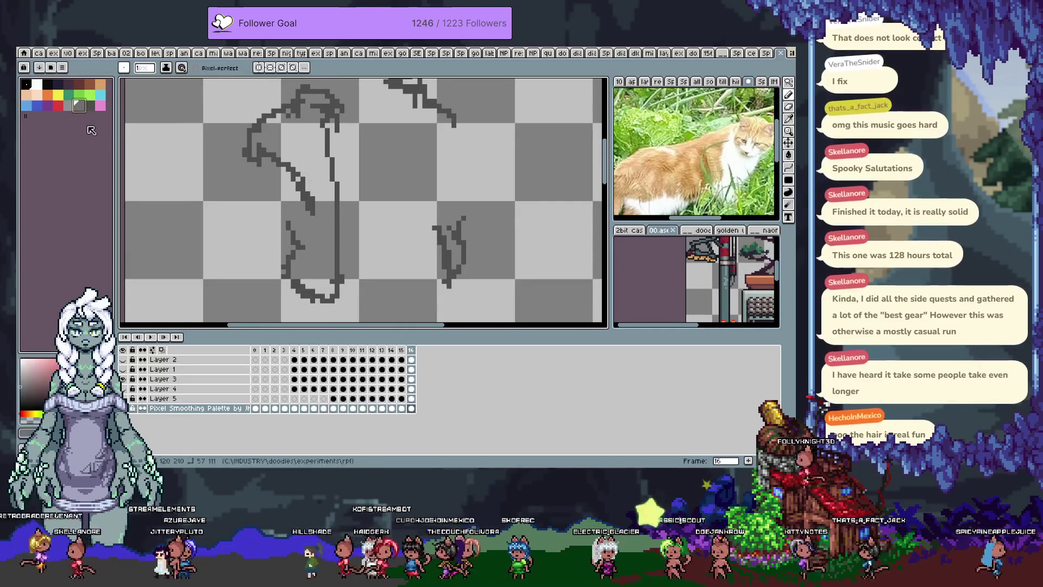
pyautogui.keyDown('ctrl'); pyautogui.click(312, 218); pyautogui.keyUp('ctrl')
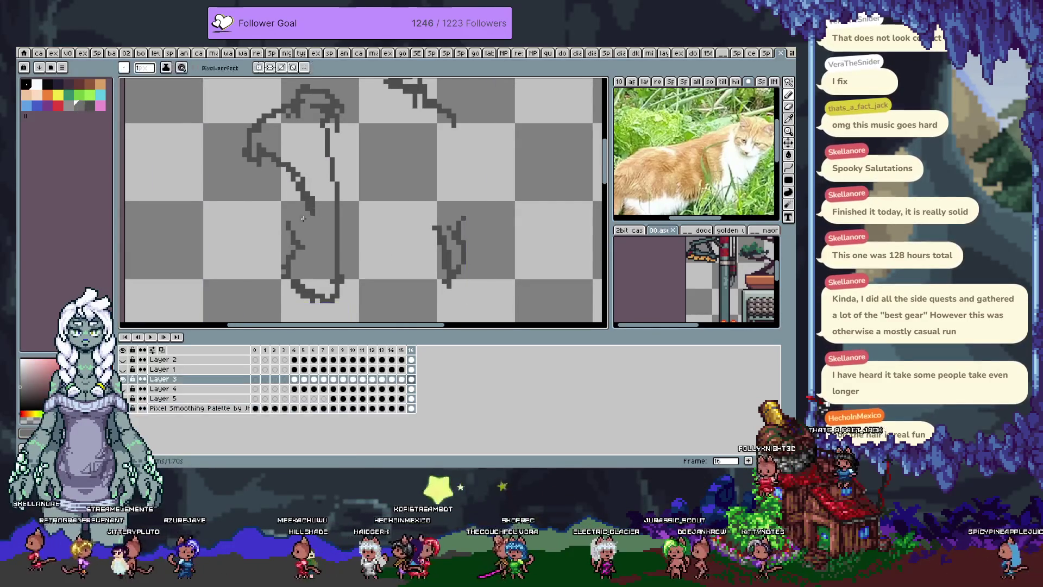
pyautogui.press('g')
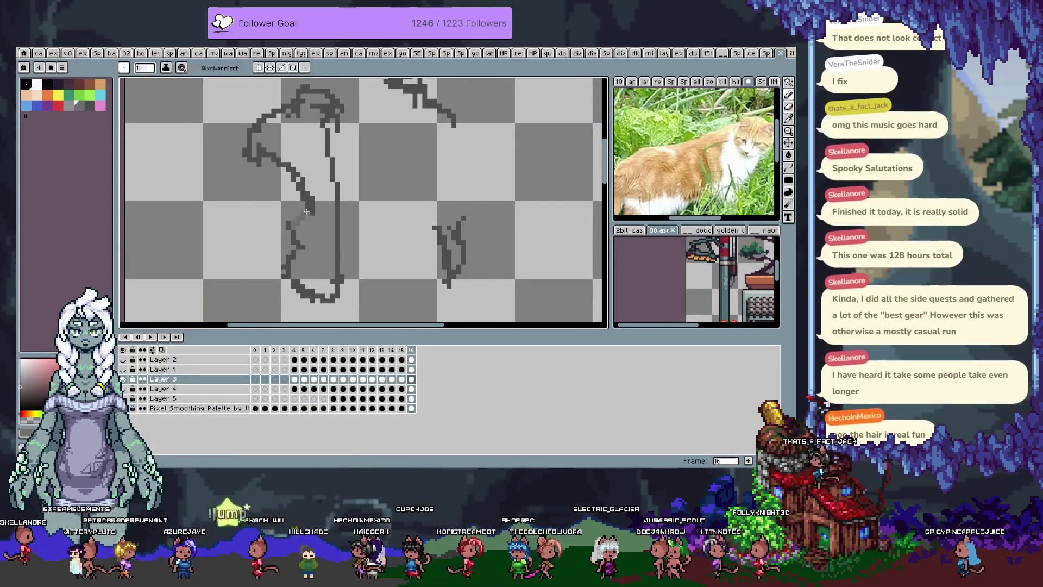
pyautogui.click(318, 220)
pyautogui.moveTo(341, 183); pyautogui.dragTo(293, 255)
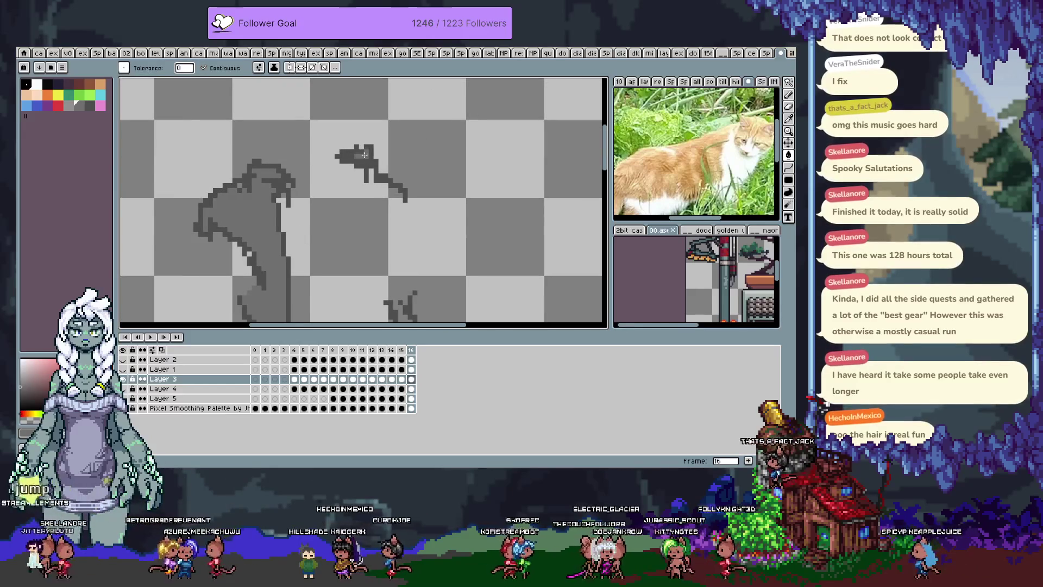
pyautogui.press('b')
pyautogui.scroll(-3, 375, 195)
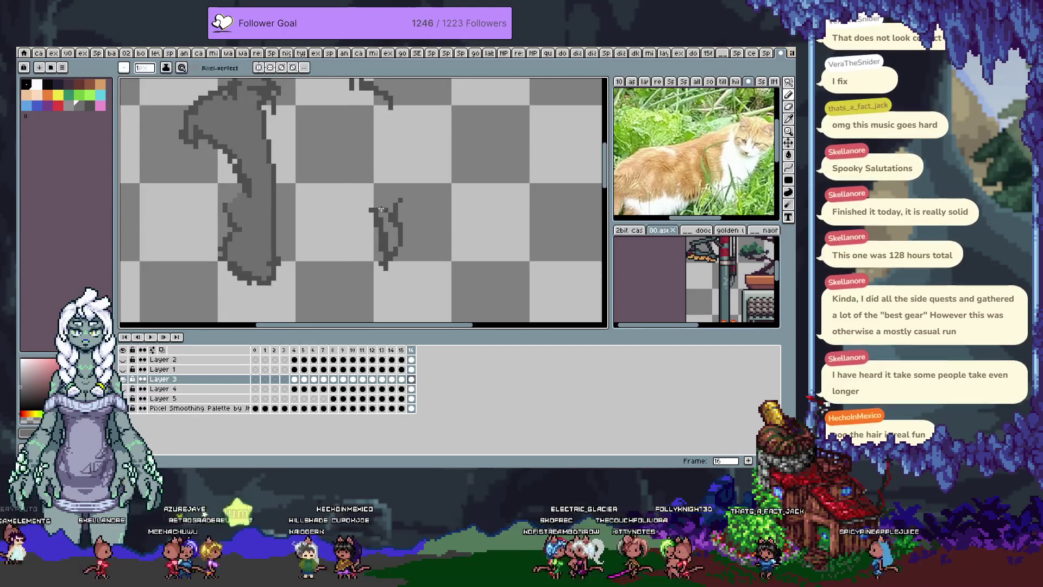
pyautogui.press('g')
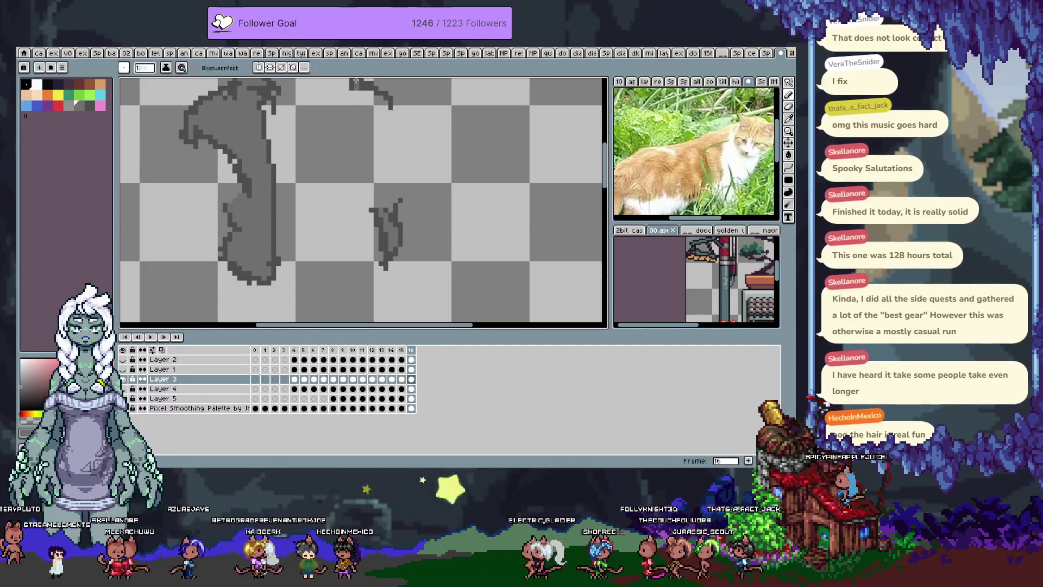
pyautogui.moveTo(360, 88); pyautogui.dragTo(361, 163)
pyautogui.scroll(-2, 358, 179)
pyautogui.press('b')
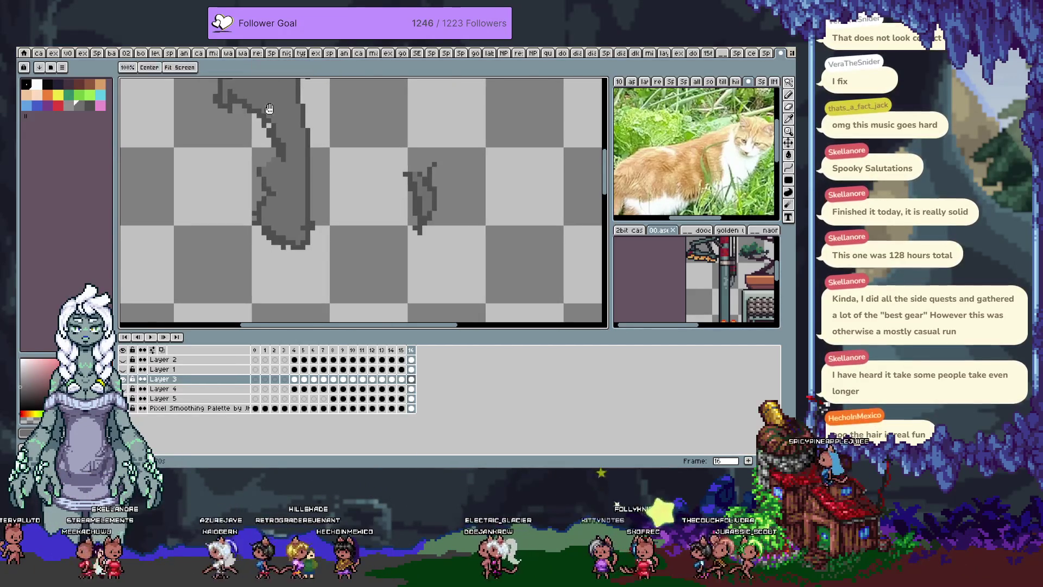
pyautogui.scroll(2, 262, 138)
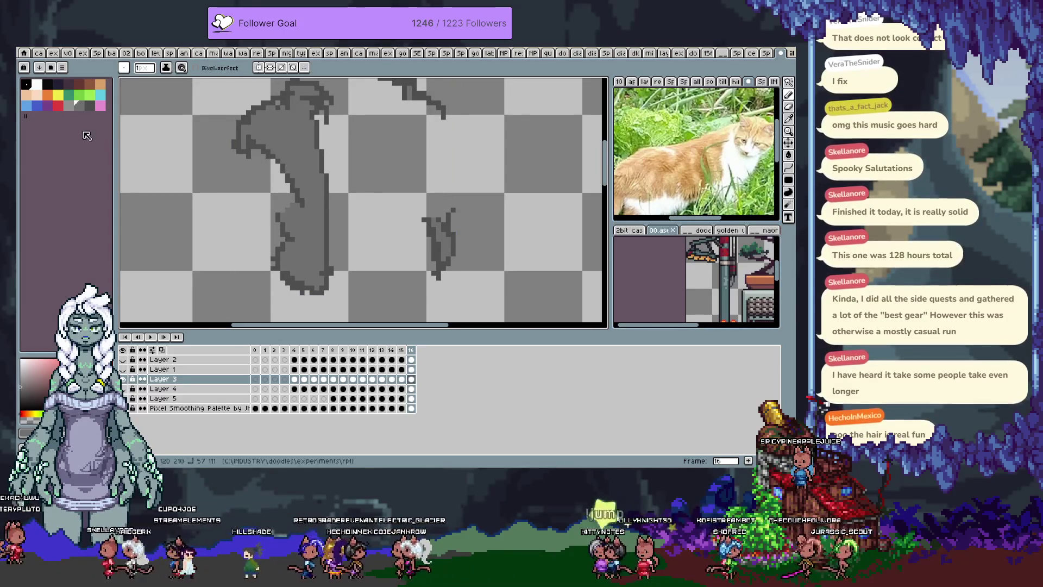
# - Draw a yellow highlight line along the jacket edge, then restore the coloured layers
pyautogui.click(57, 95)
pyautogui.press('v')
pyautogui.press('b')
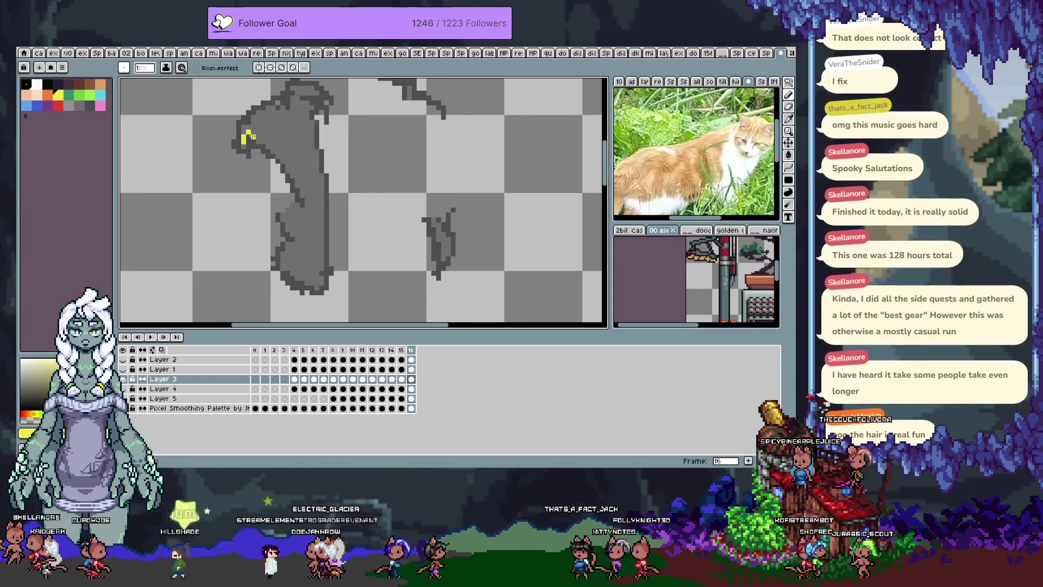
pyautogui.moveTo(253, 136); pyautogui.dragTo(275, 147)
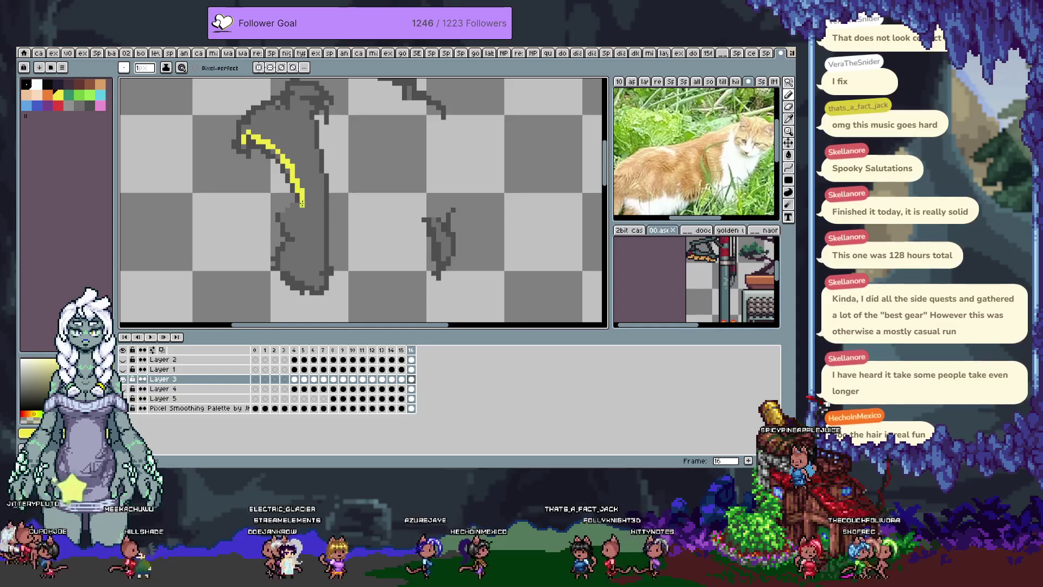
pyautogui.scroll(2, 391, 174)
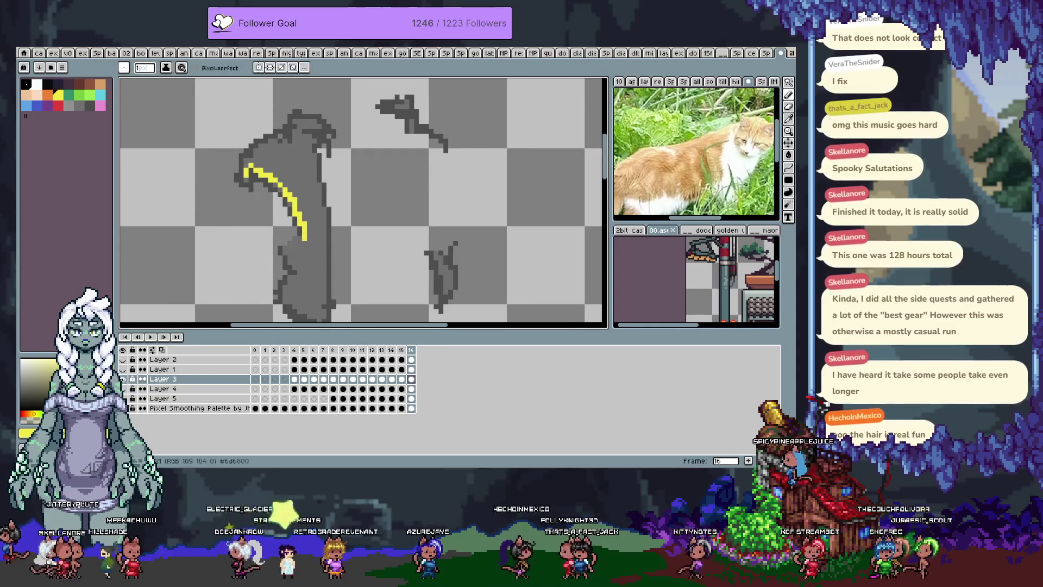
pyautogui.press('Tab')
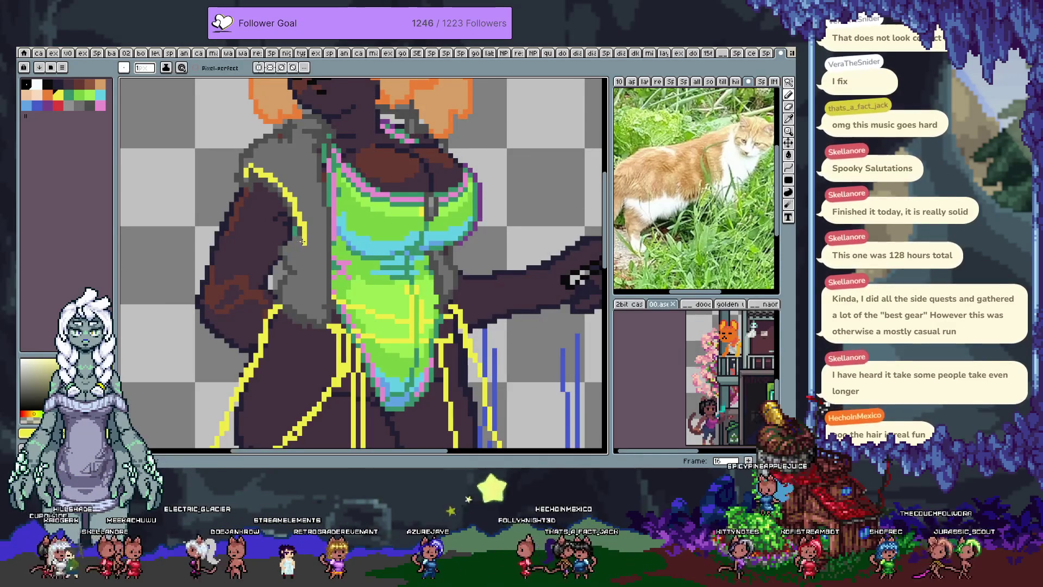
# - Try yellow strokes down the left arm and along the shoulder, then undo both
pyautogui.moveTo(302, 241); pyautogui.dragTo(279, 253)
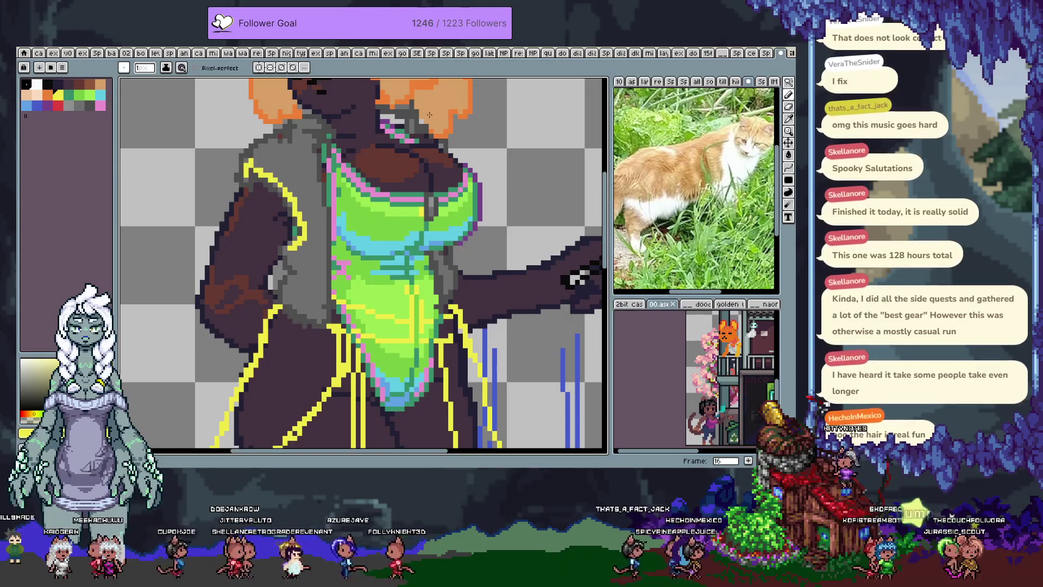
pyautogui.scroll(2, 326, 163)
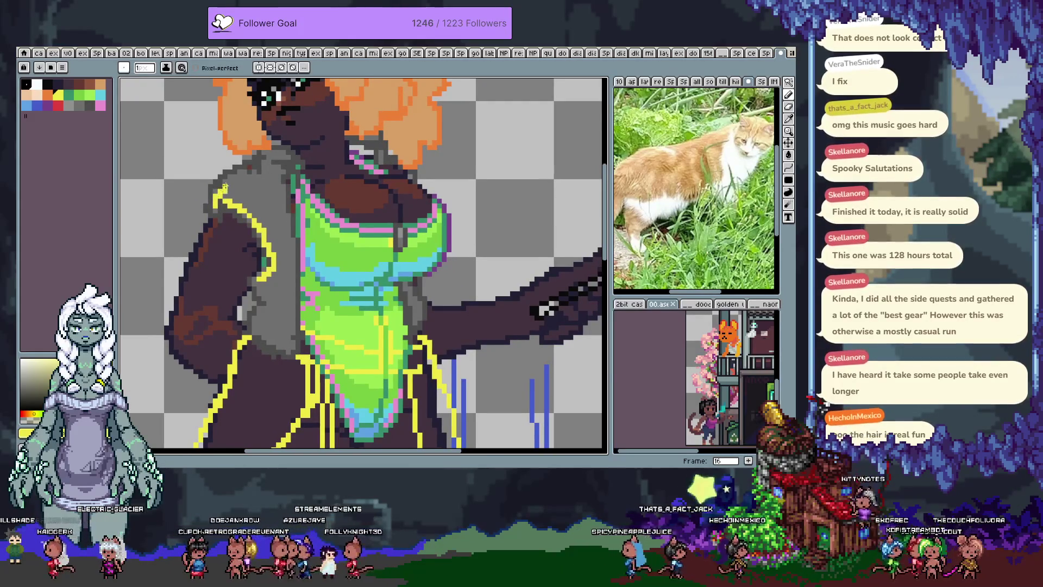
pyautogui.hotkey('ctrl', 'z')
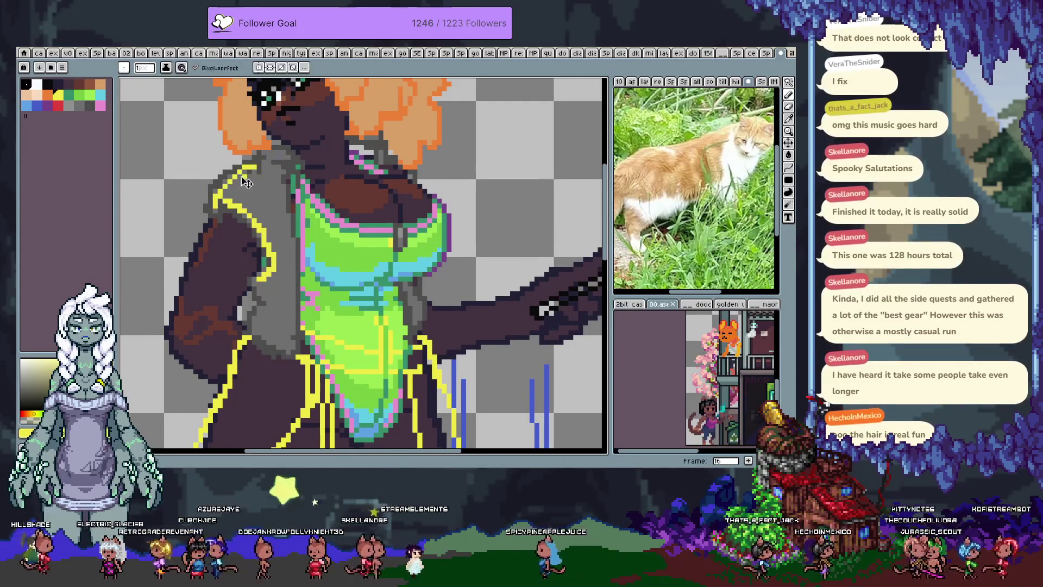
pyautogui.moveTo(220, 190); pyautogui.dragTo(256, 165)
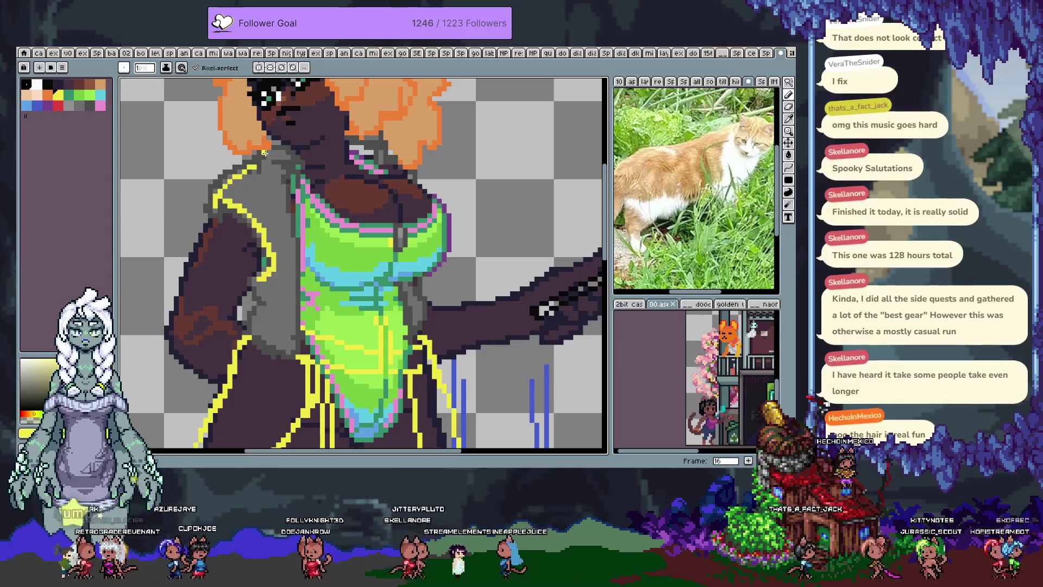
pyautogui.hotkey('ctrl', 'z')
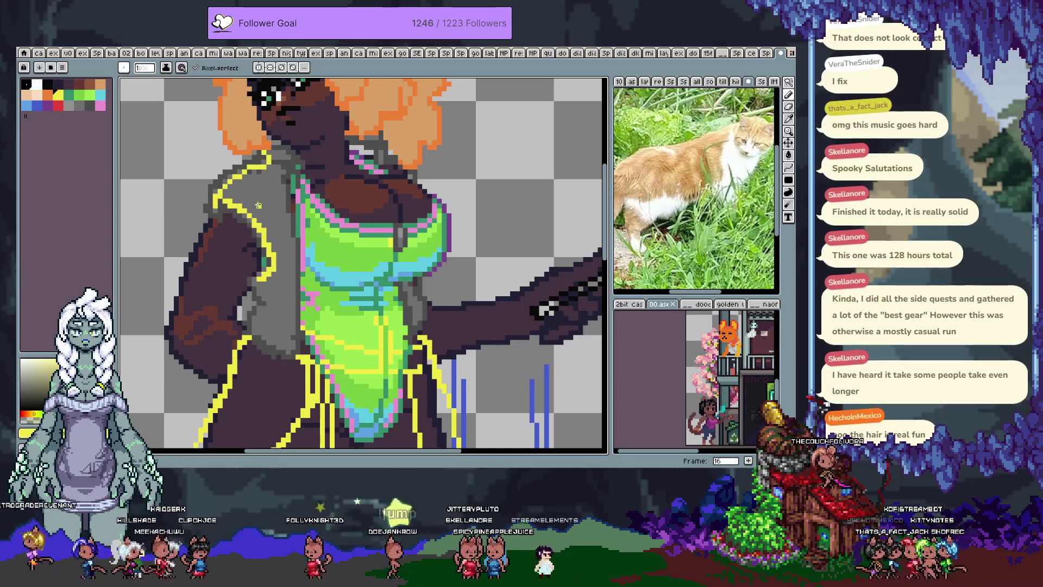
pyautogui.scroll(-2, 263, 237)
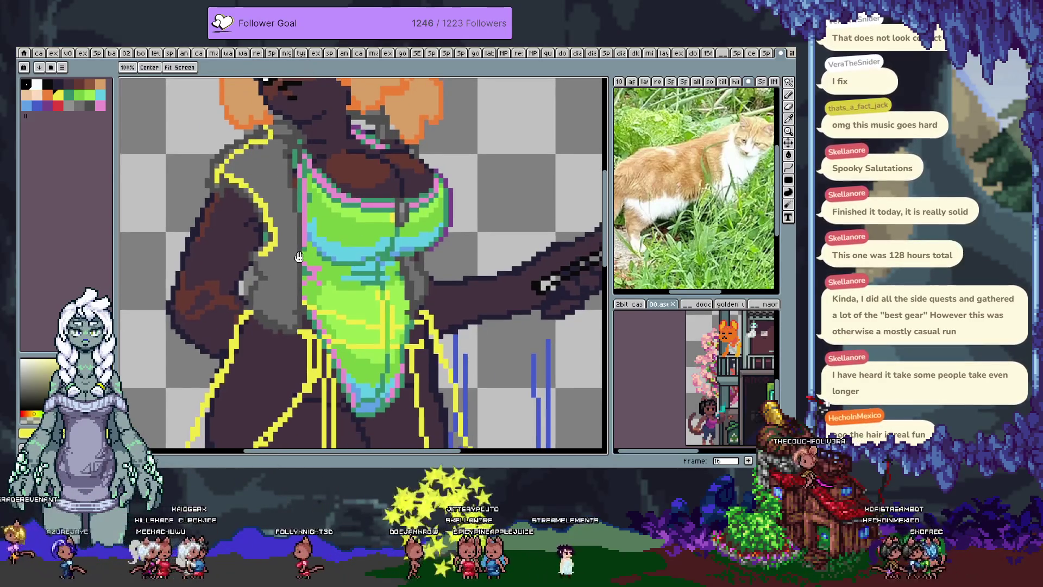
# - Pick the jacket's grey as the drawing colour and save the drawing
pyautogui.keyDown('alt'); pyautogui.click(266, 277); pyautogui.keyUp('alt')
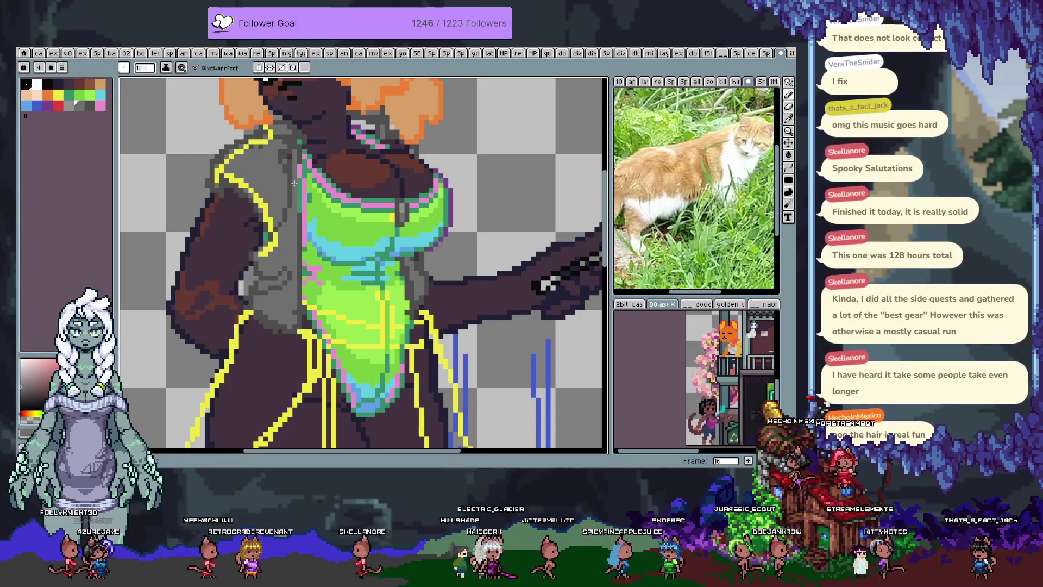
pyautogui.press('v')
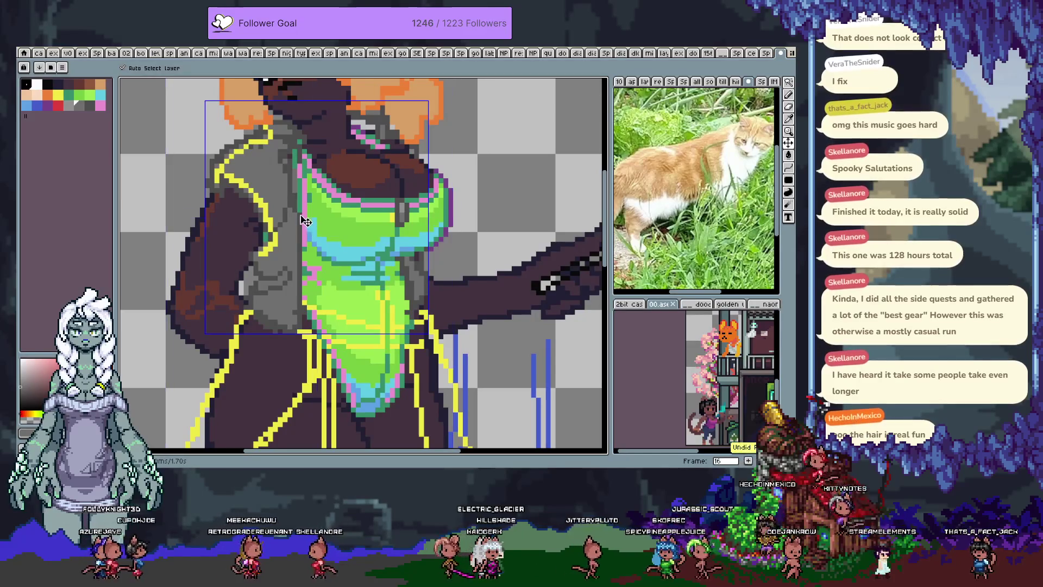
pyautogui.press('b')
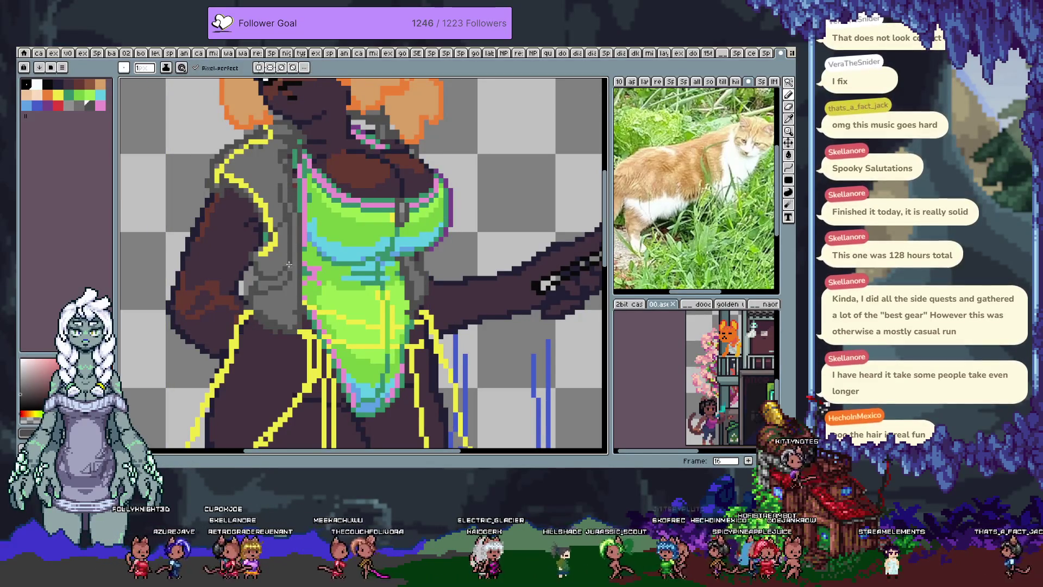
pyautogui.moveTo(285, 222); pyautogui.dragTo(280, 263)
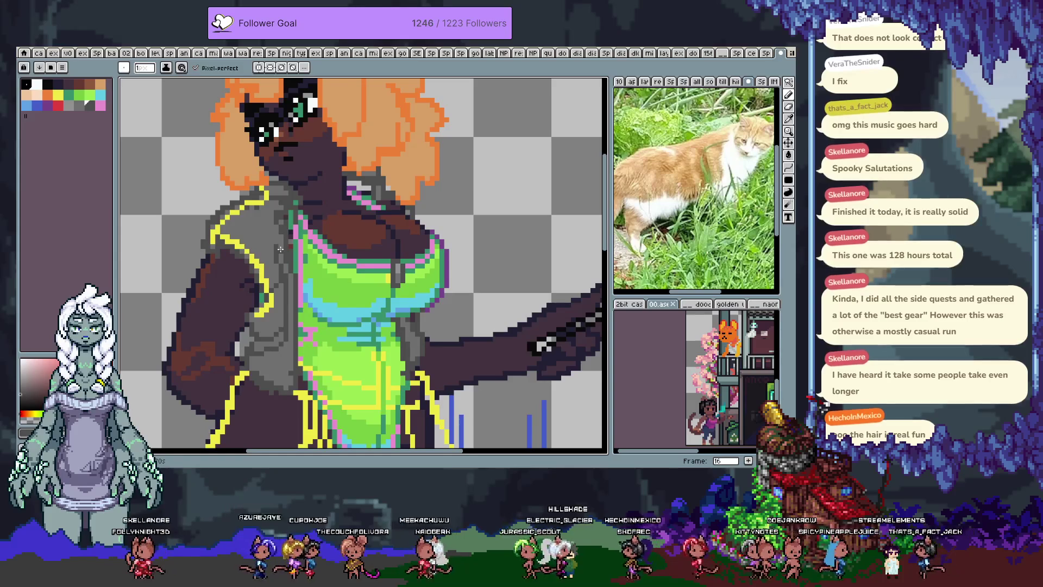
pyautogui.hotkey('ctrl', 's')
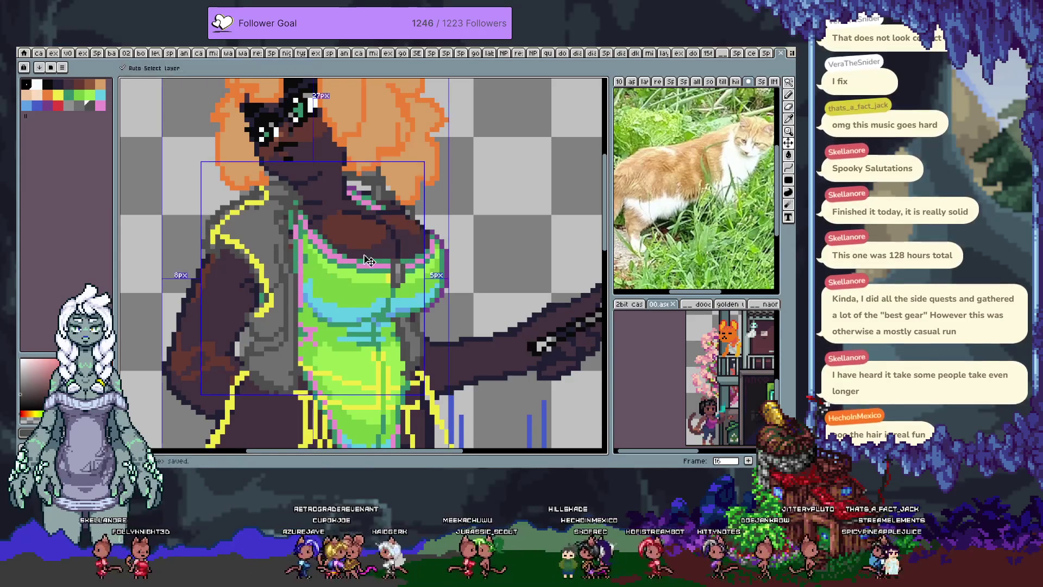
# - Zoom onto the left shoulder and extend the yellow highlight line by two pixels
pyautogui.moveTo(325, 204)
pyautogui.mouseDown()
pyautogui.moveTo(331, 256)
pyautogui.moveTo(375, 167)
pyautogui.moveTo(384, 191)
pyautogui.mouseUp()
pyautogui.scroll(-2, 330, 256)
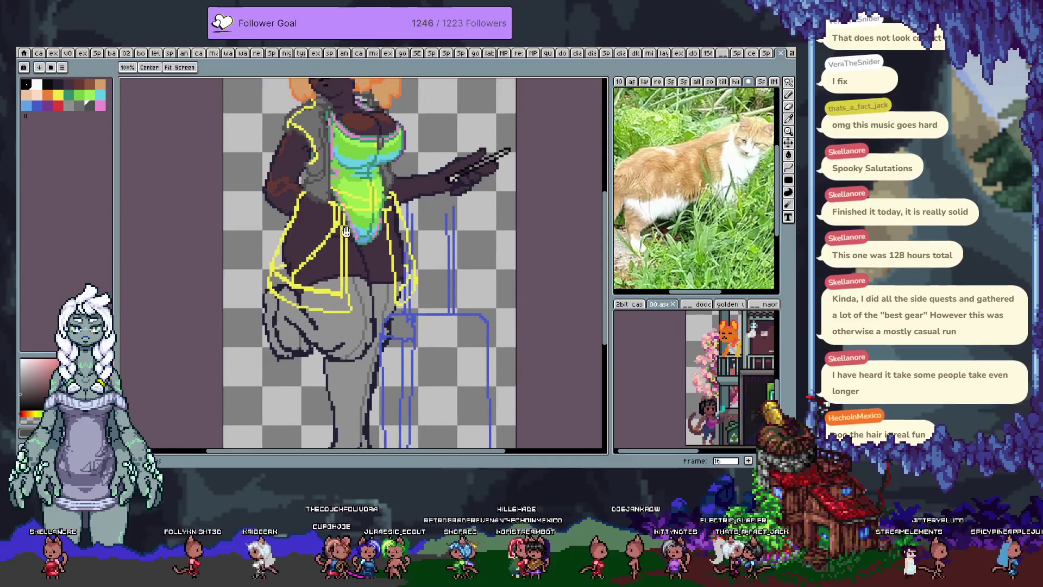
pyautogui.scroll(2, 330, 211)
pyautogui.moveTo(330, 212)
pyautogui.mouseDown()
pyautogui.moveTo(336, 227)
pyautogui.moveTo(380, 251)
pyautogui.mouseUp()
pyautogui.scroll(3, 362, 160)
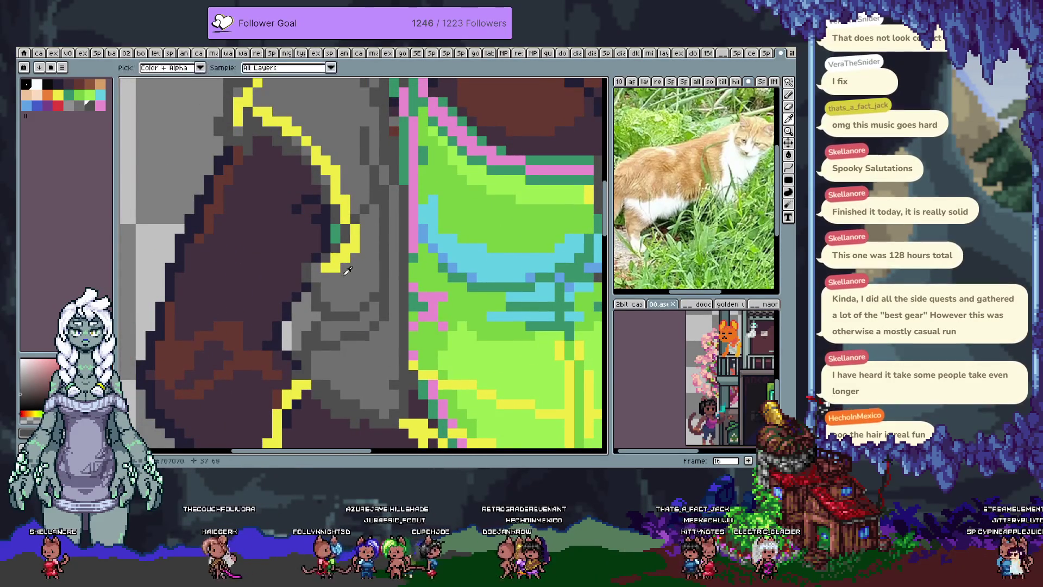
pyautogui.moveTo(338, 252)
pyautogui.mouseDown()
pyautogui.moveTo(350, 263)
pyautogui.moveTo(321, 261)
pyautogui.mouseUp()
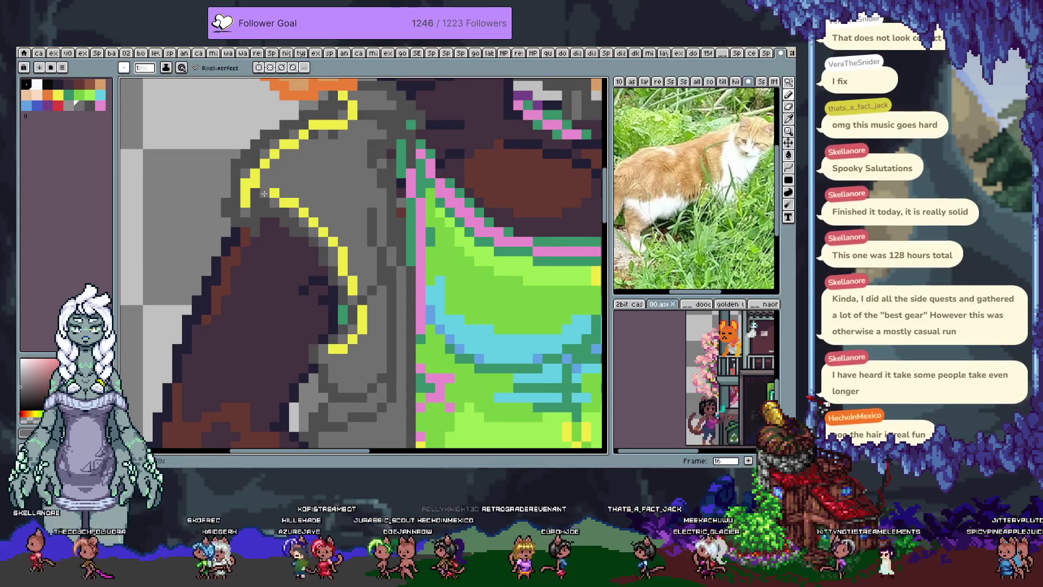
pyautogui.moveTo(254, 184); pyautogui.dragTo(246, 222)
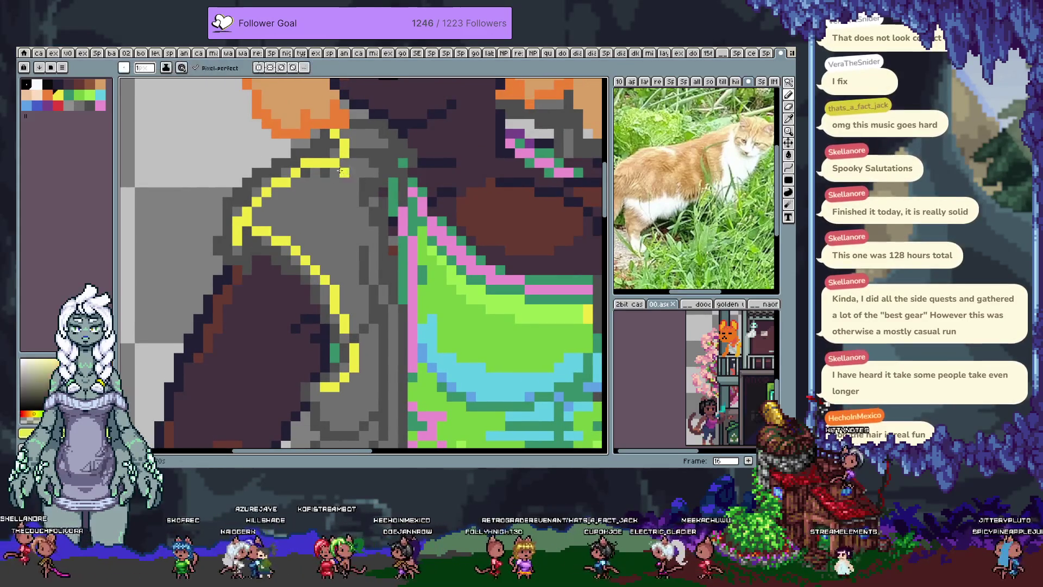
pyautogui.keyDown('alt'); pyautogui.click(275, 173); pyautogui.keyUp('alt')
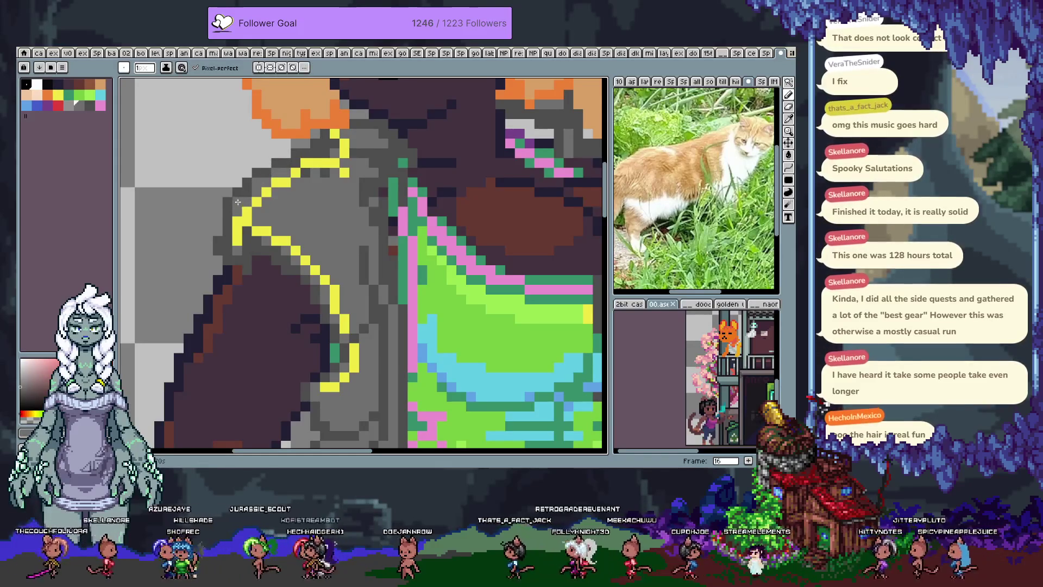
pyautogui.keyDown('alt'); pyautogui.click(238, 235); pyautogui.keyUp('alt')
pyautogui.moveTo(228, 251); pyautogui.dragTo(242, 256)
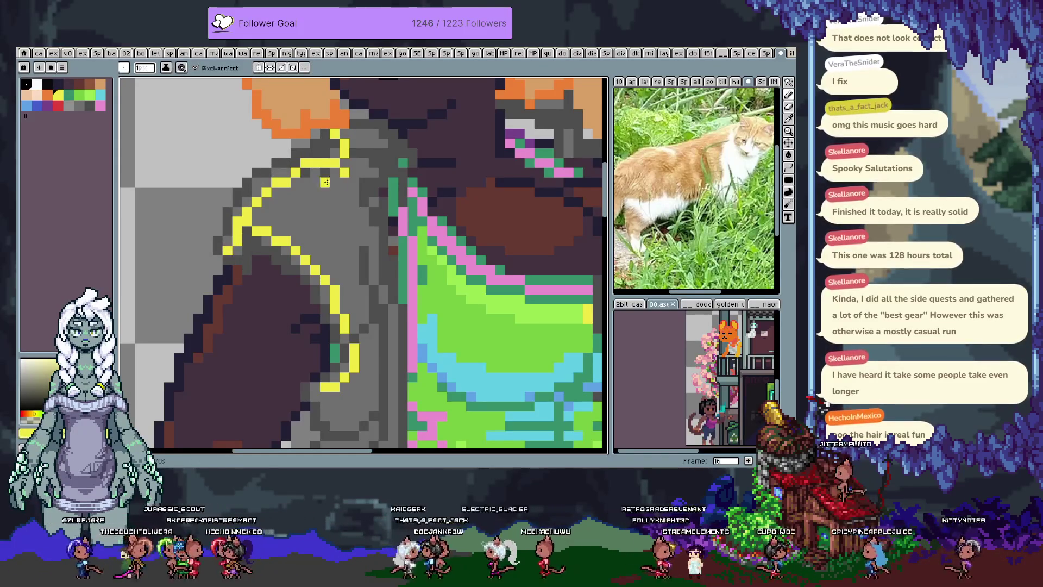
# - Select peach from the palette as the drawing colour
pyautogui.moveTo(314, 192); pyautogui.dragTo(312, 208)
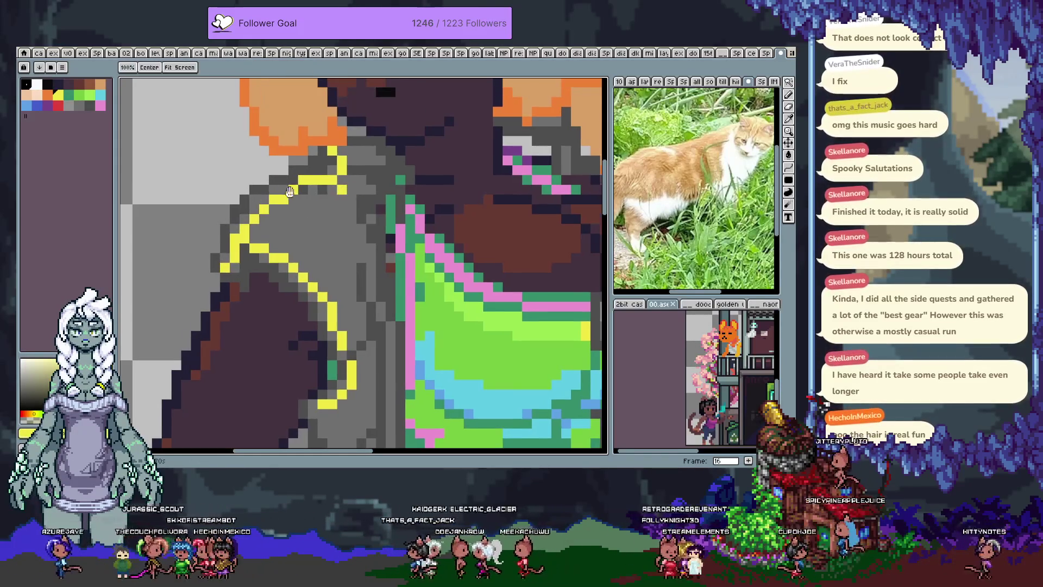
pyautogui.click(37, 95)
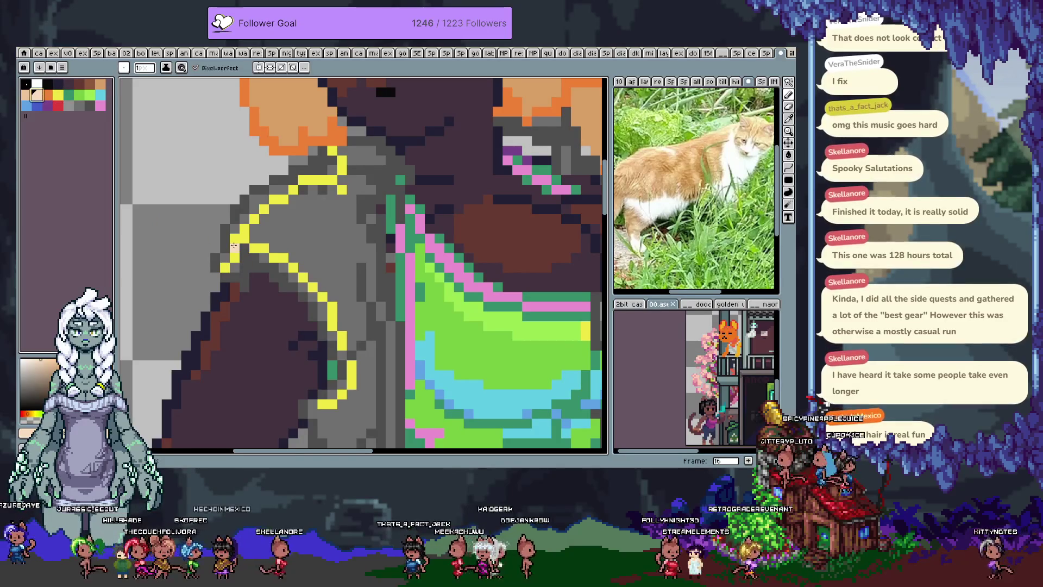
pyautogui.scroll(-4, 234, 246)
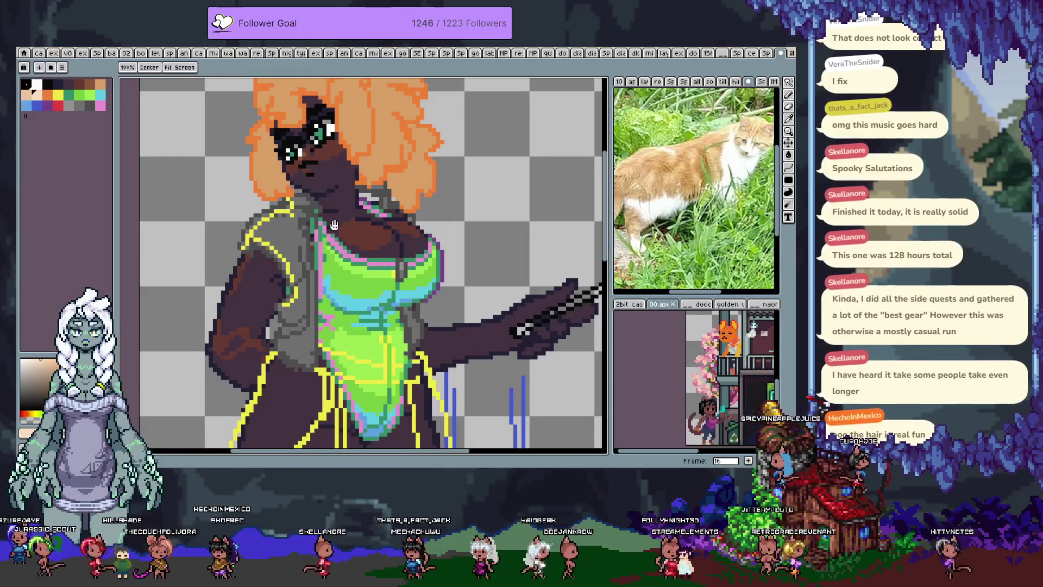
# - Try a peach pixel and dark row on the mouth, undo it, and save
pyautogui.scroll(2, 316, 142)
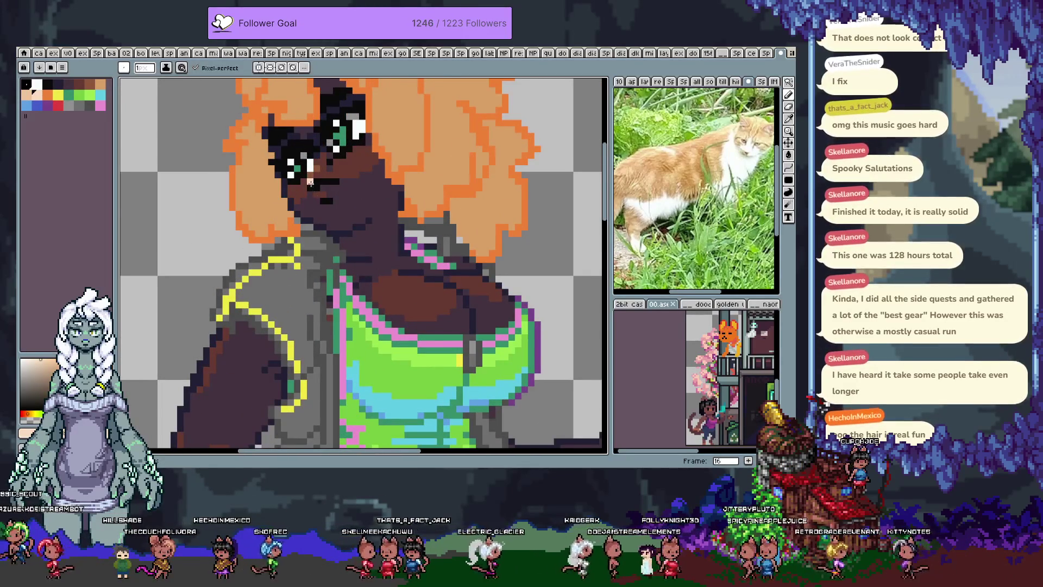
pyautogui.click(323, 188)
pyautogui.moveTo(315, 183); pyautogui.dragTo(338, 183)
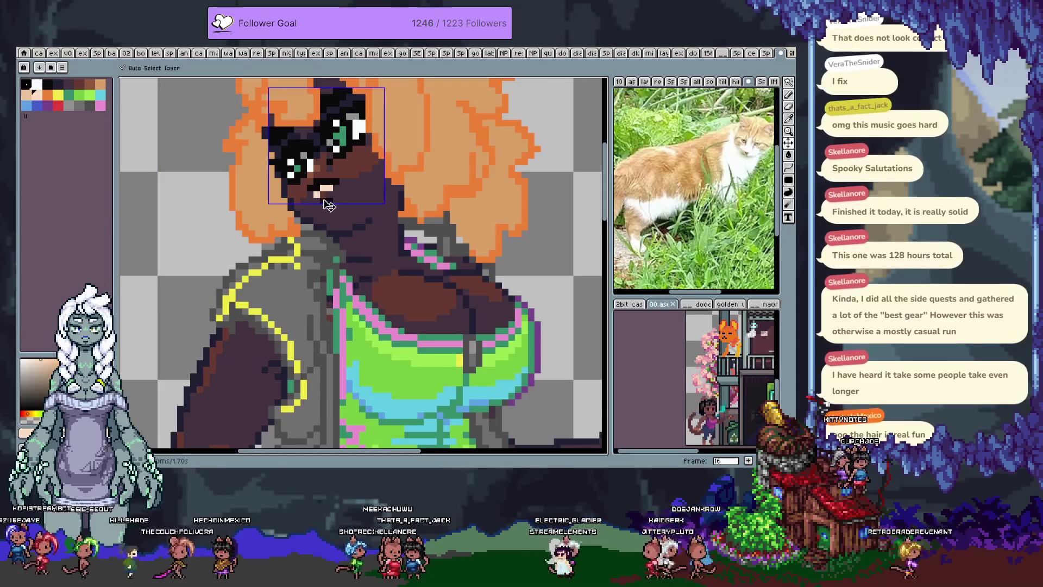
pyautogui.hotkey('ctrl', 'z')
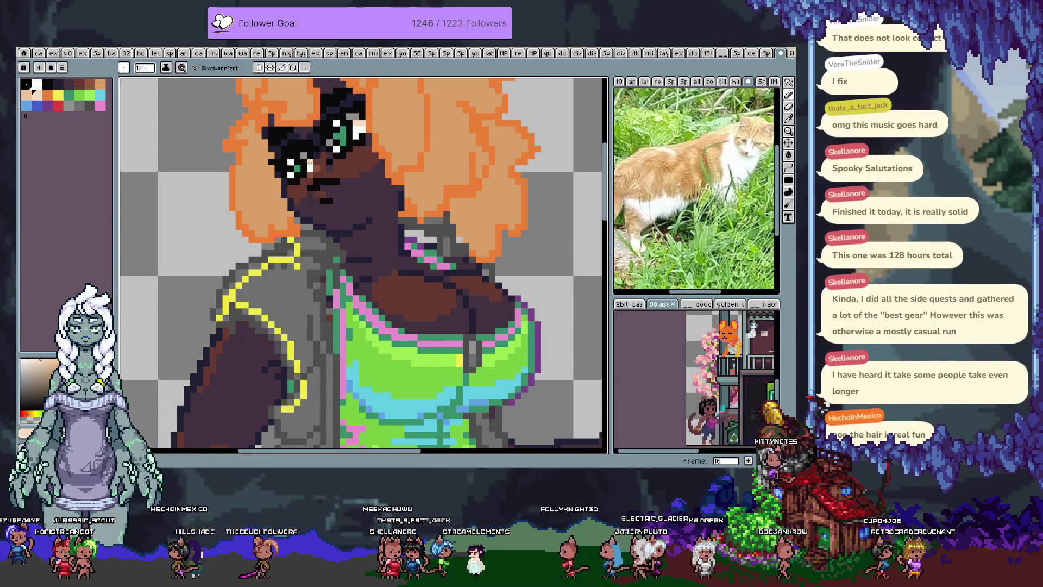
pyautogui.hotkey('ctrl', 's')
# - Paint light peach highlight strokes into the curly hair, undo a stray one, and save
pyautogui.scroll(3, 351, 197)
pyautogui.press('b')
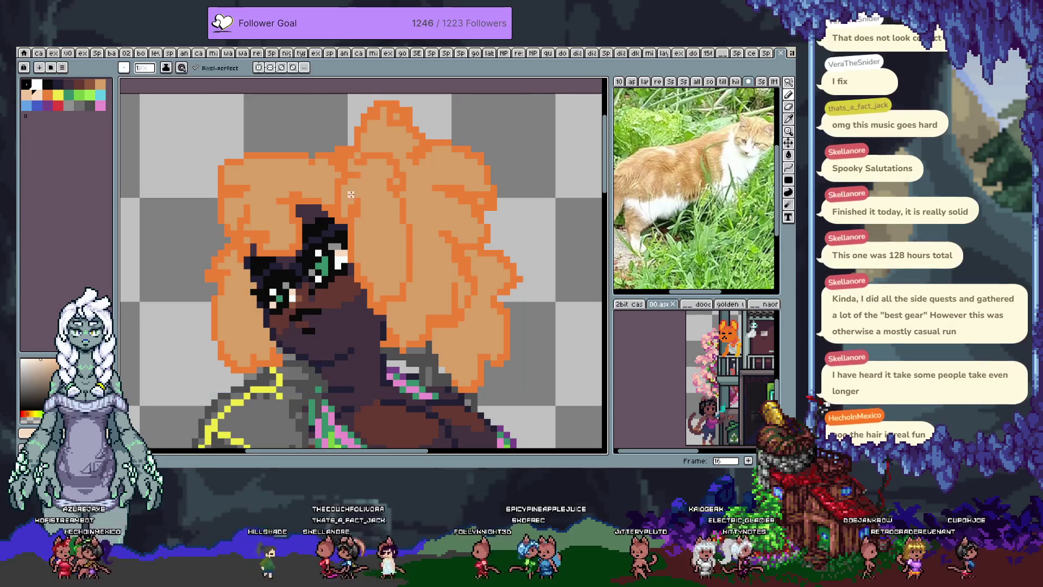
pyautogui.hotkey('ctrl', 'z')
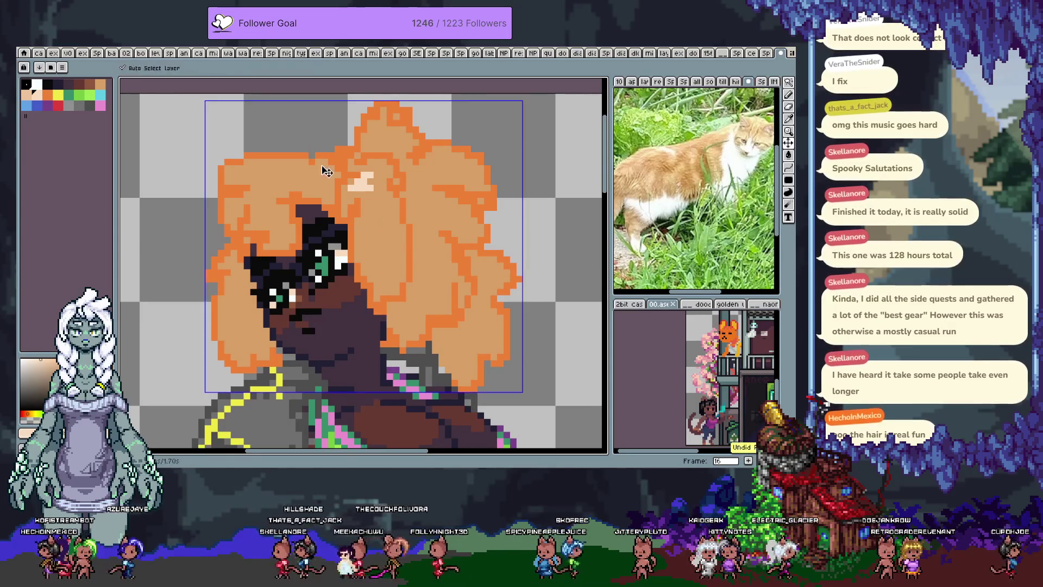
pyautogui.moveTo(351, 187); pyautogui.dragTo(361, 249)
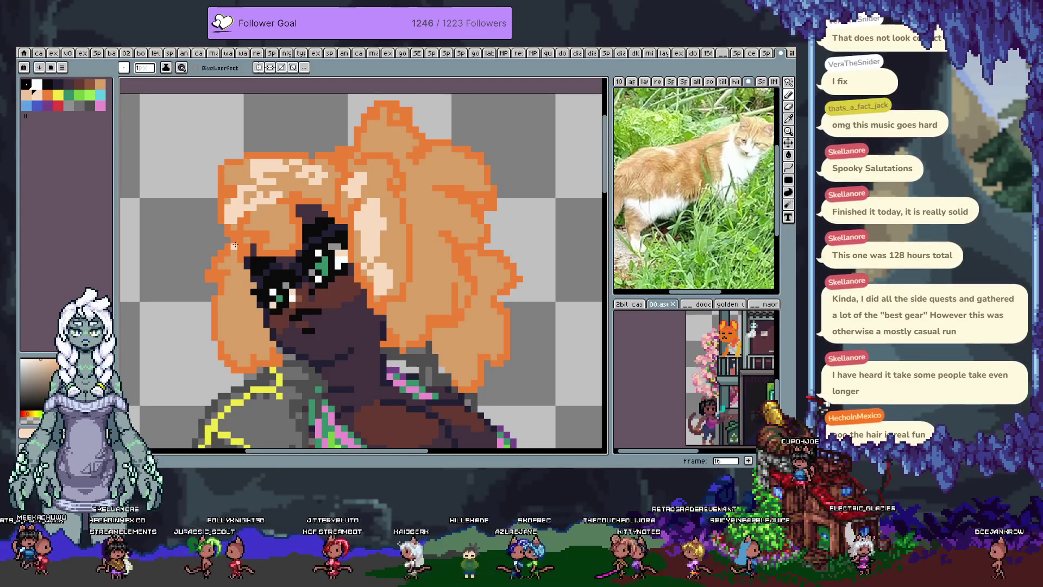
pyautogui.moveTo(237, 252); pyautogui.dragTo(232, 263)
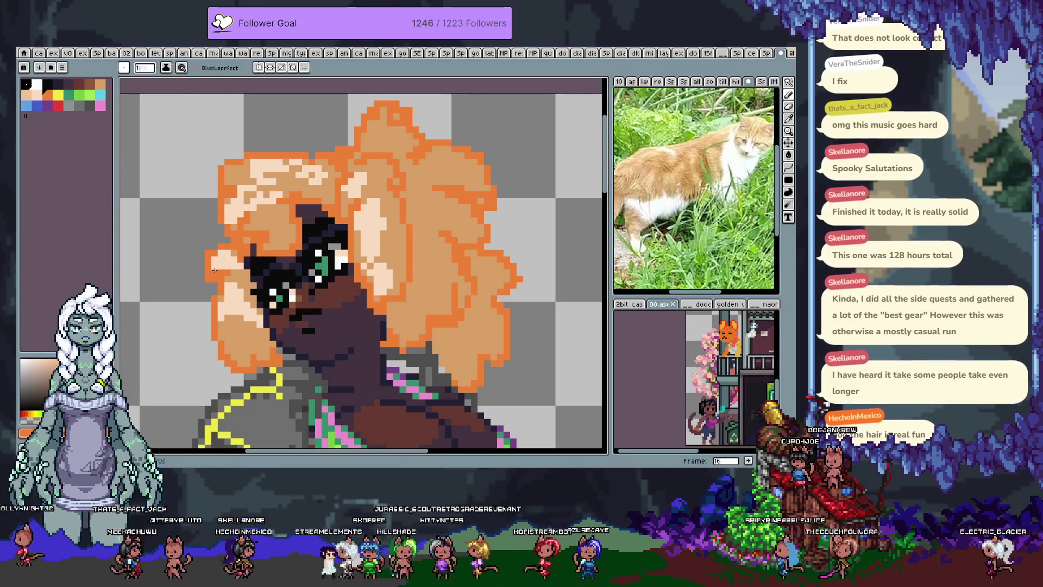
pyautogui.hotkey('ctrl', 'z')
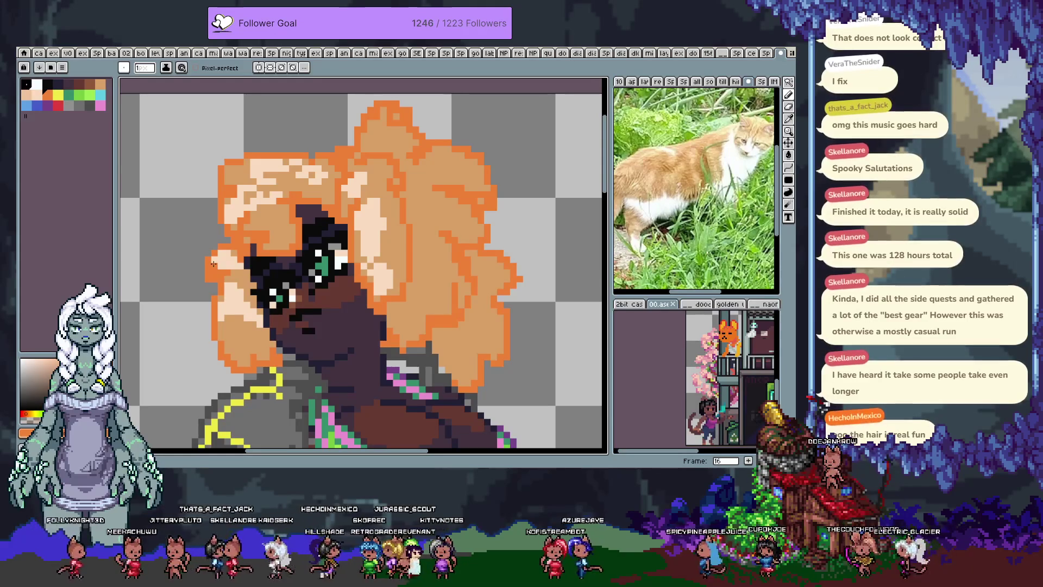
pyautogui.hotkey('ctrl', 's')
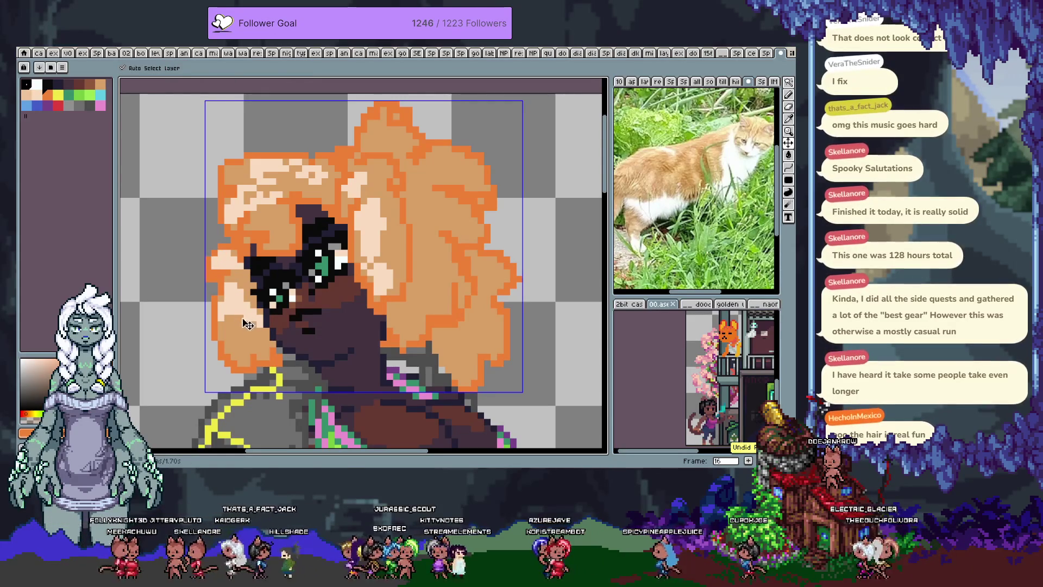
pyautogui.scroll(-2, 369, 234)
pyautogui.scroll(-1, 369, 234)
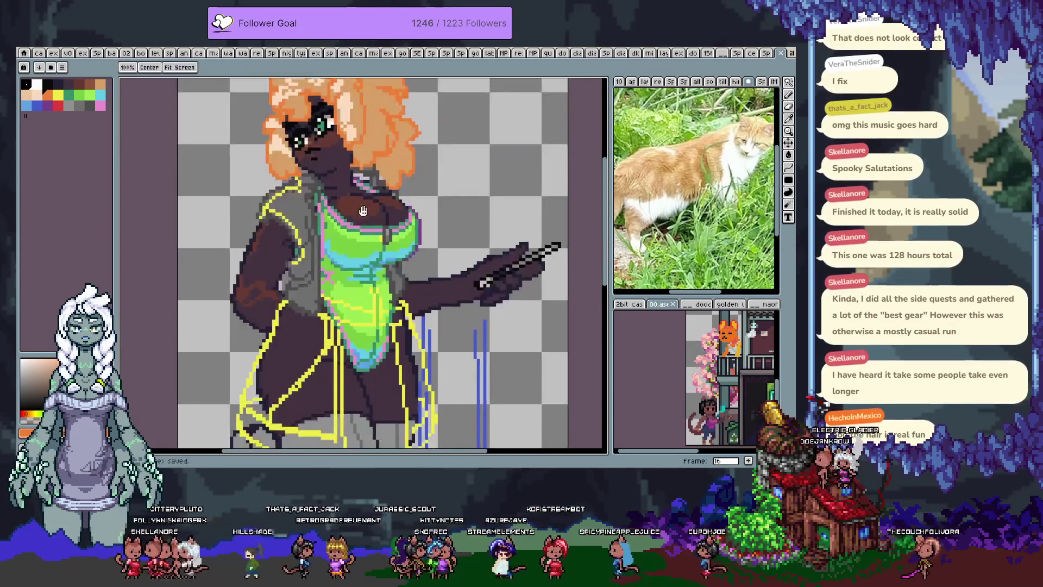
# - Pan to the hips, hide the body and blue sketch layers, and pick grey
pyautogui.scroll(-1, 369, 233)
pyautogui.moveTo(369, 234); pyautogui.dragTo(344, 198)
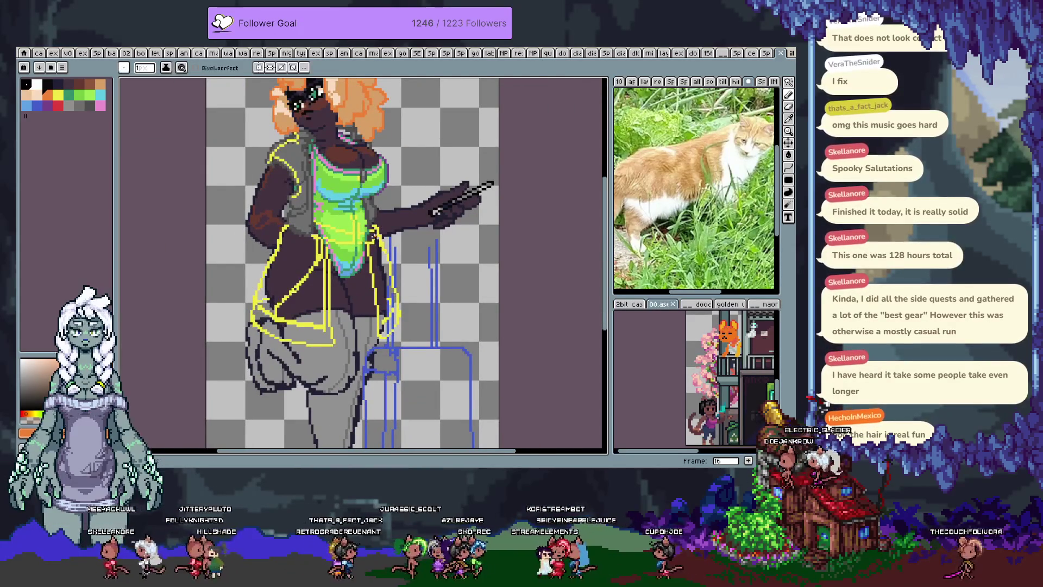
pyautogui.scroll(1, 261, 311)
pyautogui.scroll(1, 260, 311)
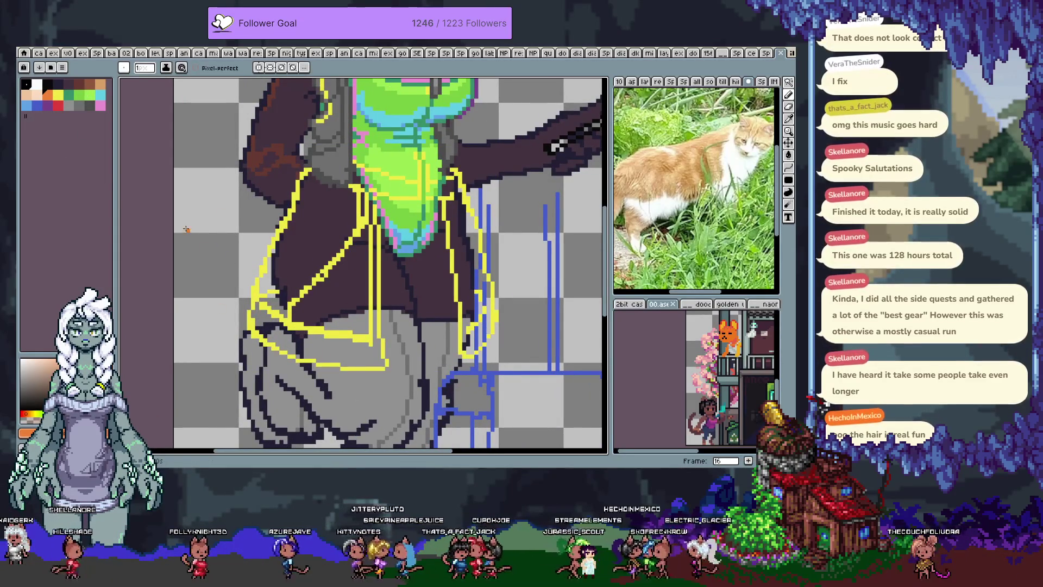
pyautogui.press('Tab')
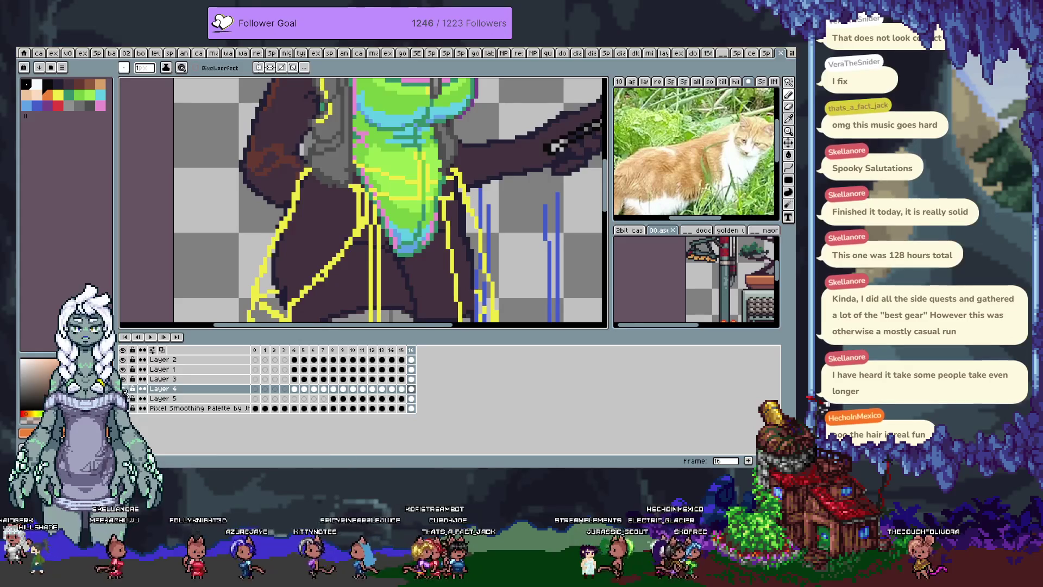
pyautogui.moveTo(123, 379); pyautogui.dragTo(124, 360)
pyautogui.press('Tab')
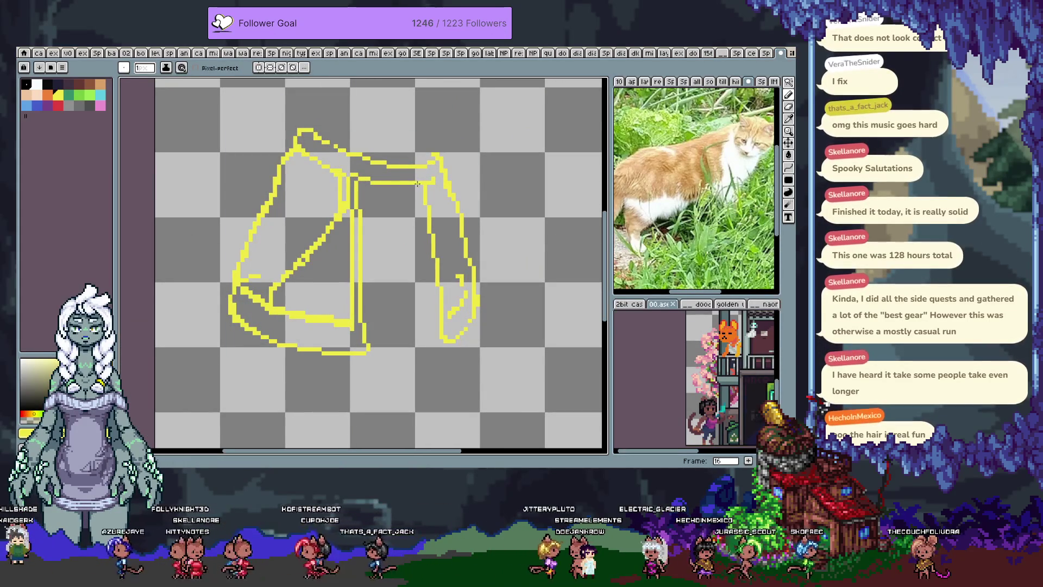
pyautogui.click(69, 104)
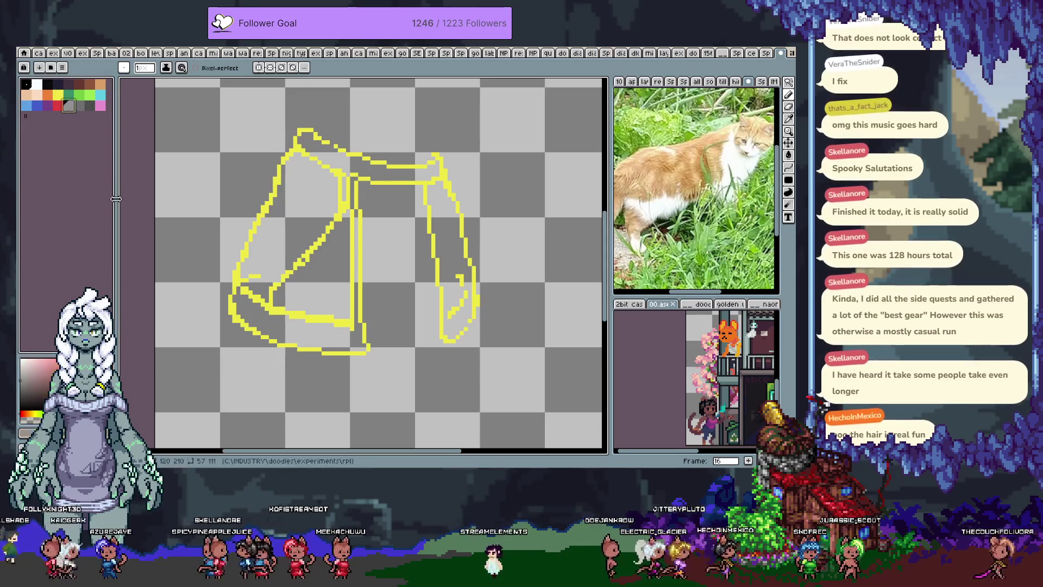
# - Pattern-fill the left skirt panel with a checker fill, undoing a fill that spilled into the background
pyautogui.press('g')
pyautogui.click(124, 67)
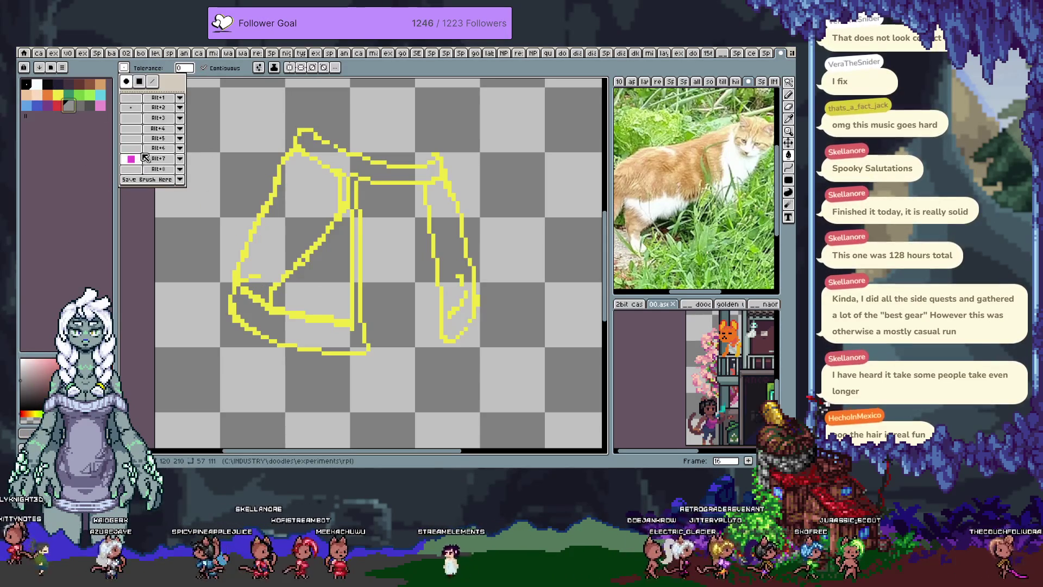
pyautogui.click(127, 80)
pyautogui.click(274, 247)
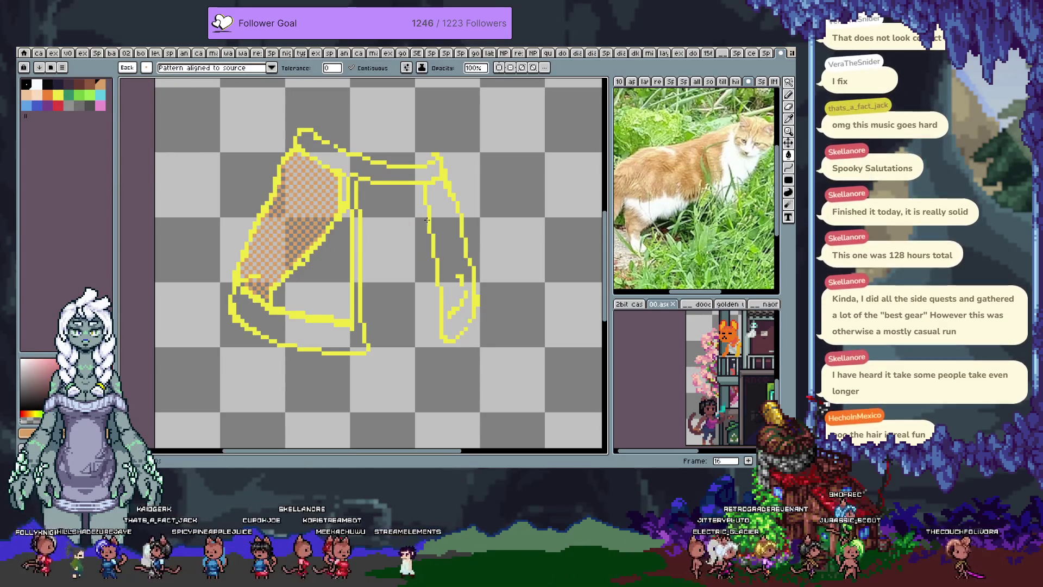
pyautogui.moveTo(443, 221); pyautogui.dragTo(373, 172)
pyautogui.click(407, 197)
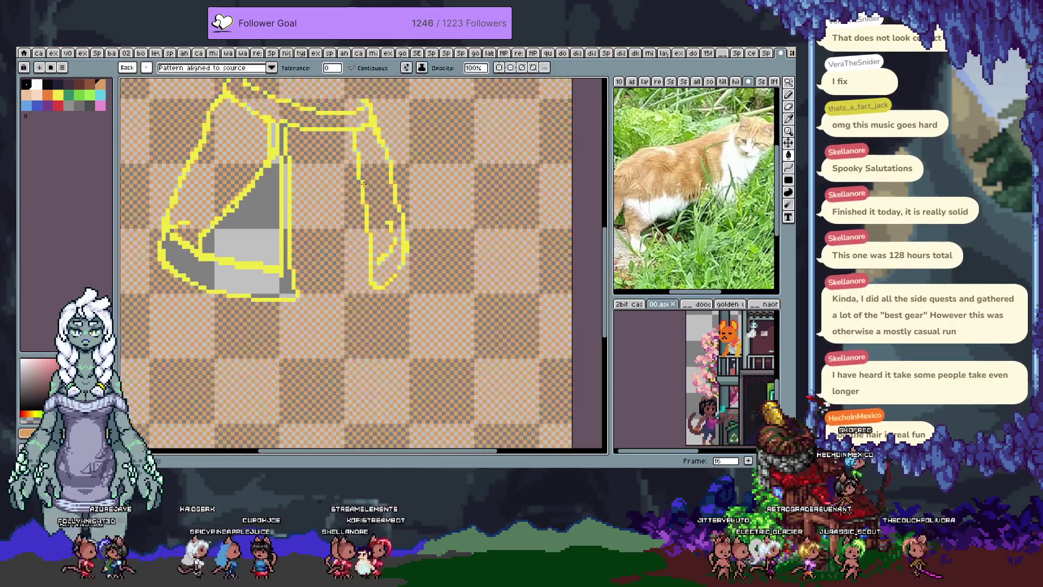
pyautogui.hotkey('ctrl', 'z')
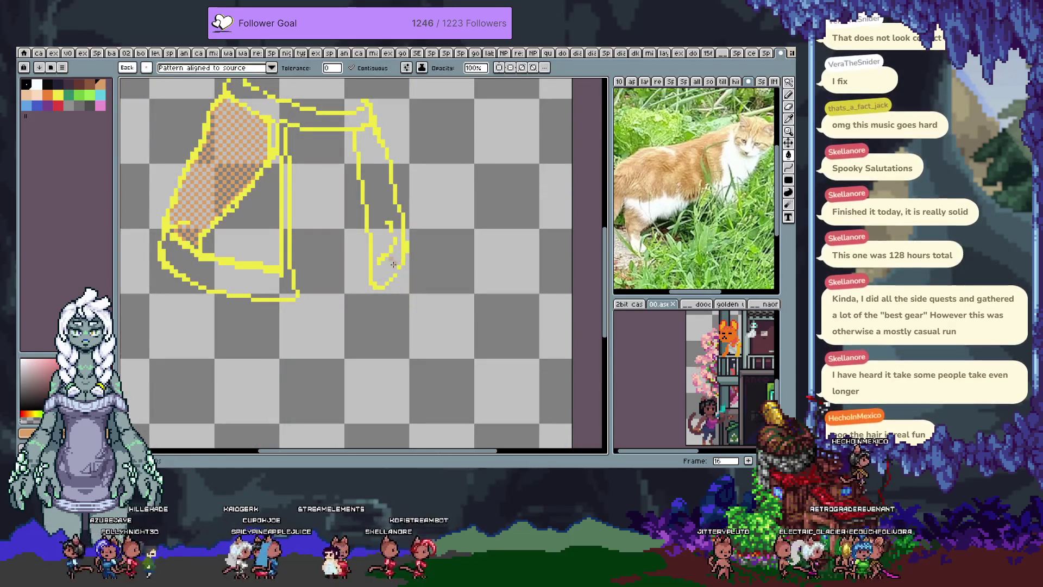
# - Sample the yellow outline colour and draw yellow lines down the right skirt piece
pyautogui.press('i')
pyautogui.click(398, 271)
pyautogui.press('b')
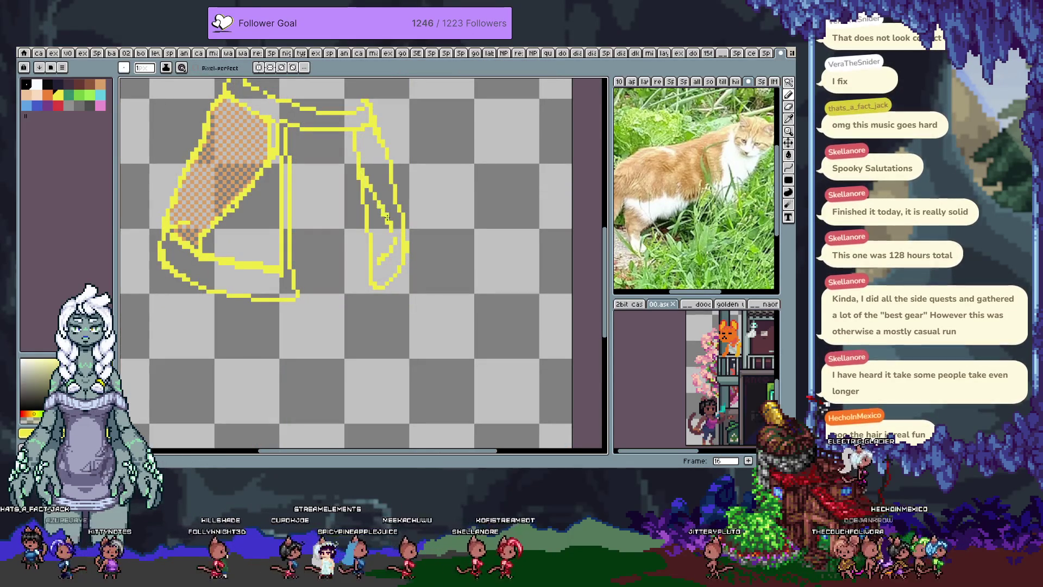
pyautogui.keyDown('alt'); pyautogui.click(362, 170); pyautogui.keyUp('alt')
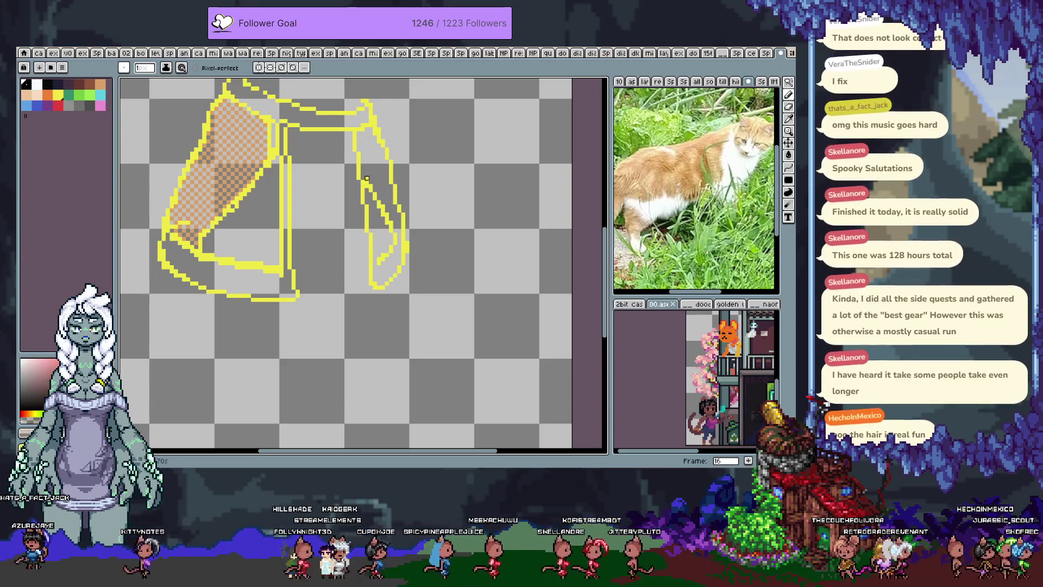
pyautogui.keyDown('alt'); pyautogui.click(369, 186); pyautogui.keyUp('alt')
pyautogui.moveTo(370, 189); pyautogui.dragTo(379, 238)
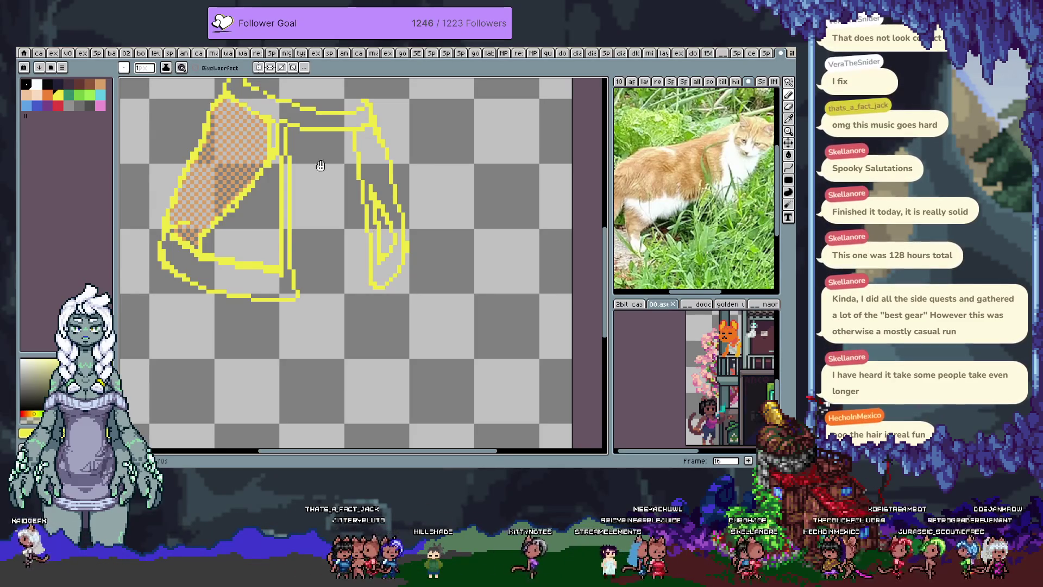
pyautogui.moveTo(375, 231); pyautogui.dragTo(386, 279)
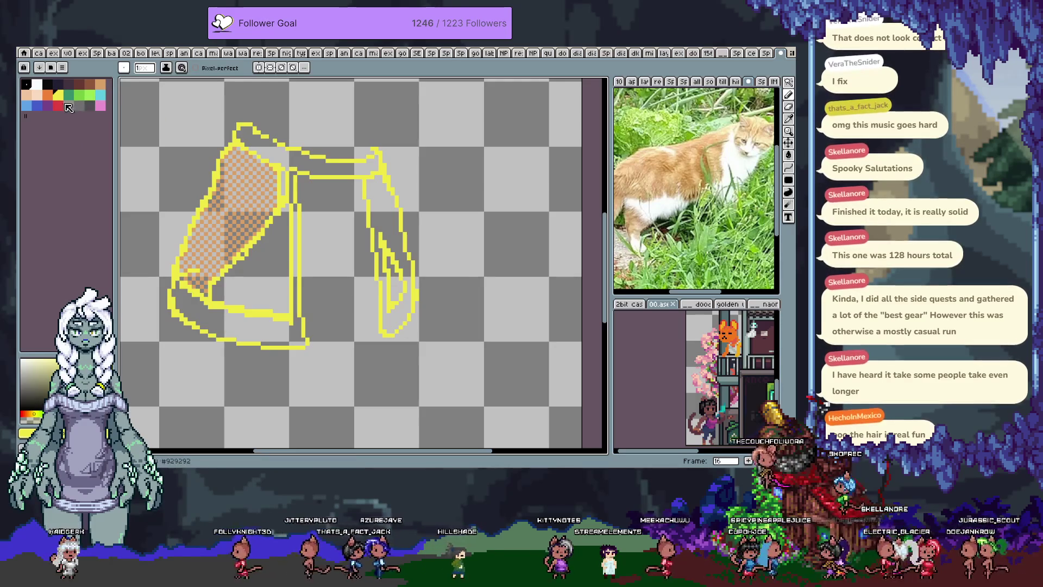
# - Fill the skirt's inner triangle and hem band, trying orange and peach shades before settling on darker orange
pyautogui.press('[')
pyautogui.press('g')
pyautogui.click(252, 277)
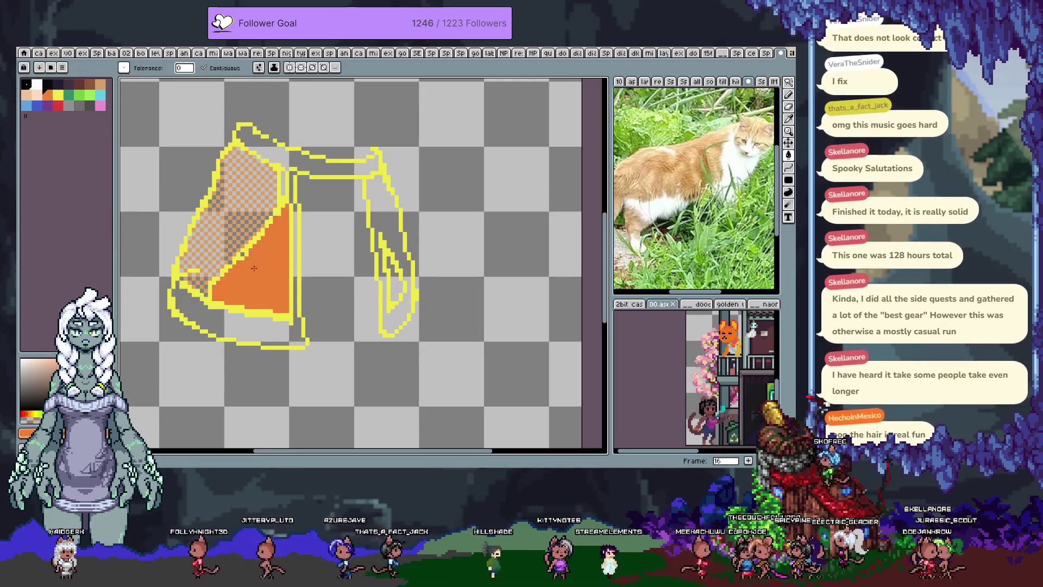
pyautogui.click(233, 324)
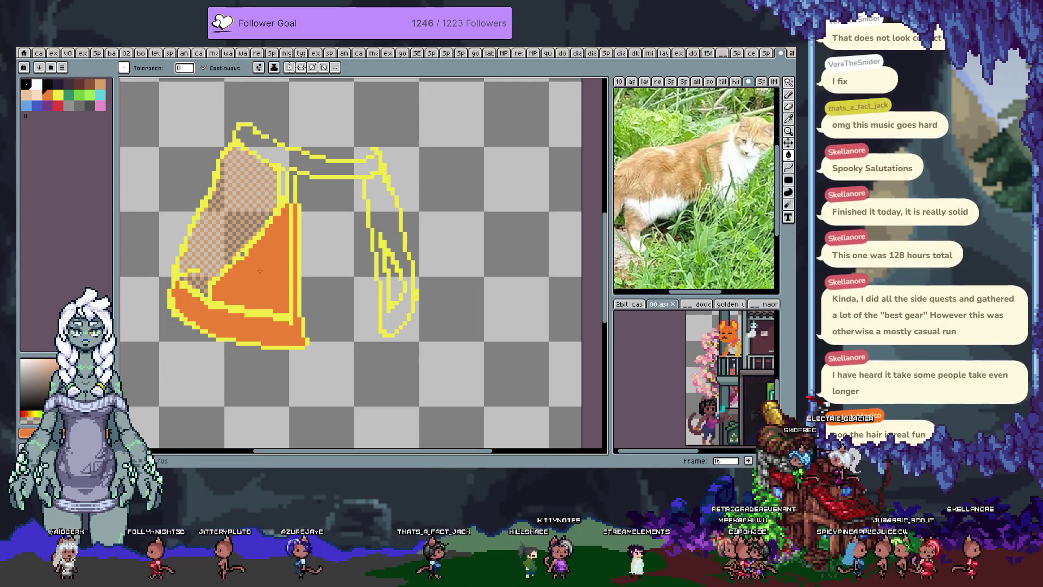
pyautogui.click(290, 187)
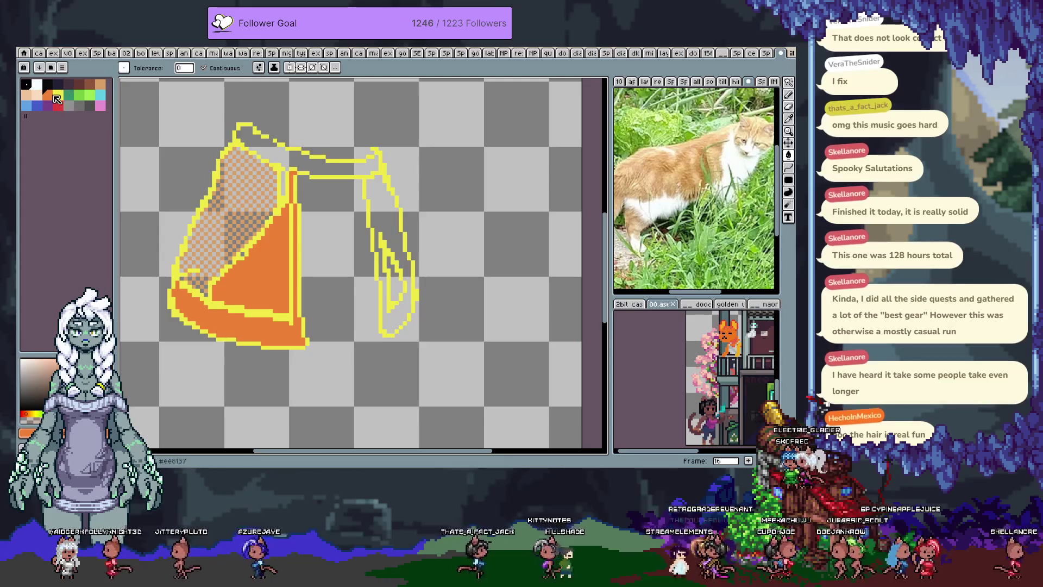
pyautogui.press('[')
pyautogui.click(253, 332)
pyautogui.click(231, 269)
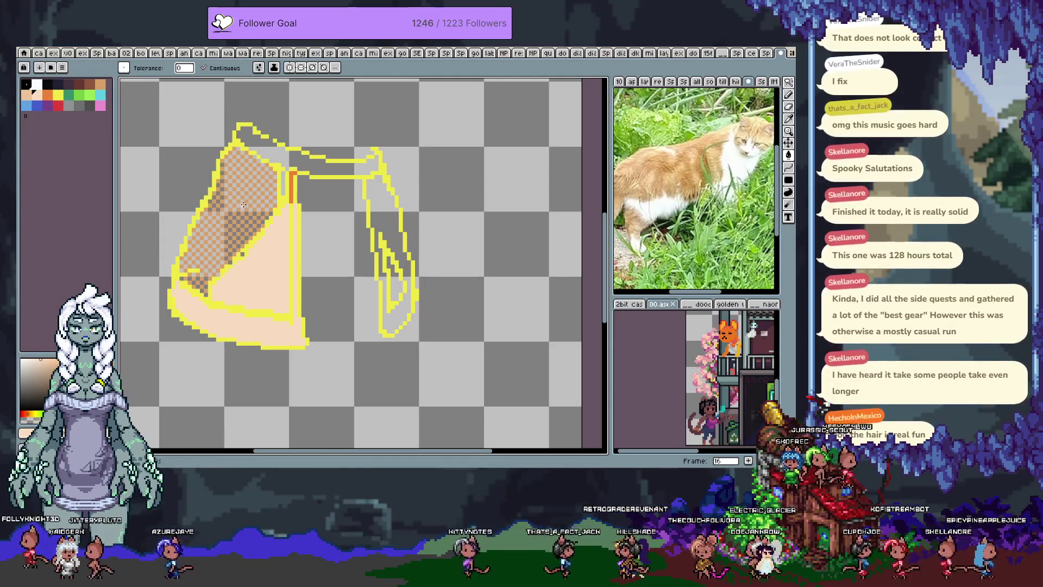
pyautogui.press('[')
pyautogui.click(261, 255)
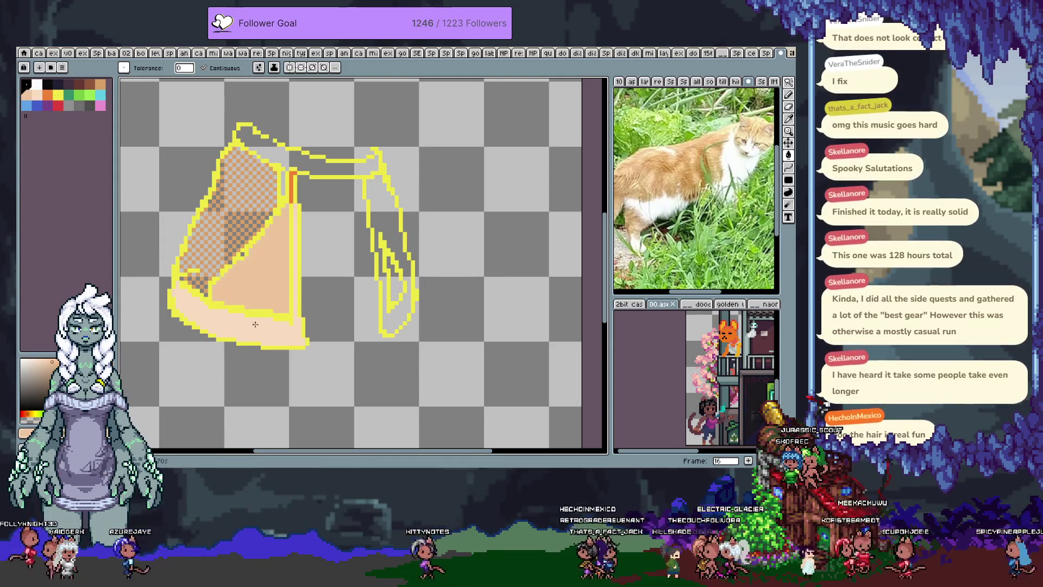
pyautogui.click(253, 313)
pyautogui.click(101, 90)
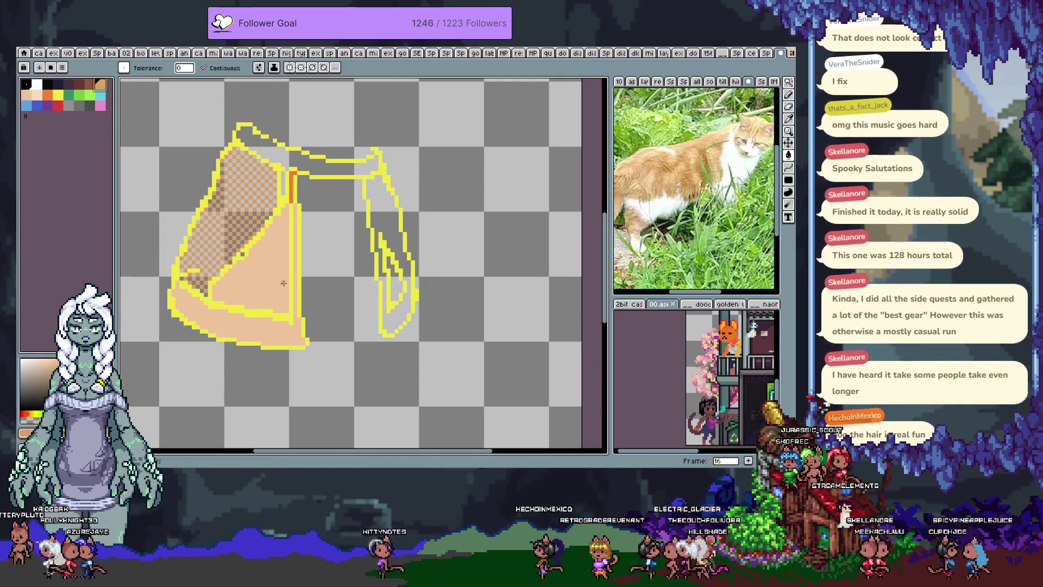
pyautogui.click(256, 261)
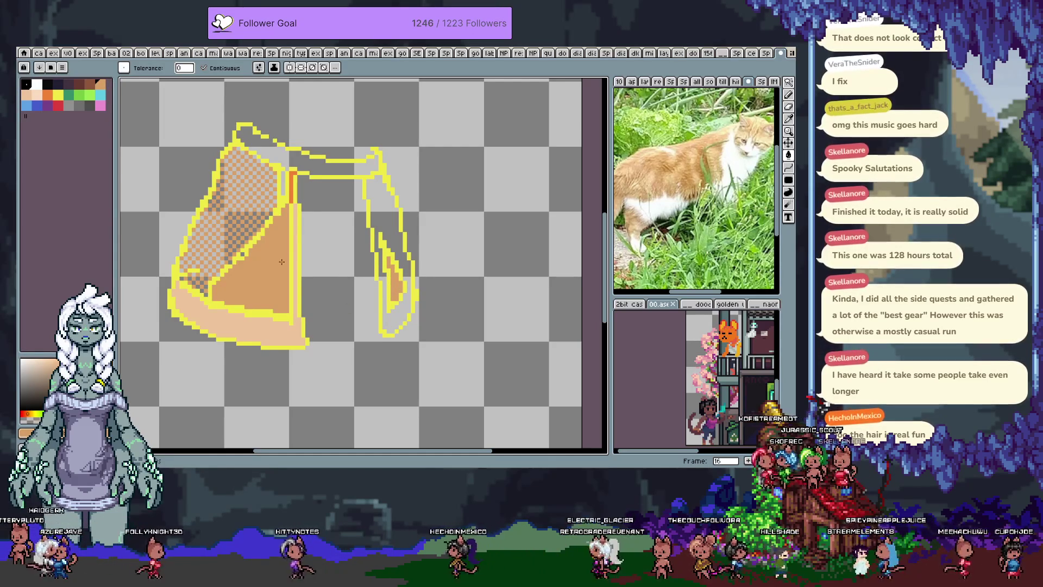
# - Shade the right piece's inner edge and fill the hem band and thin strip orange using the second pattern brush
pyautogui.press('b')
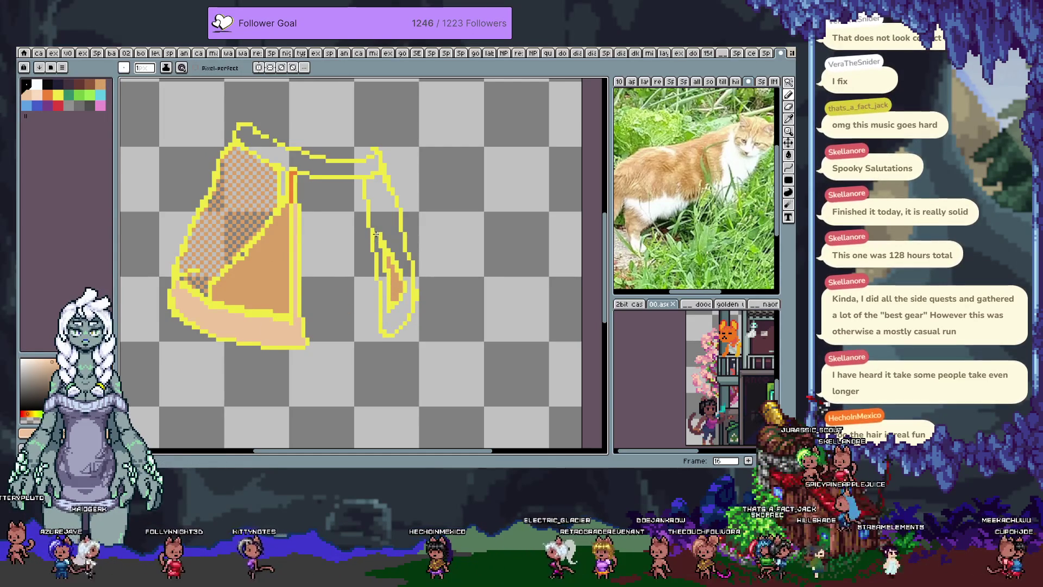
pyautogui.moveTo(367, 188); pyautogui.dragTo(404, 284)
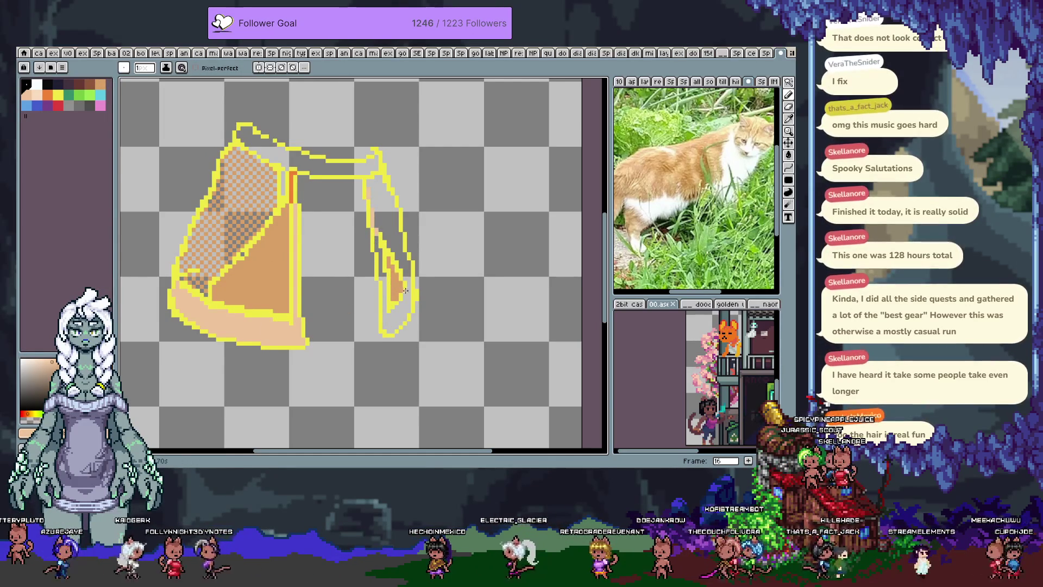
pyautogui.press('g')
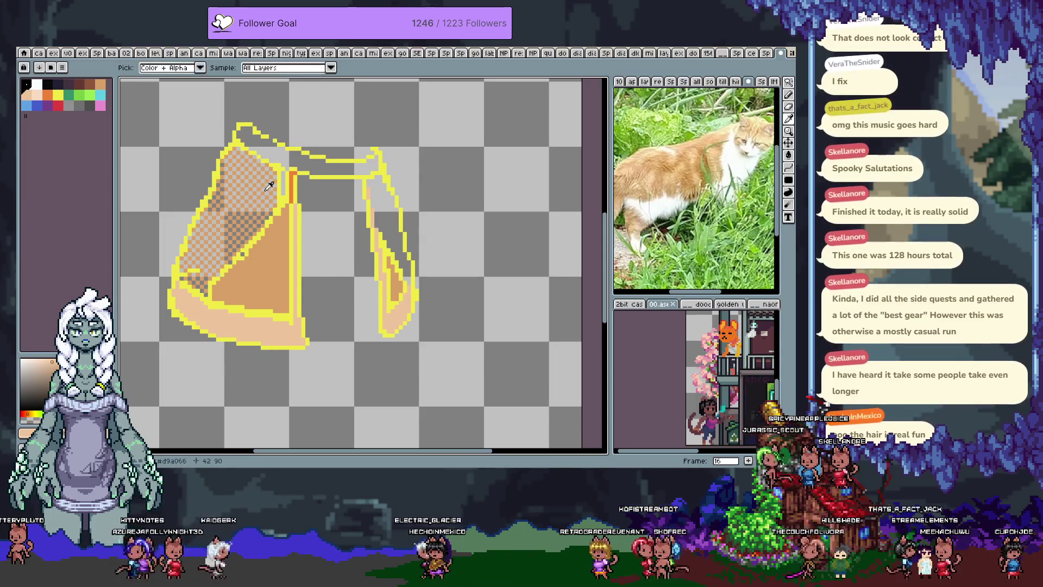
pyautogui.click(127, 68)
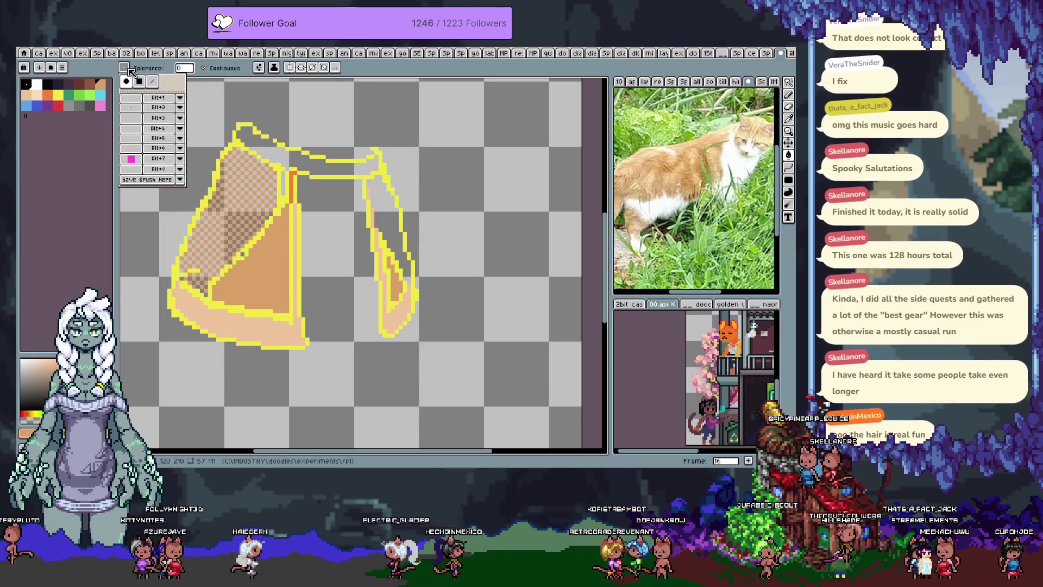
pyautogui.click(131, 107)
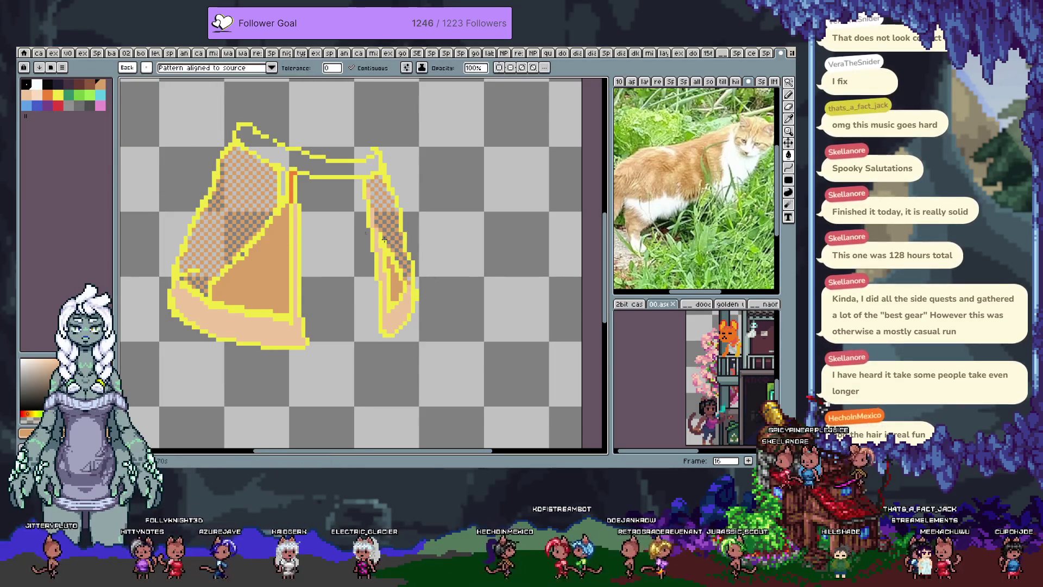
pyautogui.moveTo(306, 185); pyautogui.dragTo(318, 200)
pyautogui.press('space')
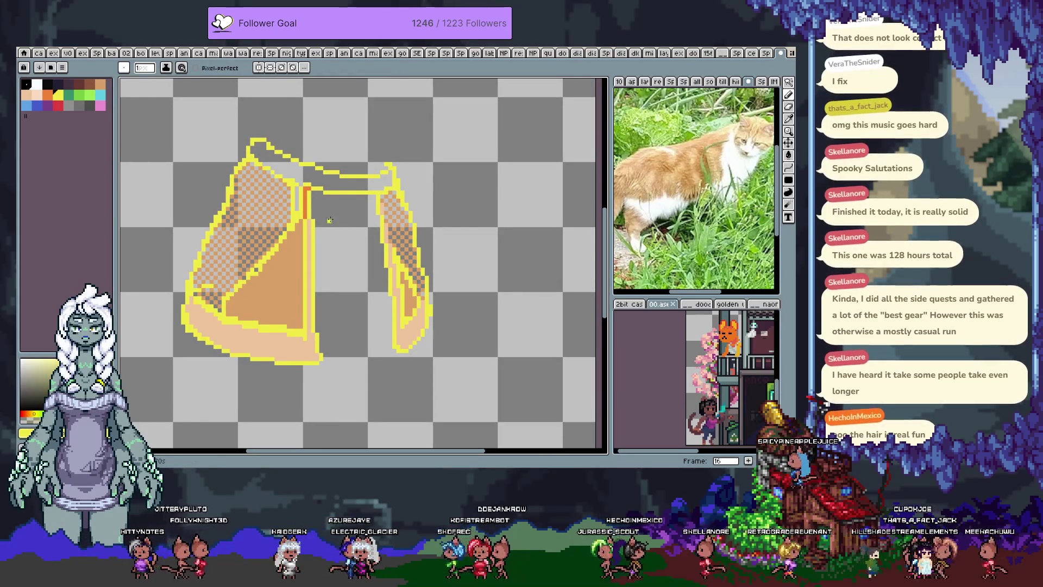
pyautogui.keyDown('alt'); pyautogui.click(308, 213); pyautogui.keyUp('alt')
pyautogui.press('g')
pyautogui.click(311, 241)
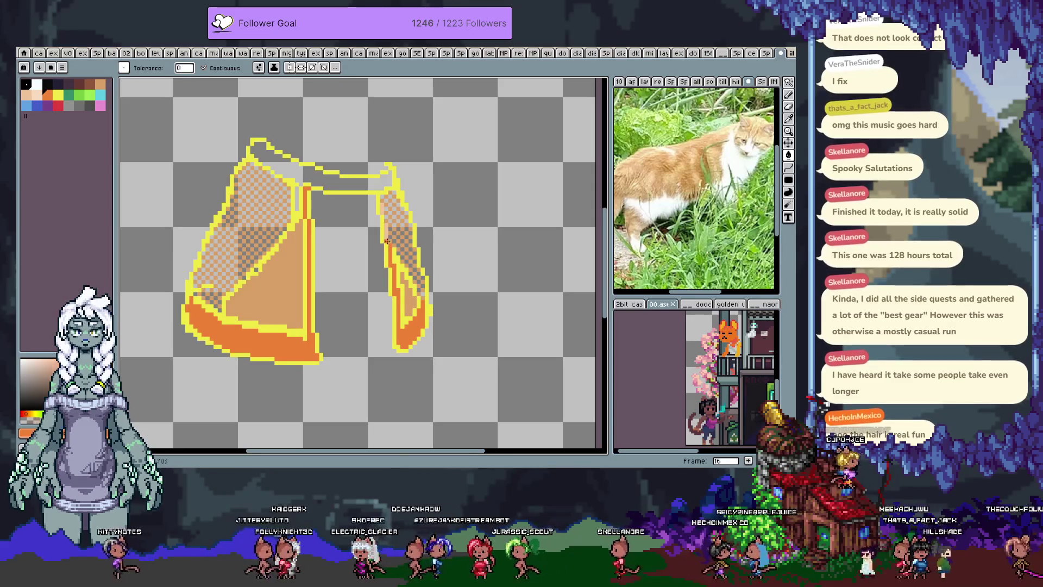
# - Toggle layer visibility to view the skirt on Layer 4 alone and with the full figure
pyautogui.press('Tab')
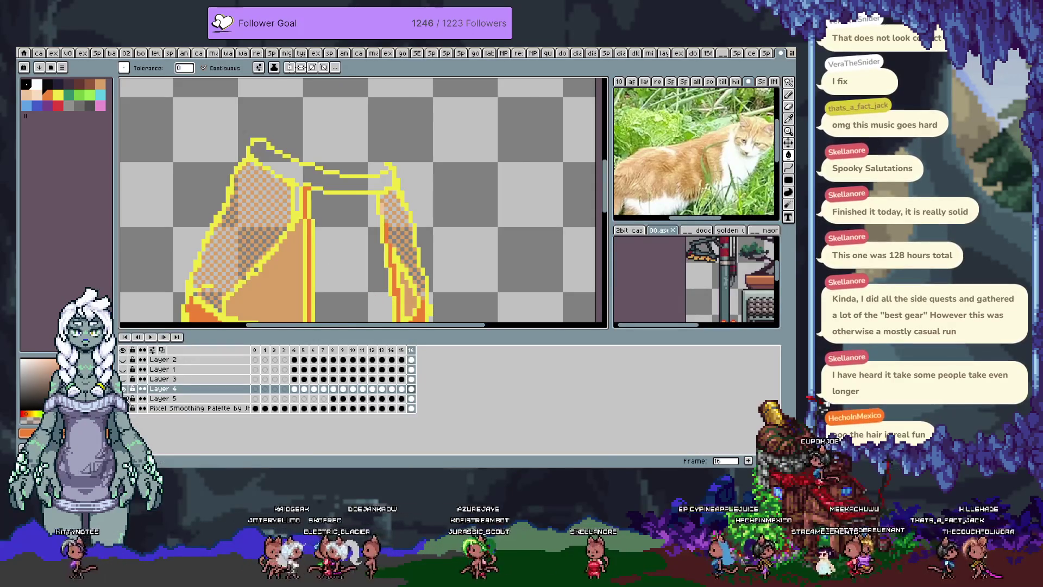
pyautogui.keyDown('alt'); pyautogui.click(136, 380); pyautogui.keyUp('alt')
pyautogui.press('Tab')
pyautogui.press('space')
pyautogui.scroll(-2, 305, 195)
pyautogui.scroll(2, 293, 274)
pyautogui.scroll(1, 294, 274)
pyautogui.press('w')
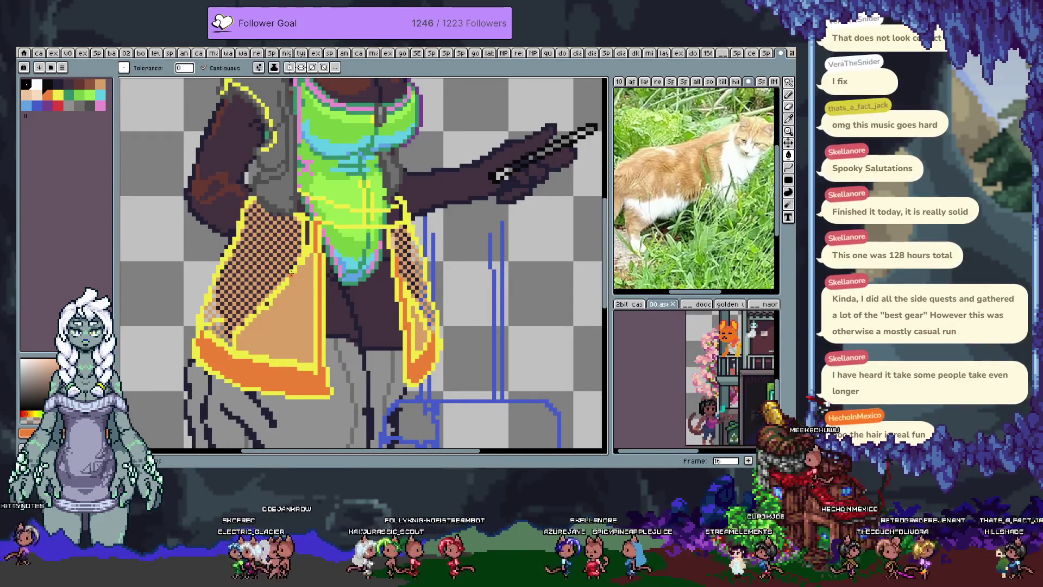
pyautogui.scroll(1, 375, 227)
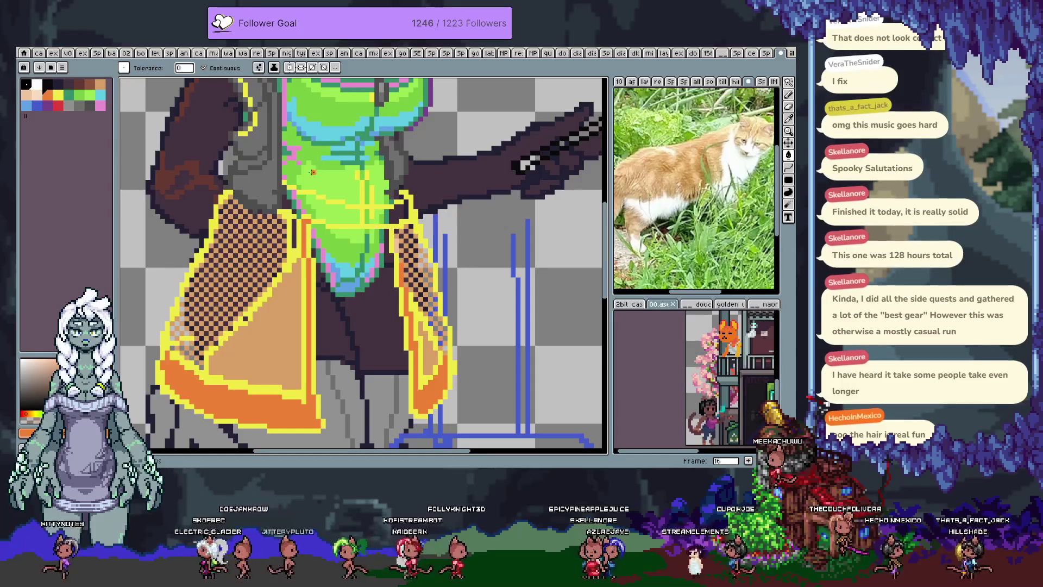
pyautogui.press('Tab')
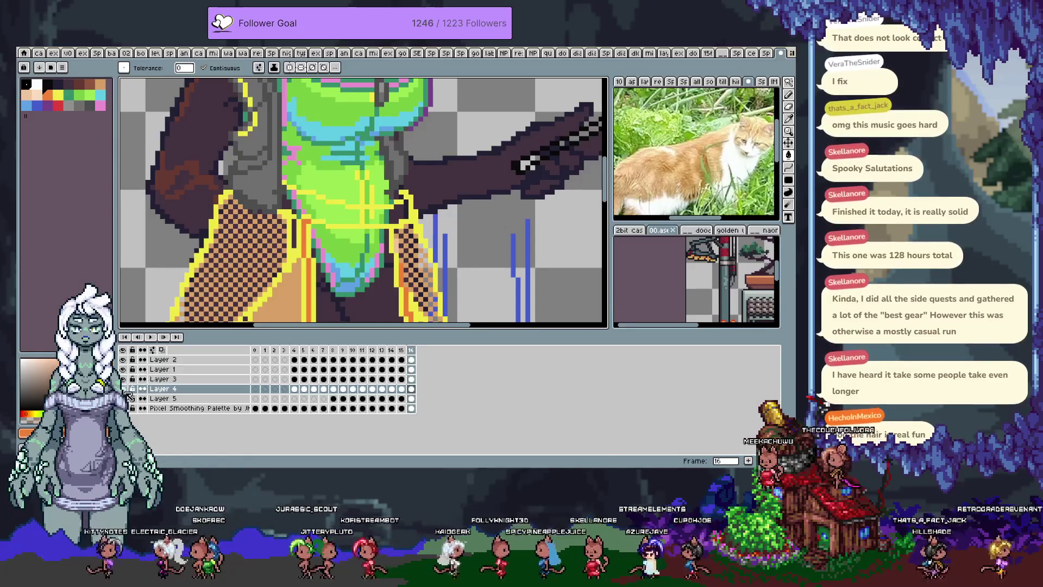
pyautogui.keyDown('alt'); pyautogui.click(123, 389); pyautogui.keyUp('alt')
pyautogui.press('Tab')
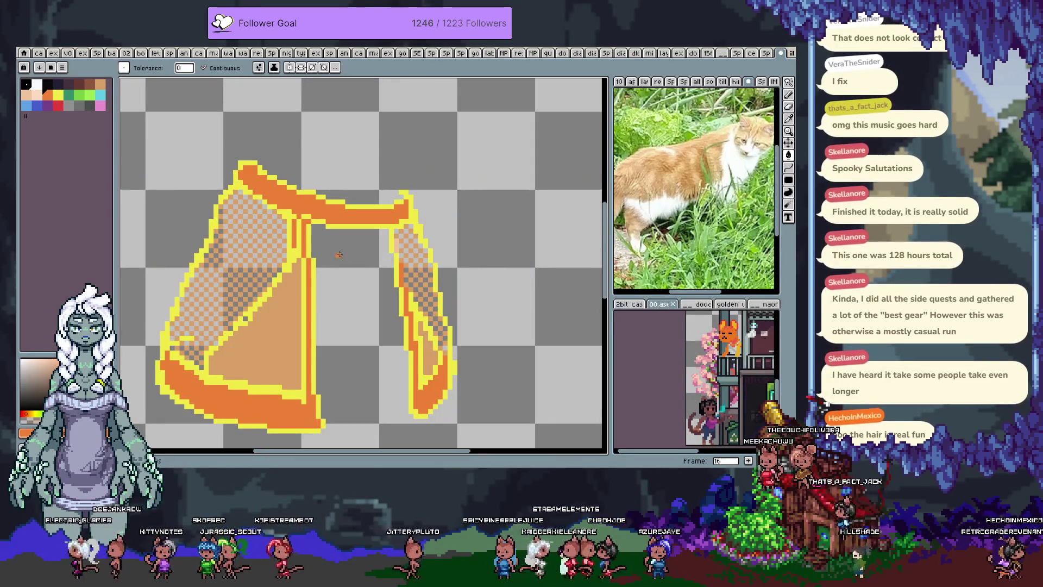
pyautogui.press('Tab')
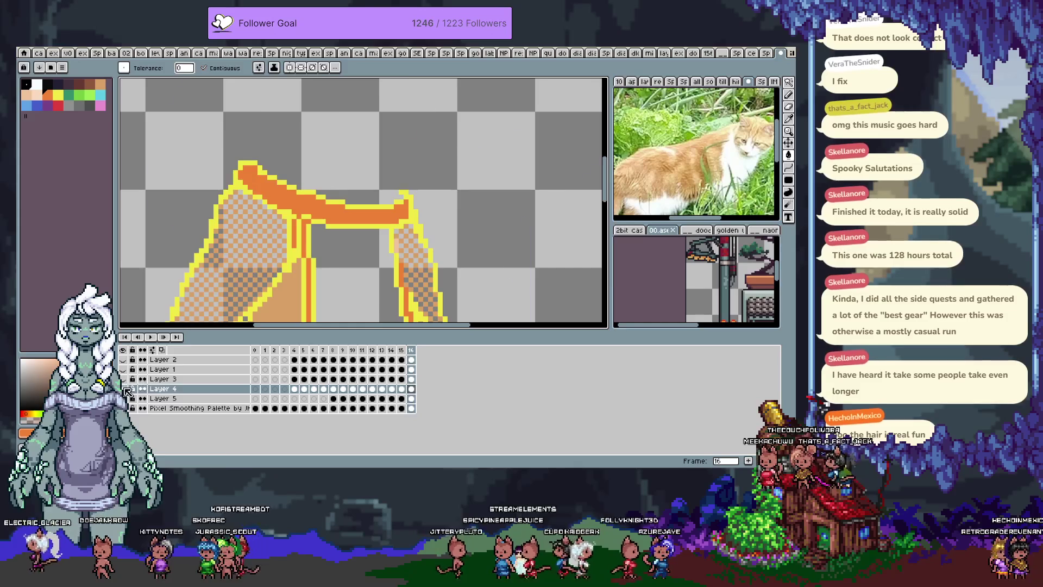
# - Show all layers again, undo the last fill, and fill two small patches on the skirt's left edge red
pyautogui.keyDown('alt'); pyautogui.click(123, 389); pyautogui.keyUp('alt')
pyautogui.press('Tab')
pyautogui.moveTo(239, 163); pyautogui.dragTo(237, 195)
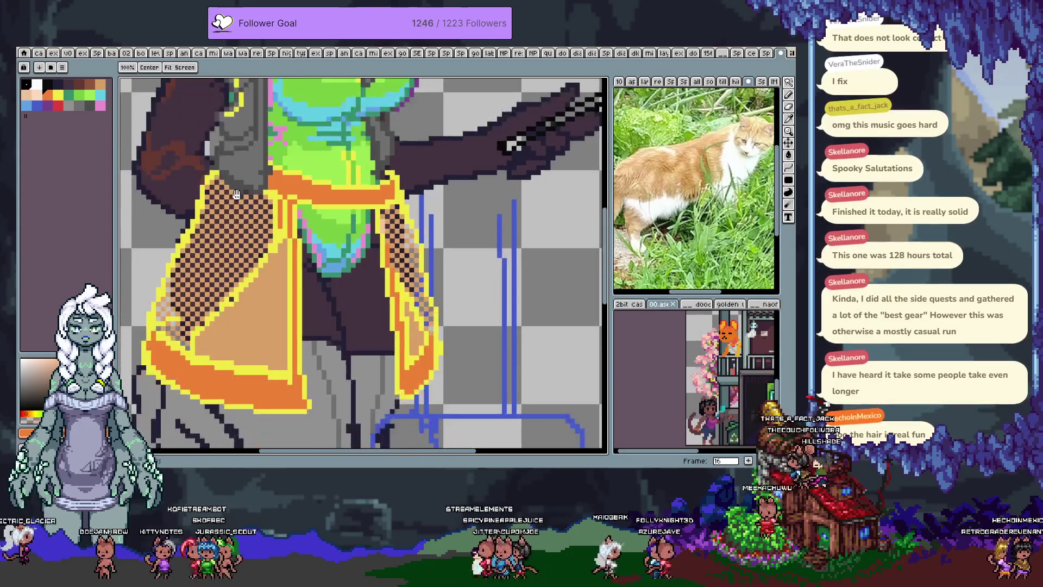
pyautogui.press('w')
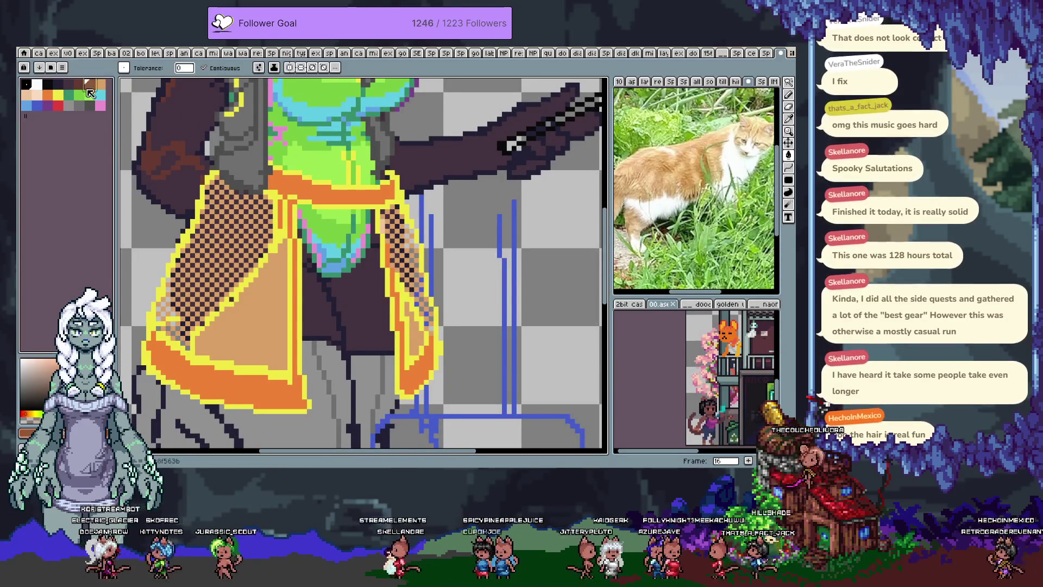
pyautogui.moveTo(158, 317); pyautogui.dragTo(206, 274)
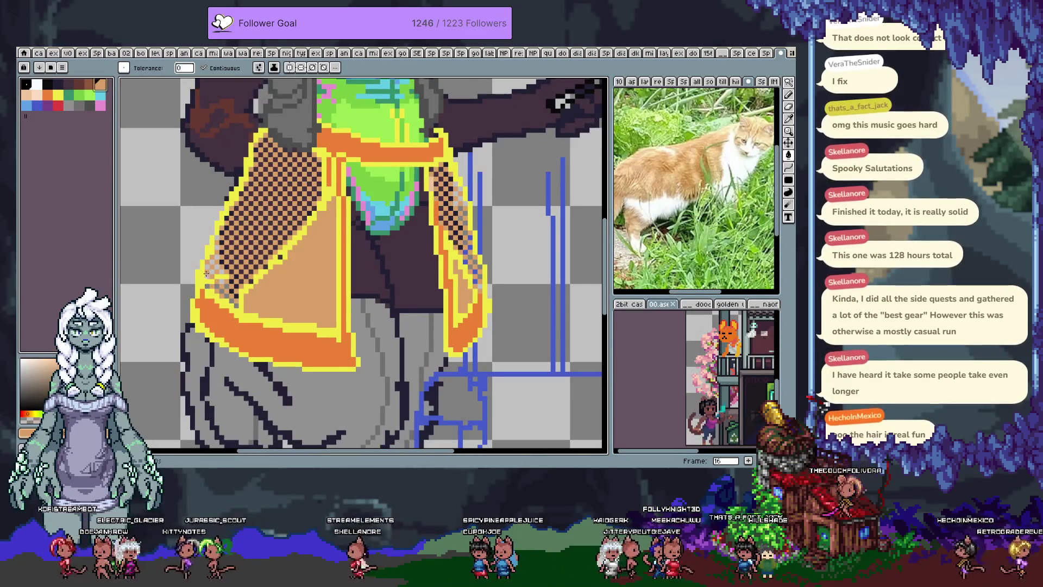
pyautogui.hotkey('ctrl', 'z')
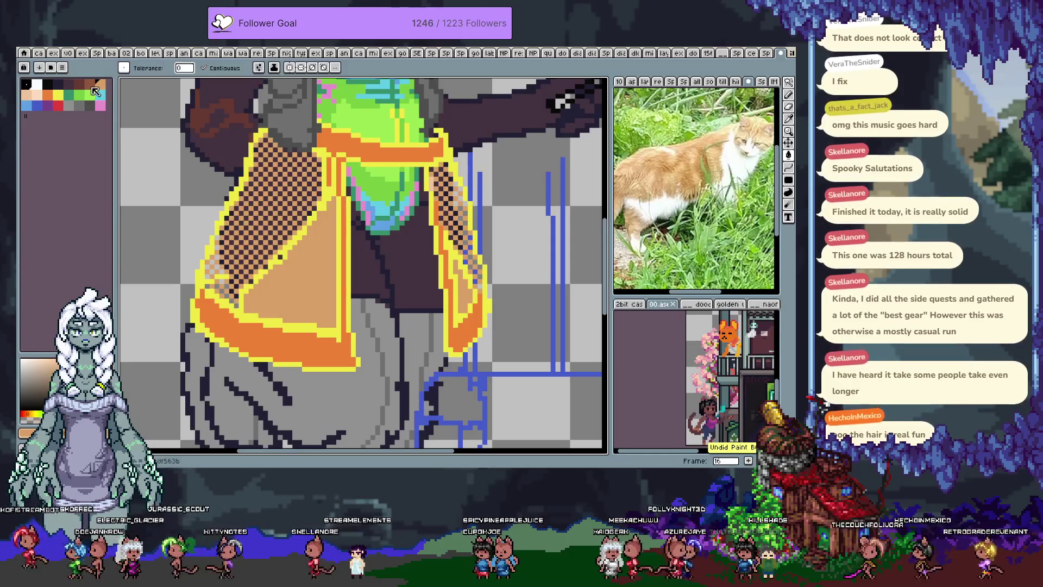
pyautogui.click(47, 94)
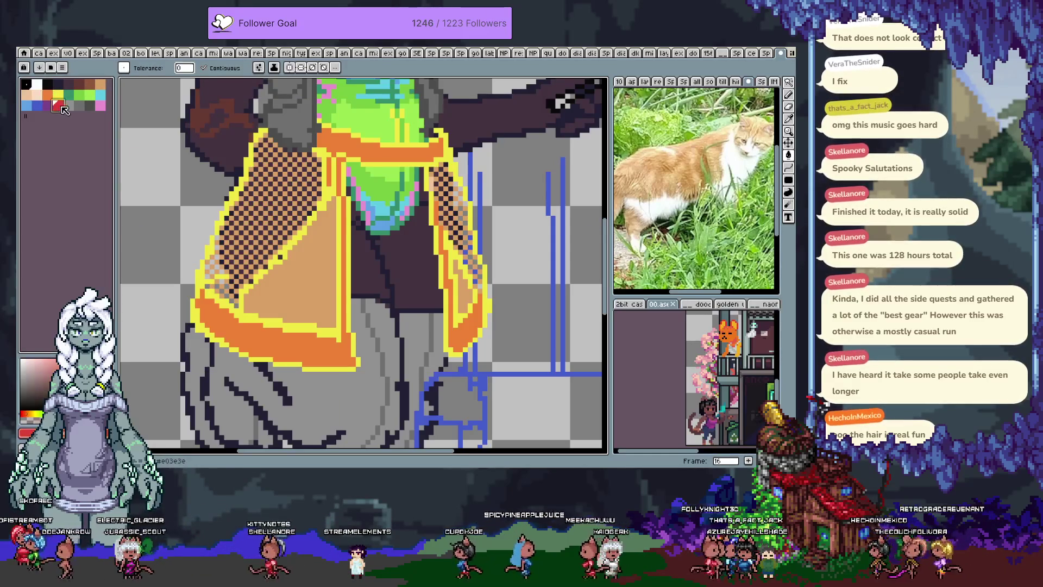
pyautogui.click(59, 104)
pyautogui.click(211, 285)
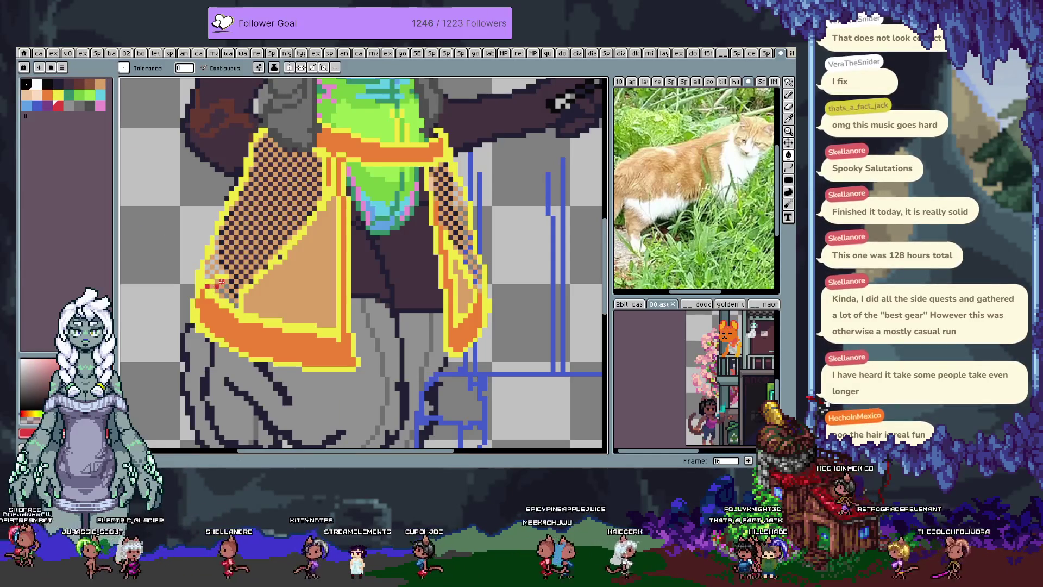
pyautogui.click(229, 280)
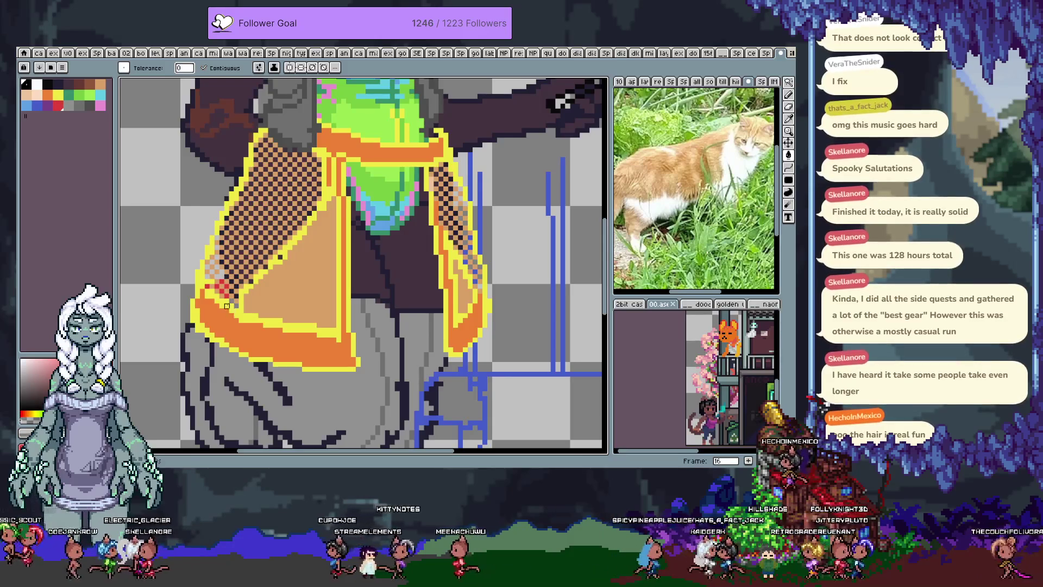
# - Sample the skirt panel's tan colour and undo two stray pencil strokes
pyautogui.press('b')
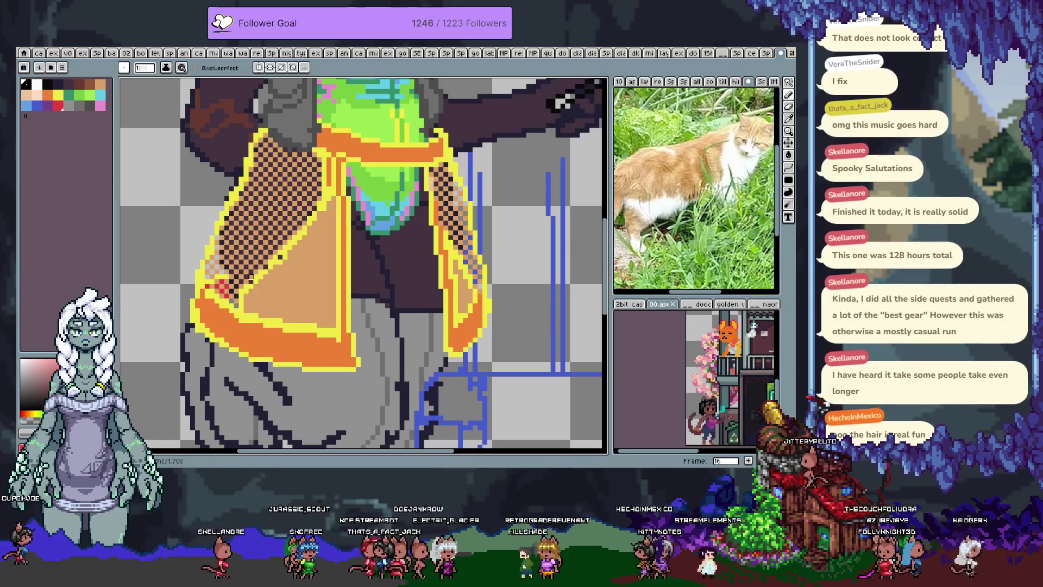
pyautogui.keyDown('alt'); pyautogui.click(293, 249); pyautogui.keyUp('alt')
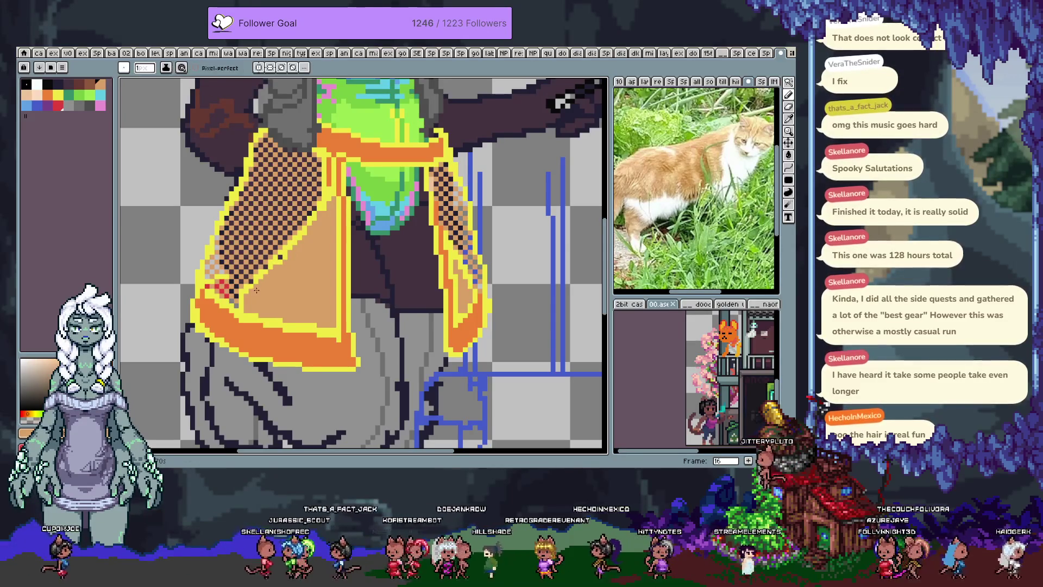
pyautogui.hotkey('ctrl', 'z')
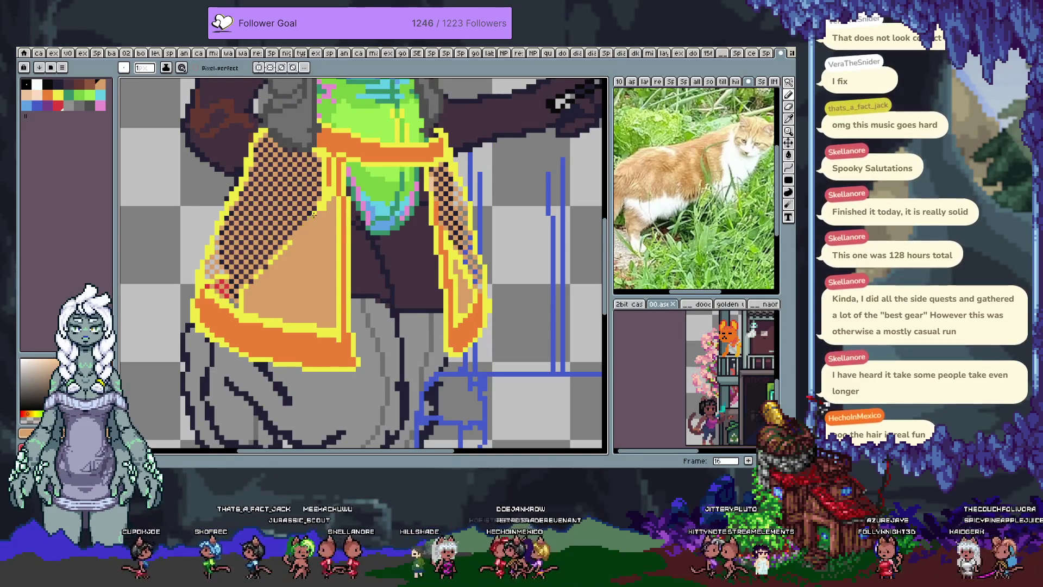
pyautogui.keyDown('alt'); pyautogui.click(332, 178); pyautogui.keyUp('alt')
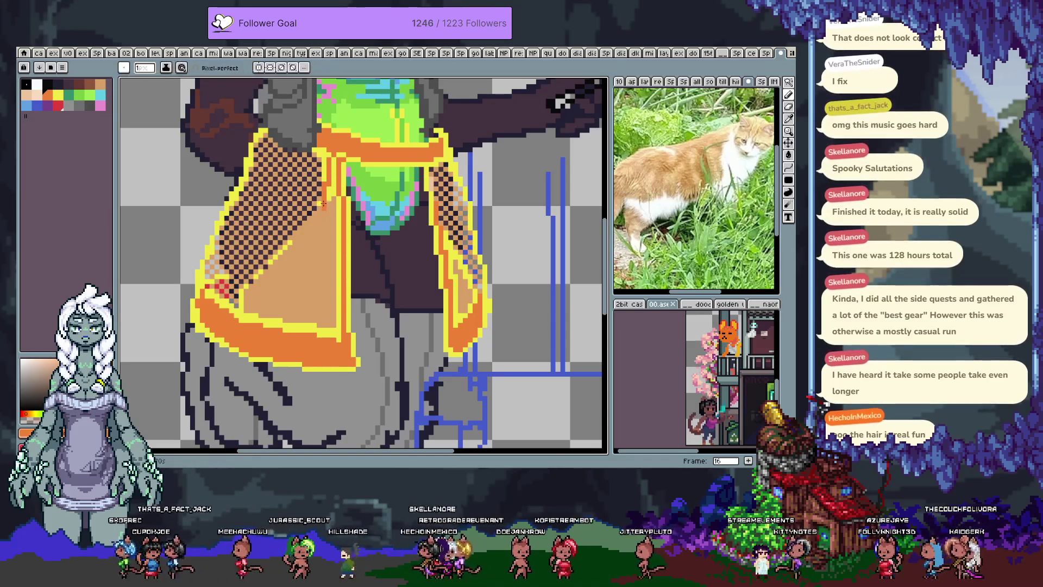
pyautogui.hotkey('ctrl', 'z')
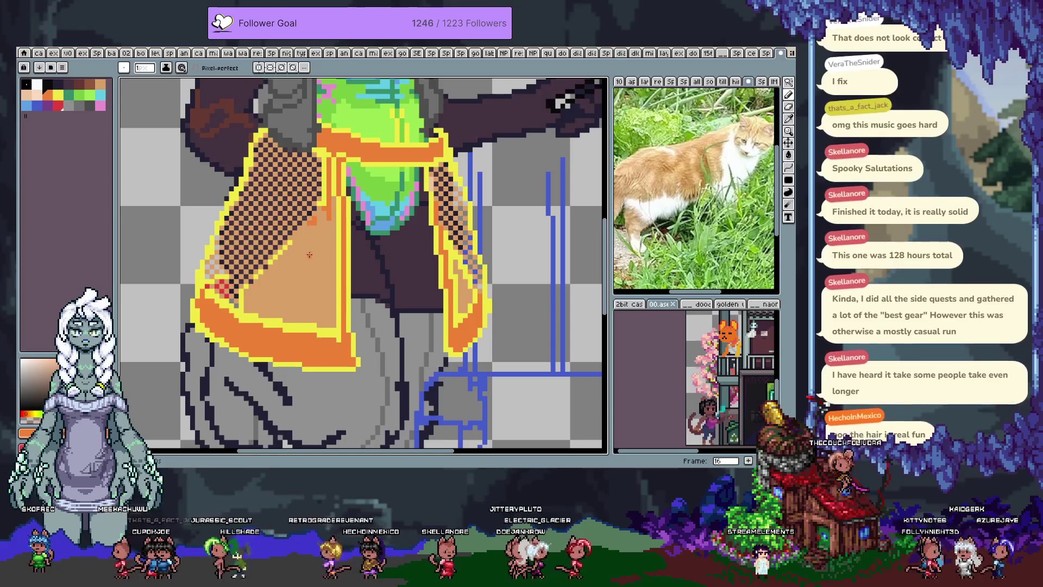
# - Draw orange glyph-like marks across the upper tan front panel, then save the sprite
pyautogui.press('ctrl')
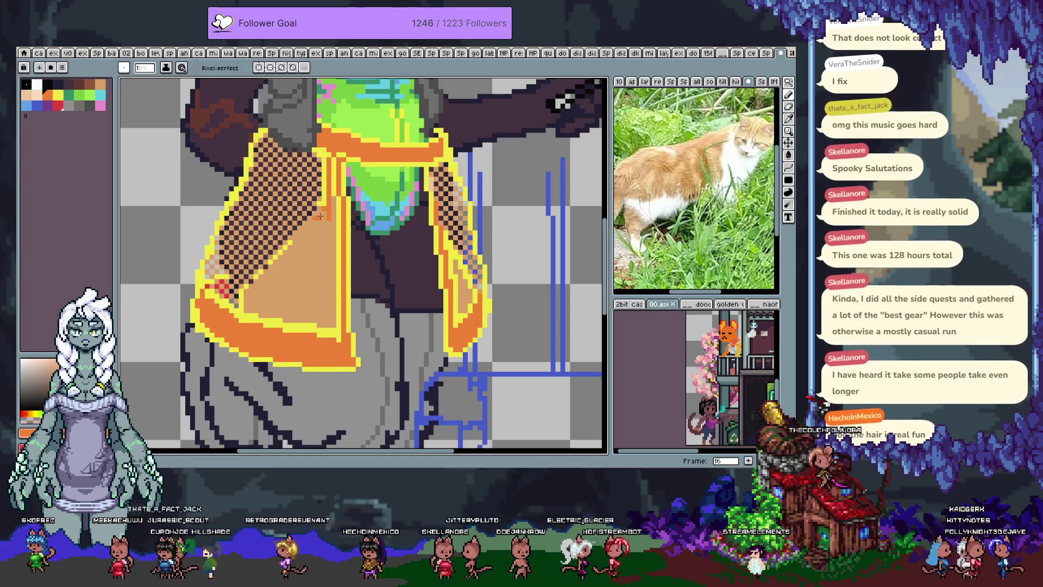
pyautogui.moveTo(320, 228); pyautogui.dragTo(296, 251)
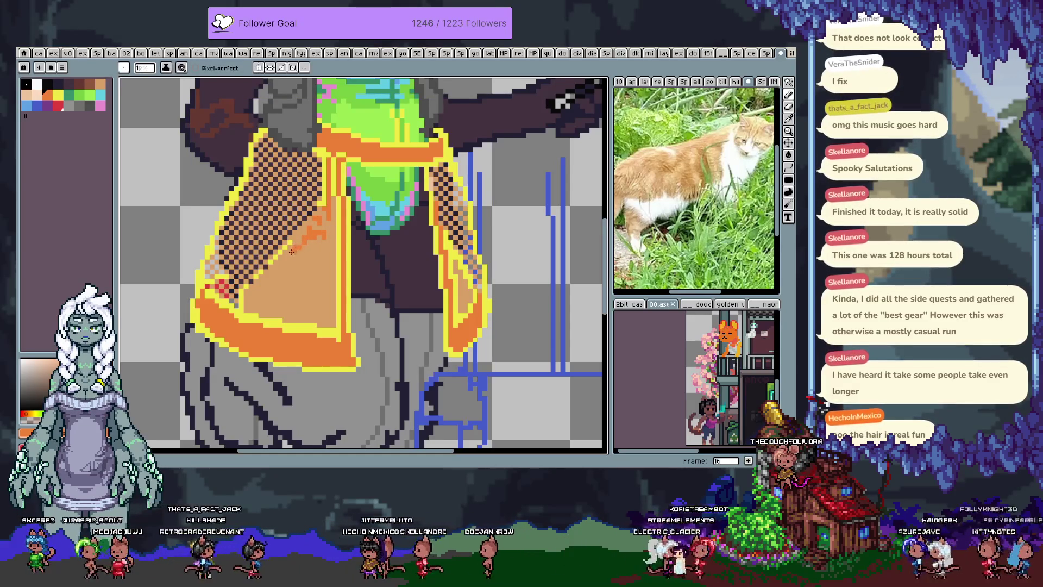
pyautogui.click(288, 262)
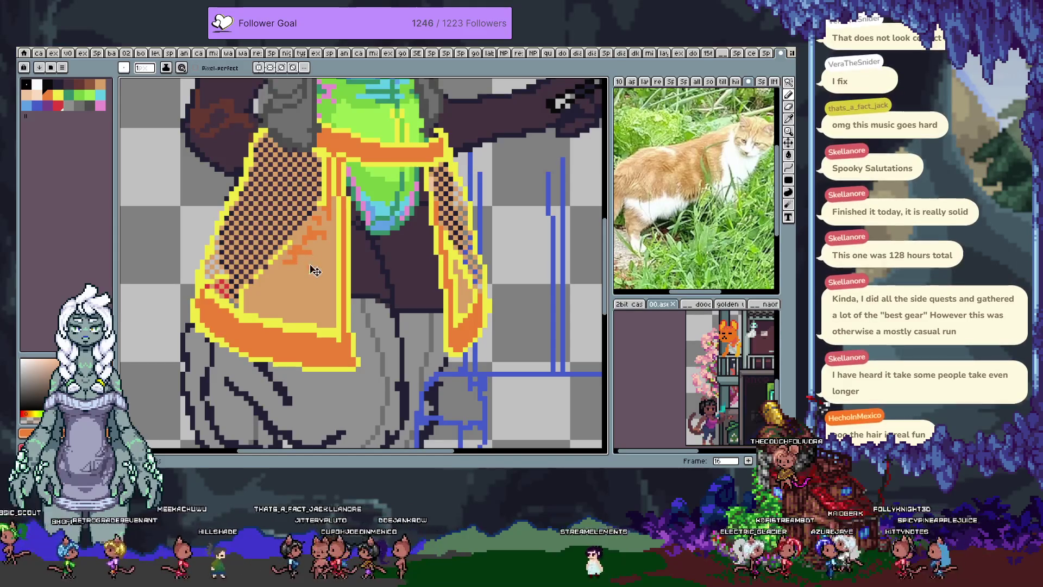
pyautogui.moveTo(288, 262)
pyautogui.mouseDown()
pyautogui.moveTo(280, 270)
pyautogui.moveTo(305, 260)
pyautogui.mouseUp()
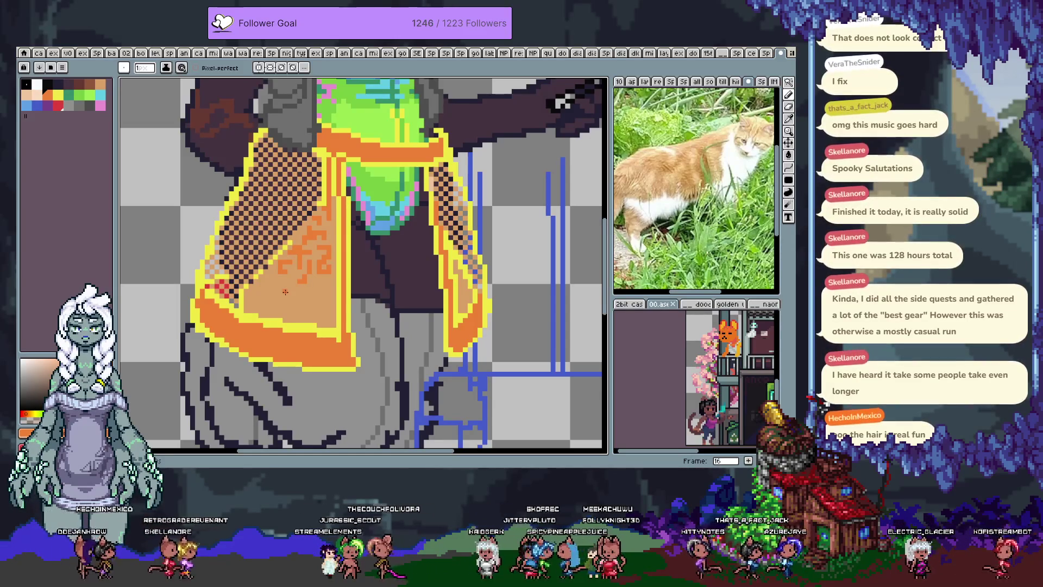
pyautogui.hotkey('ctrl', 's')
pyautogui.press('space')
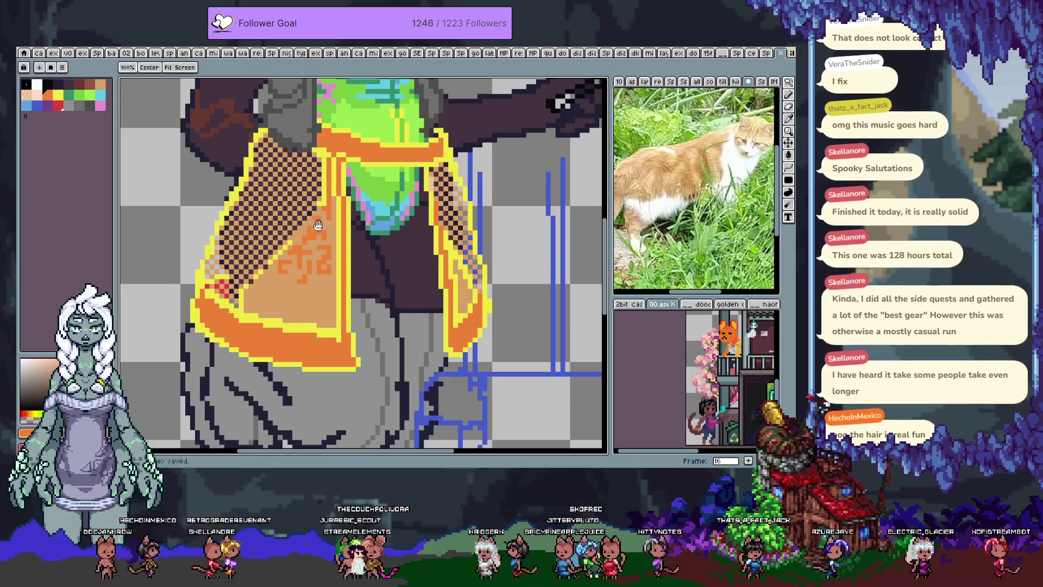
# - Paint a light-grey shading strip and a mid-grey diagonal fold on the trouser leg
pyautogui.moveTo(317, 226); pyautogui.dragTo(309, 283)
pyautogui.scroll(-2, 310, 283)
pyautogui.moveTo(307, 326); pyautogui.dragTo(303, 298)
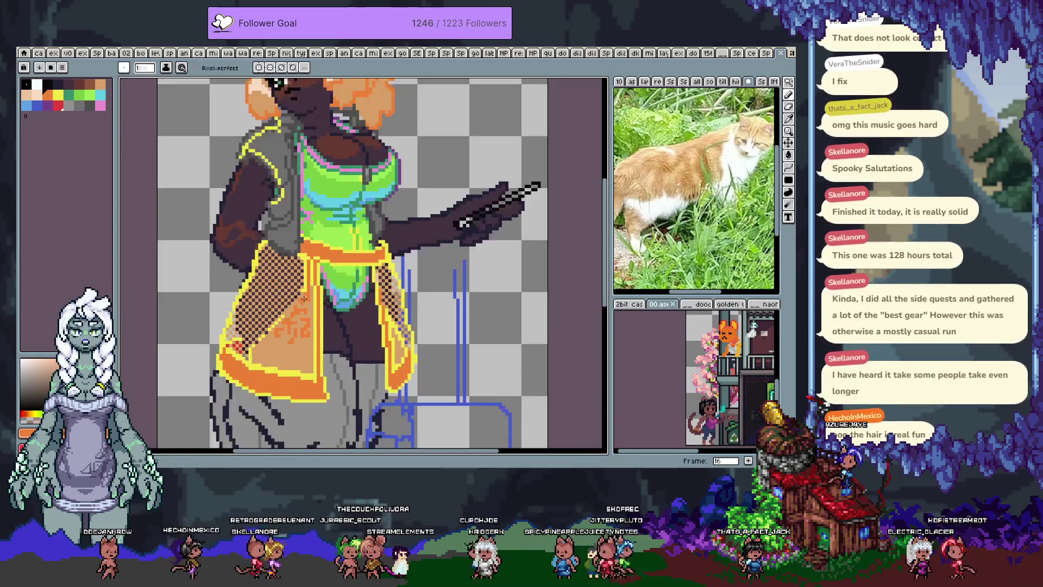
pyautogui.scroll(-1, 326, 277)
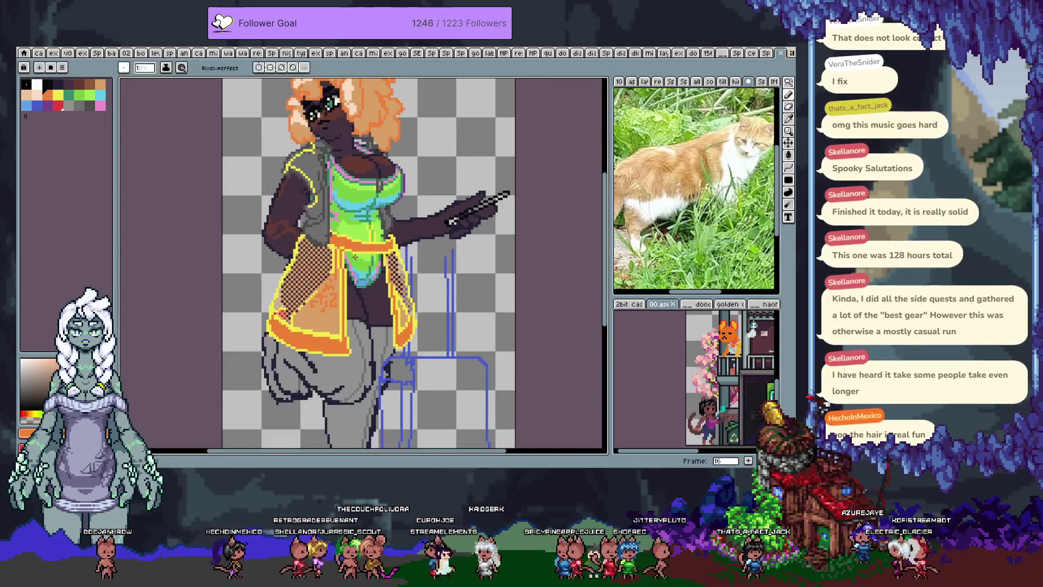
pyautogui.scroll(-1, 354, 255)
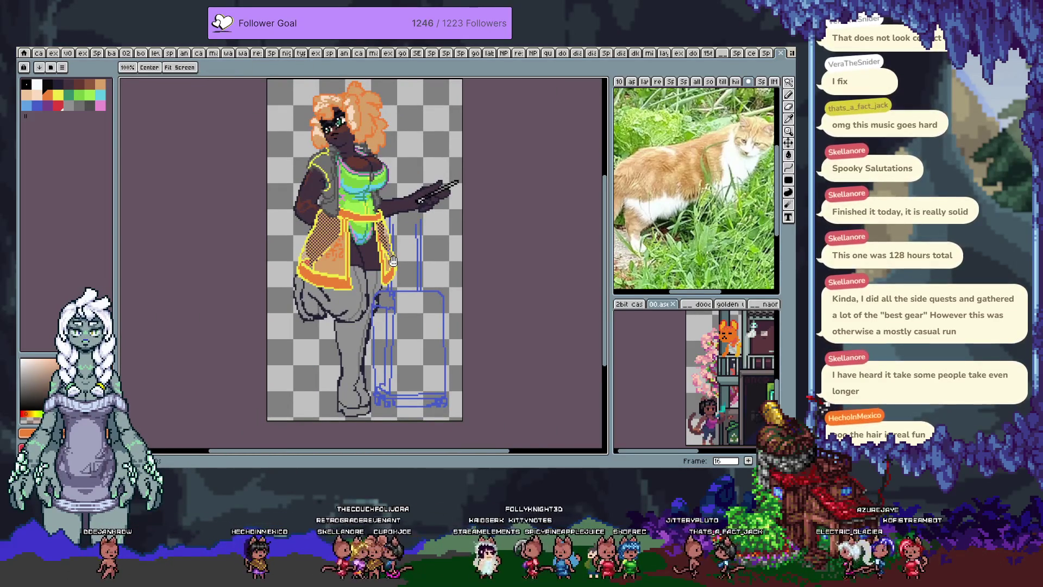
pyautogui.scroll(5, 393, 261)
pyautogui.scroll(3, 402, 229)
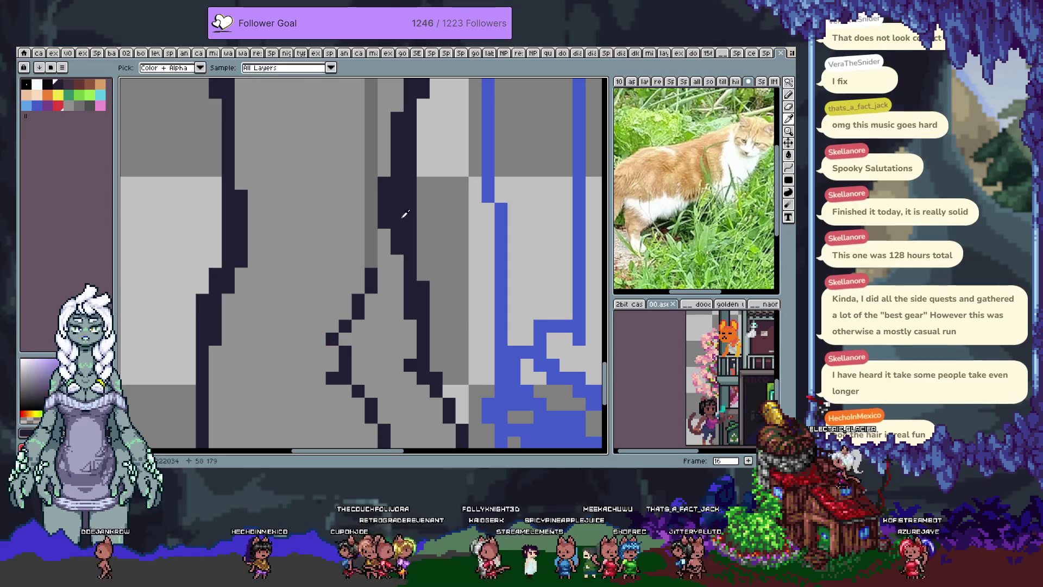
pyautogui.click(371, 235)
pyautogui.moveTo(373, 242)
pyautogui.mouseDown()
pyautogui.moveTo(367, 300)
pyautogui.moveTo(366, 241)
pyautogui.moveTo(357, 286)
pyautogui.mouseUp()
pyautogui.keyDown('alt'); pyautogui.click(372, 163); pyautogui.keyUp('alt')
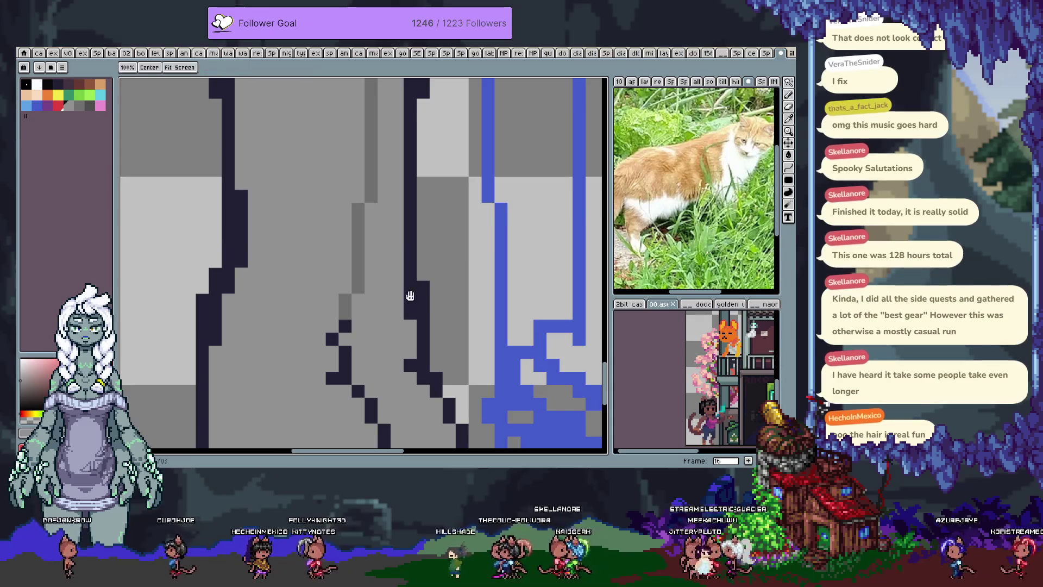
# - Add a lighter grey highlight along the trouser leg's right side and edge
pyautogui.scroll(-1, 373, 170)
pyautogui.scroll(-1, 366, 194)
pyautogui.scroll(3, 348, 217)
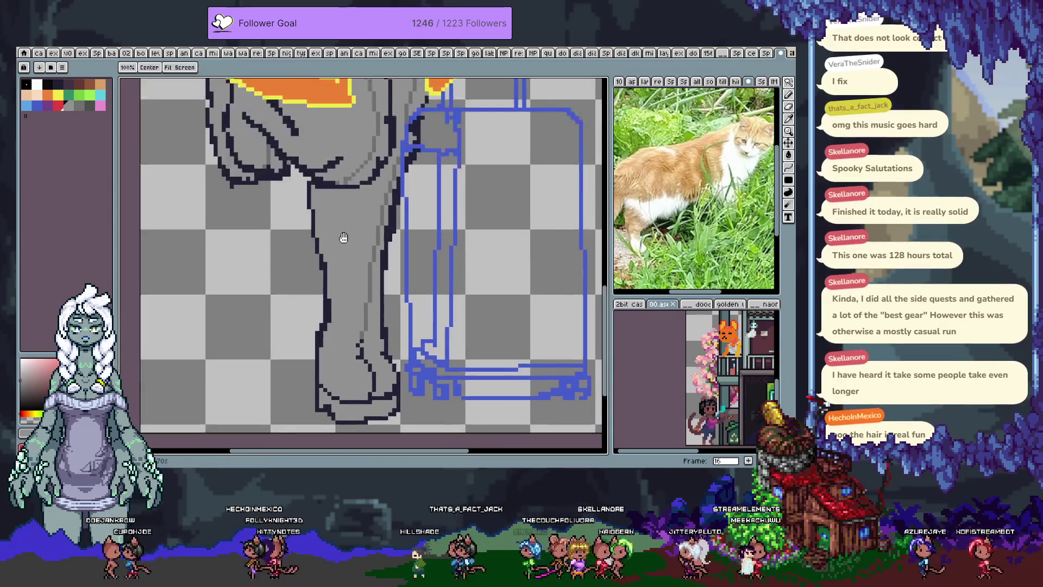
pyautogui.hscroll(1, 359, 228)
pyautogui.keyDown('alt'); pyautogui.click(364, 235); pyautogui.keyUp('alt')
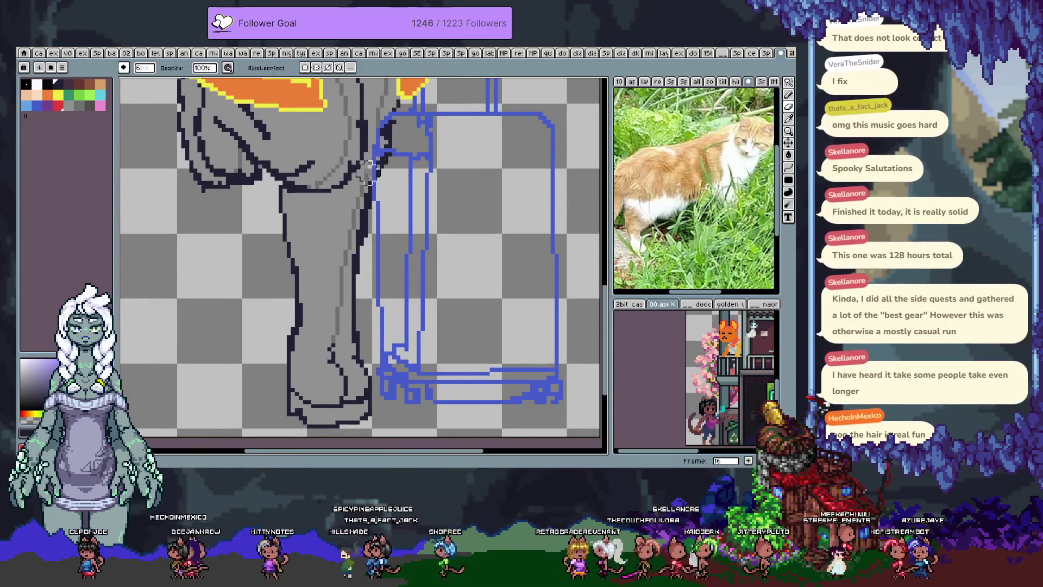
pyautogui.moveTo(381, 163); pyautogui.dragTo(347, 283)
pyautogui.press('e')
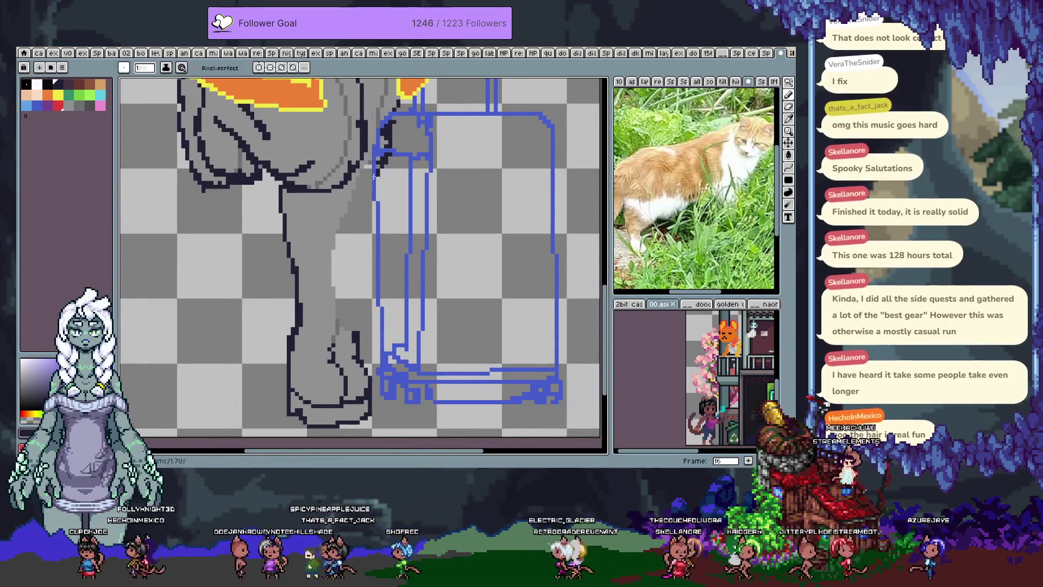
pyautogui.press('.')
pyautogui.press('b')
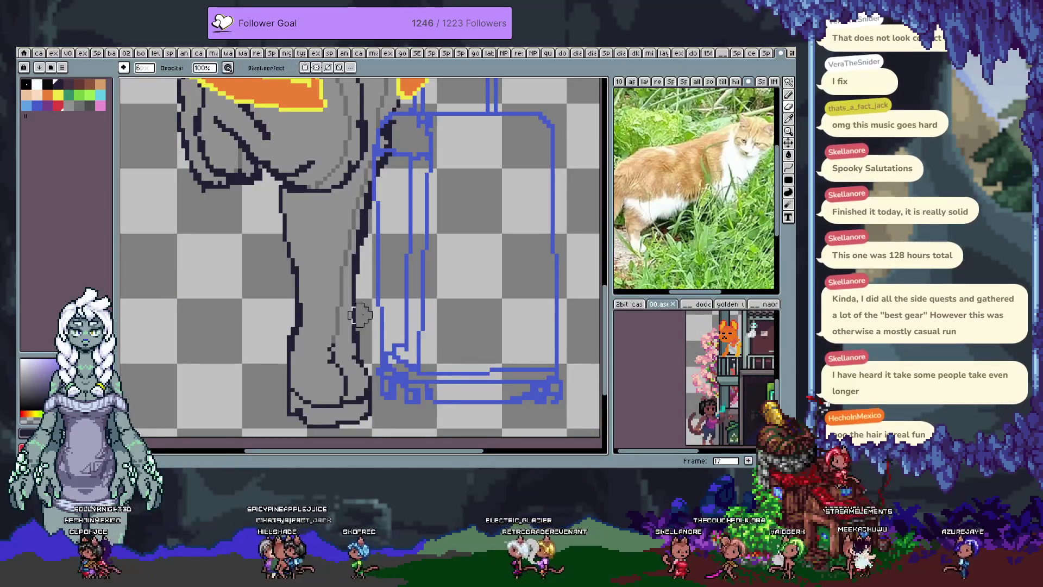
pyautogui.moveTo(361, 210); pyautogui.dragTo(363, 236)
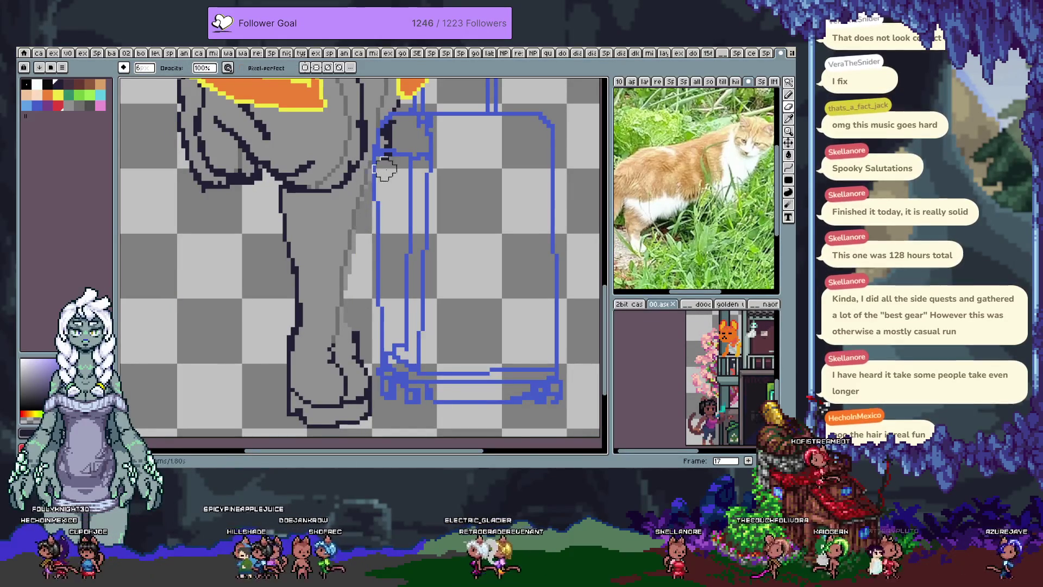
# - Redraw dark outlines on both leg edges and bucket-fill the light-grey gaps
pyautogui.press('i')
pyautogui.click(394, 131)
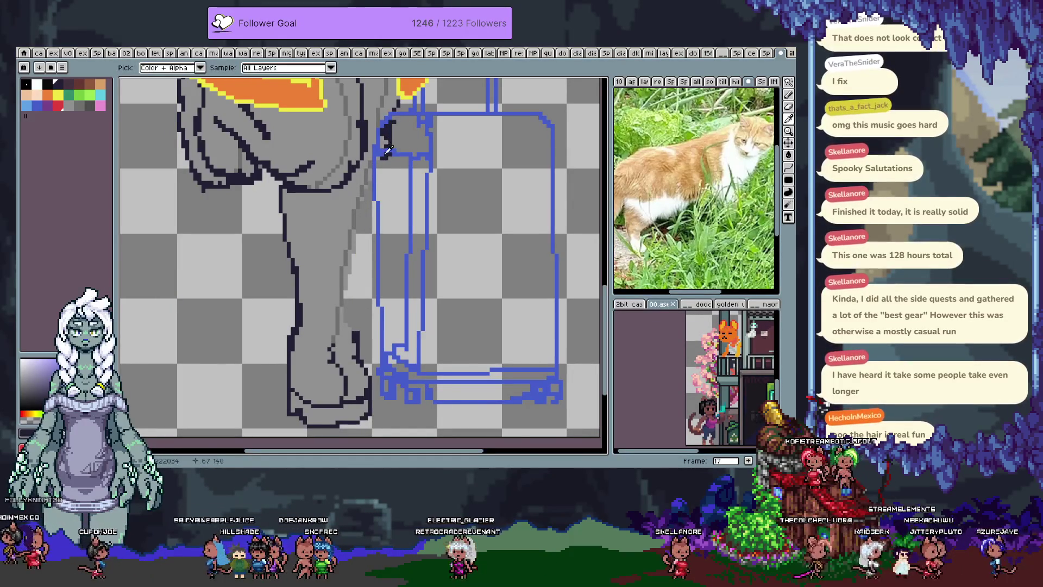
pyautogui.press('b')
pyautogui.moveTo(369, 194); pyautogui.dragTo(356, 297)
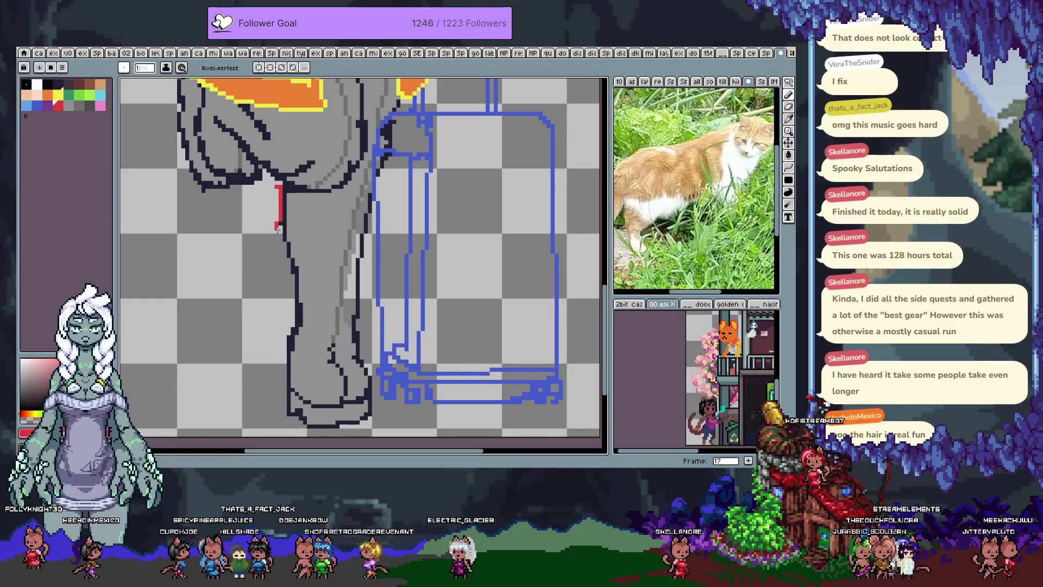
pyautogui.moveTo(278, 223); pyautogui.dragTo(281, 190)
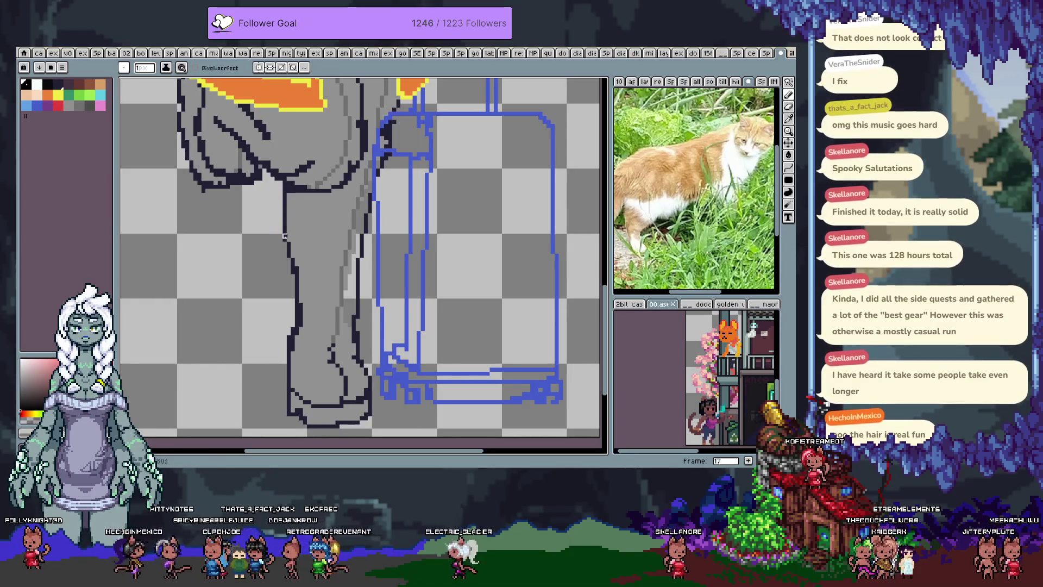
pyautogui.press('g')
pyautogui.click(351, 302)
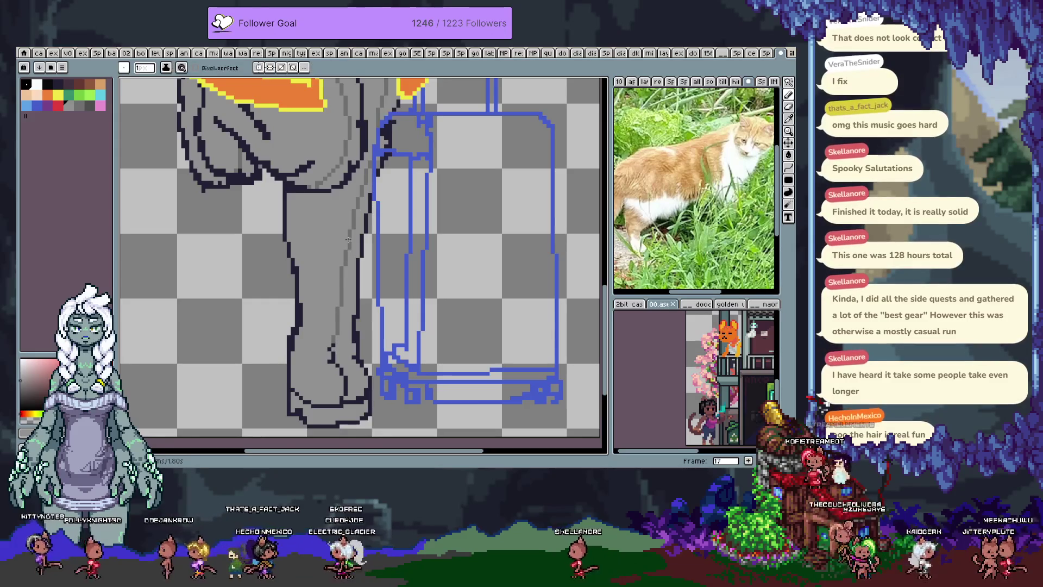
pyautogui.moveTo(348, 242); pyautogui.dragTo(350, 205)
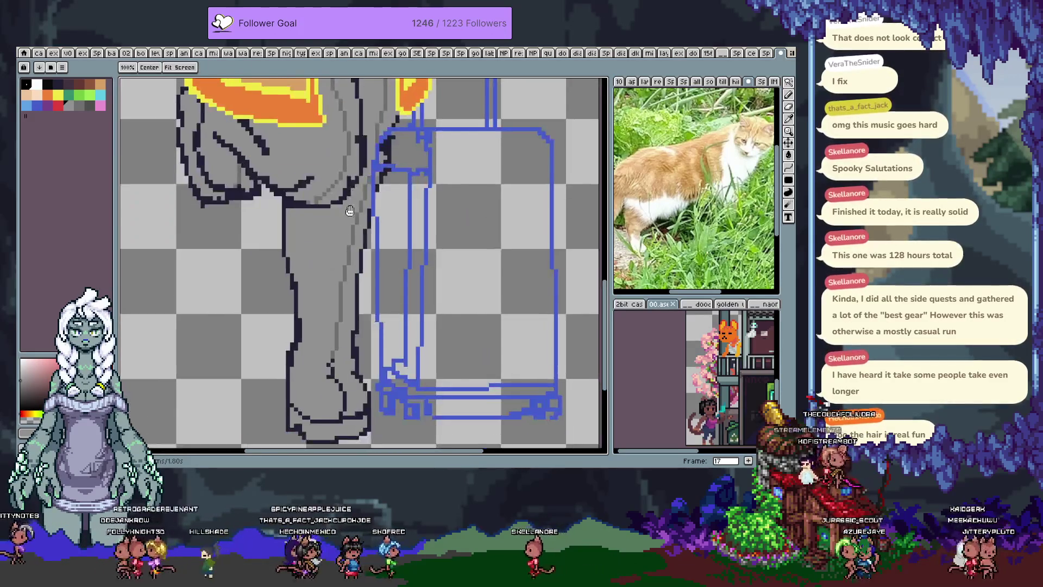
# - Pan over the orange belt and head, then zoom out to the full sprite
pyautogui.press('b')
pyautogui.moveTo(302, 255); pyautogui.dragTo(333, 344)
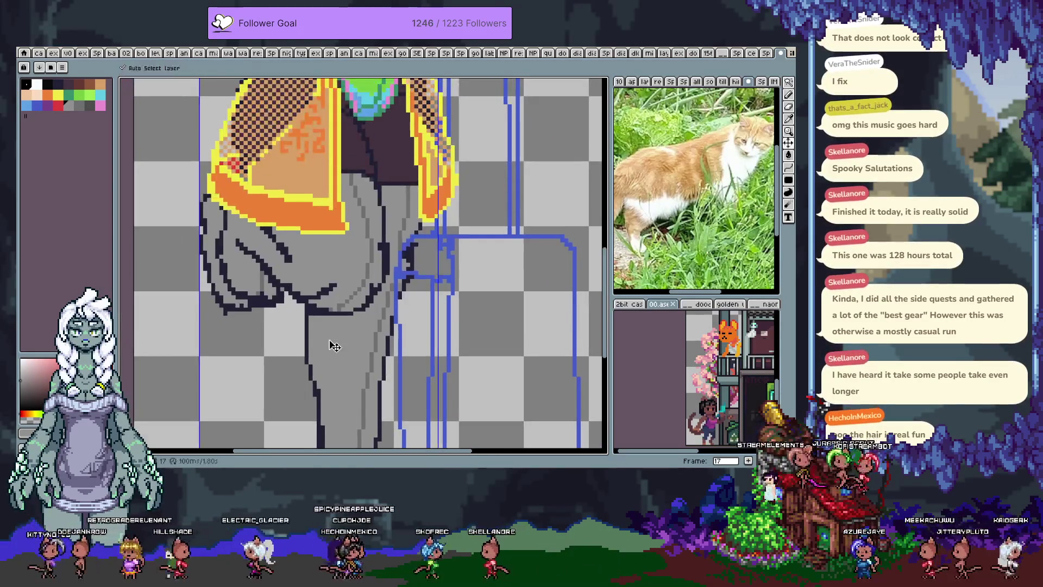
pyautogui.moveTo(350, 188)
pyautogui.mouseDown()
pyautogui.moveTo(395, 294)
pyautogui.moveTo(368, 212)
pyautogui.mouseUp()
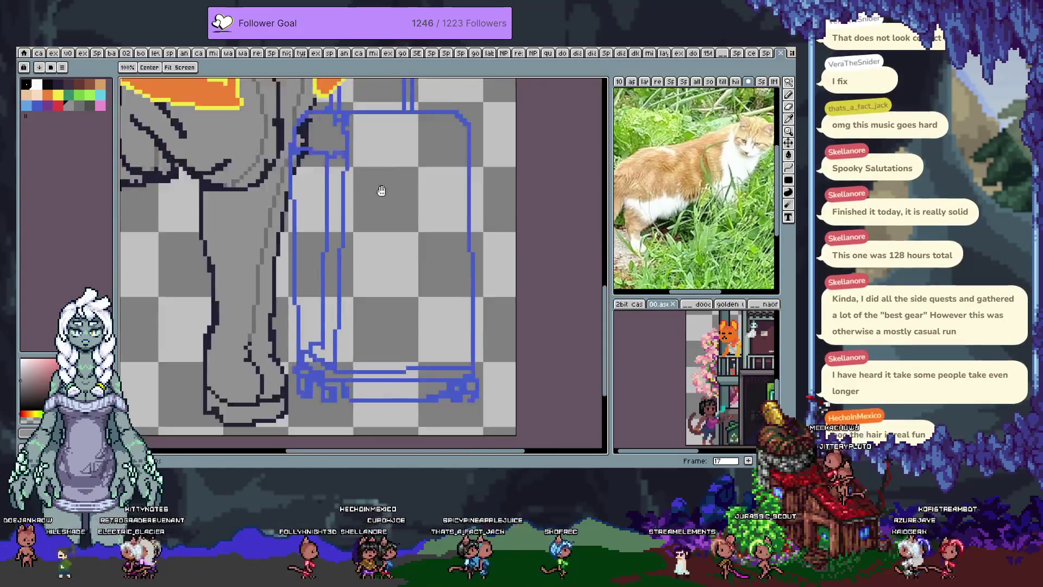
pyautogui.press('b')
pyautogui.scroll(-3, 386, 165)
pyautogui.scroll(-2, 385, 165)
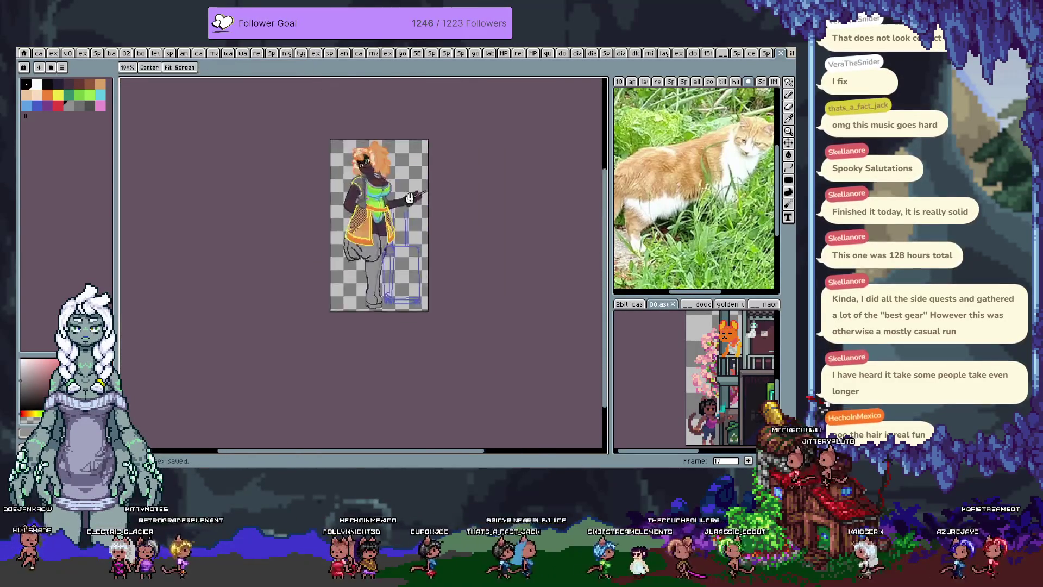
pyautogui.scroll(1, 416, 199)
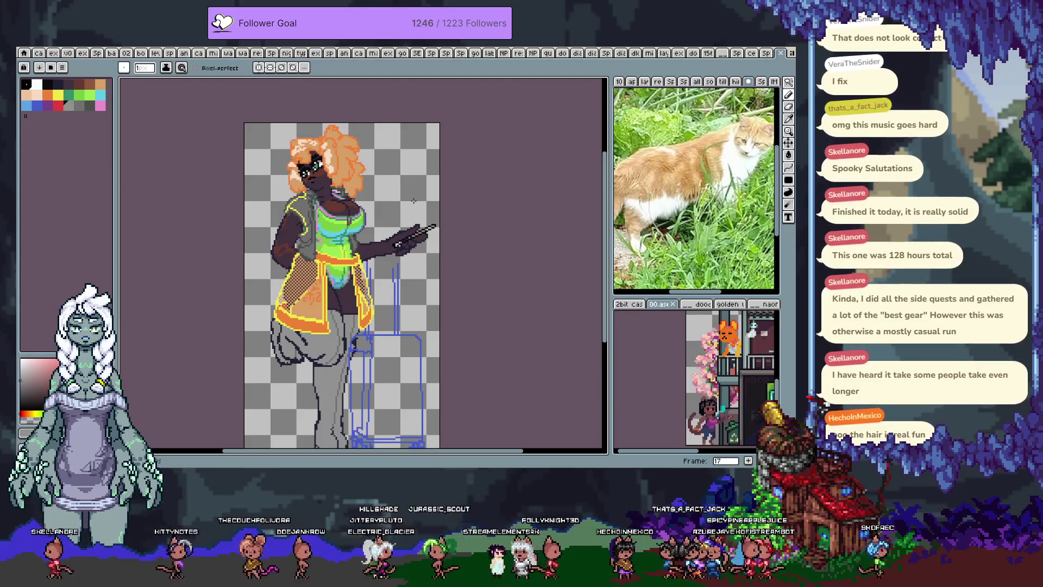
pyautogui.scroll(2, 309, 285)
pyautogui.scroll(2, 309, 285)
pyautogui.scroll(-2, 309, 286)
# - Zoom in close on the grey jacket's shoulder area
pyautogui.press('v')
pyautogui.press('b')
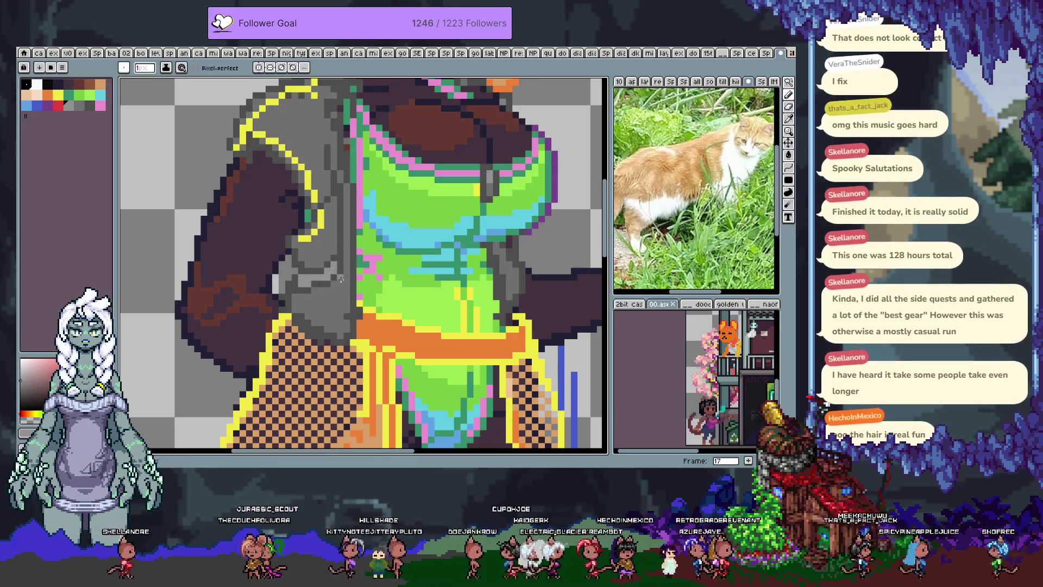
pyautogui.press('i')
pyautogui.moveTo(331, 219); pyautogui.dragTo(326, 263)
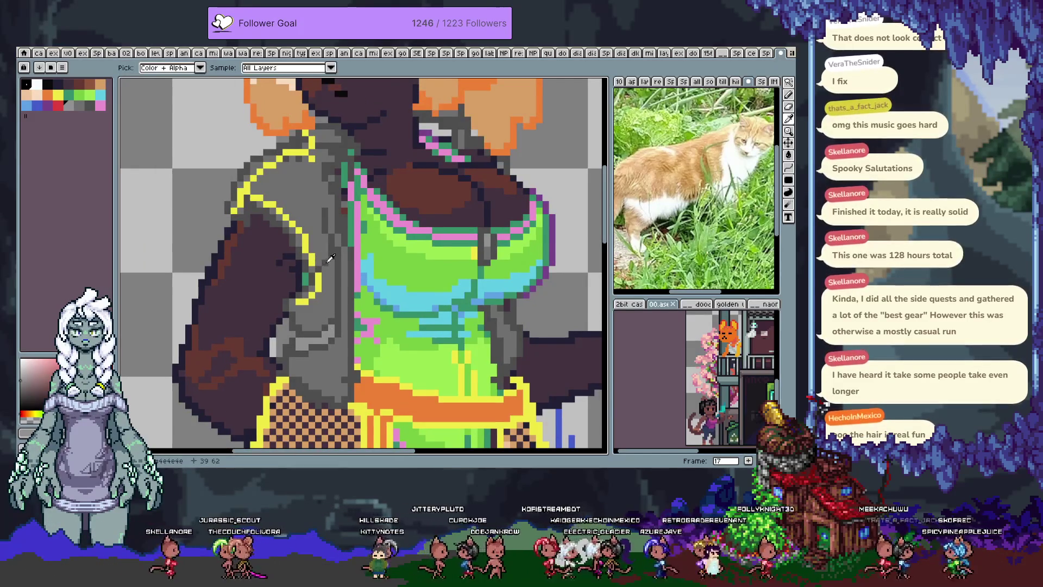
pyautogui.press('b')
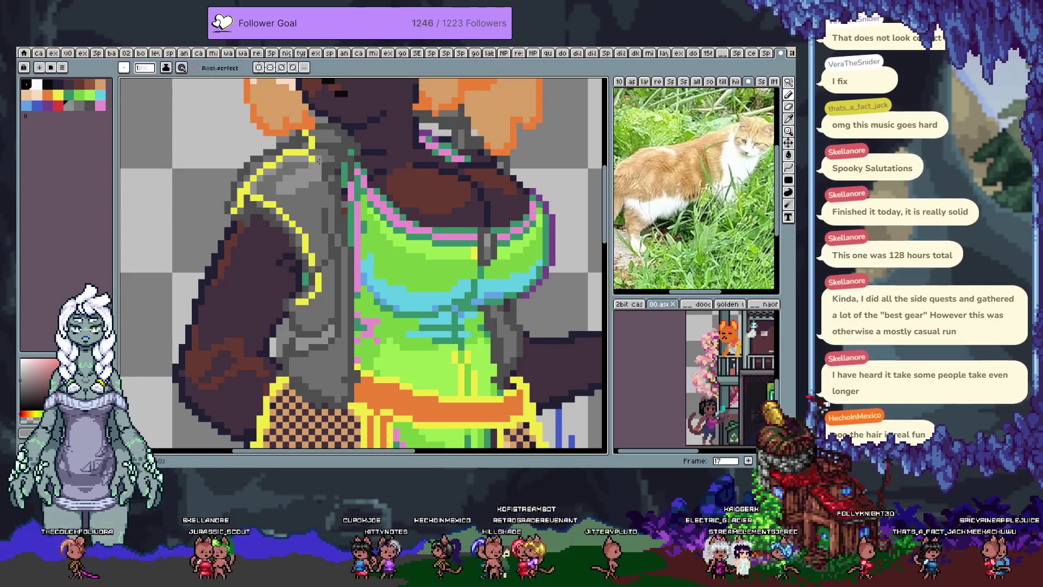
# - Pick white and paint a highlight stroke across the jacket's left shoulder
pyautogui.moveTo(322, 151); pyautogui.dragTo(281, 233)
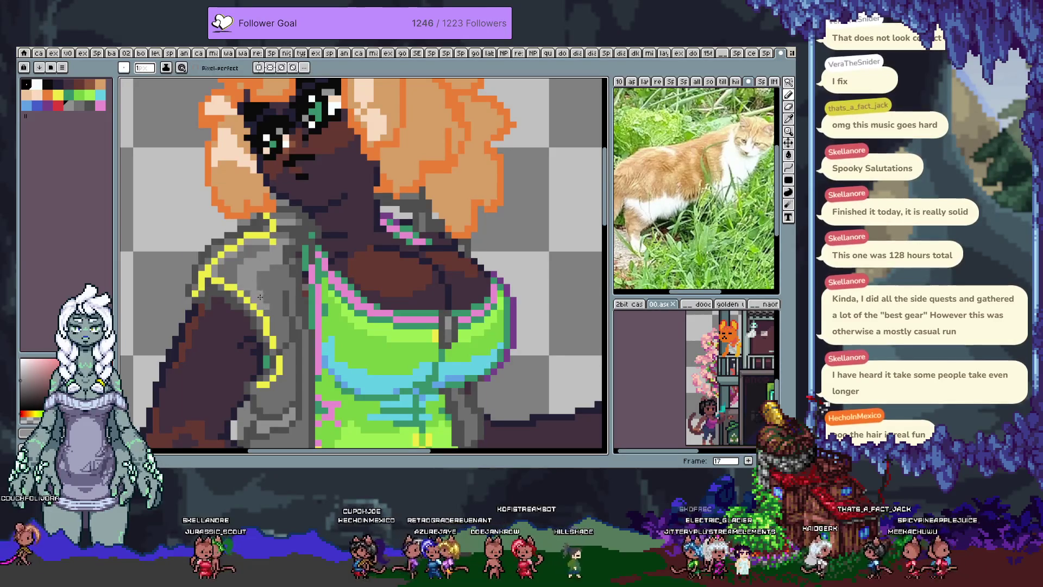
pyautogui.scroll(-5, 275, 286)
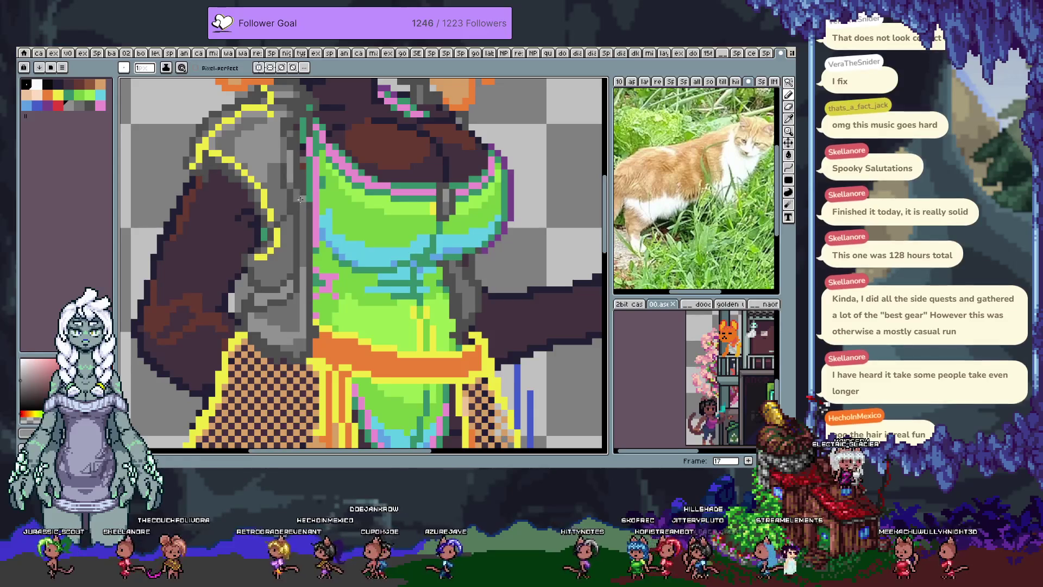
pyautogui.scroll(2, 302, 242)
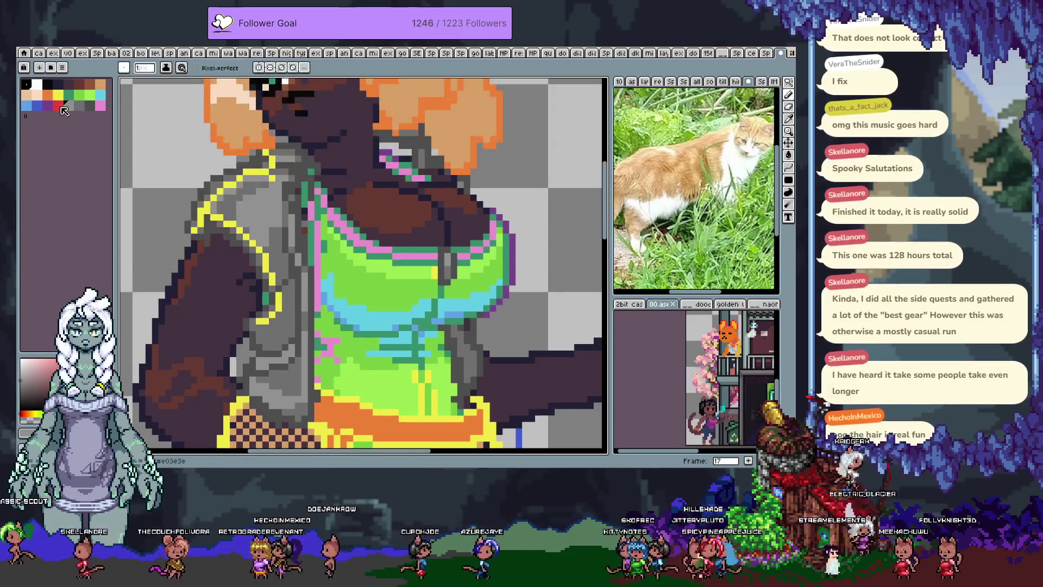
pyautogui.click(38, 85)
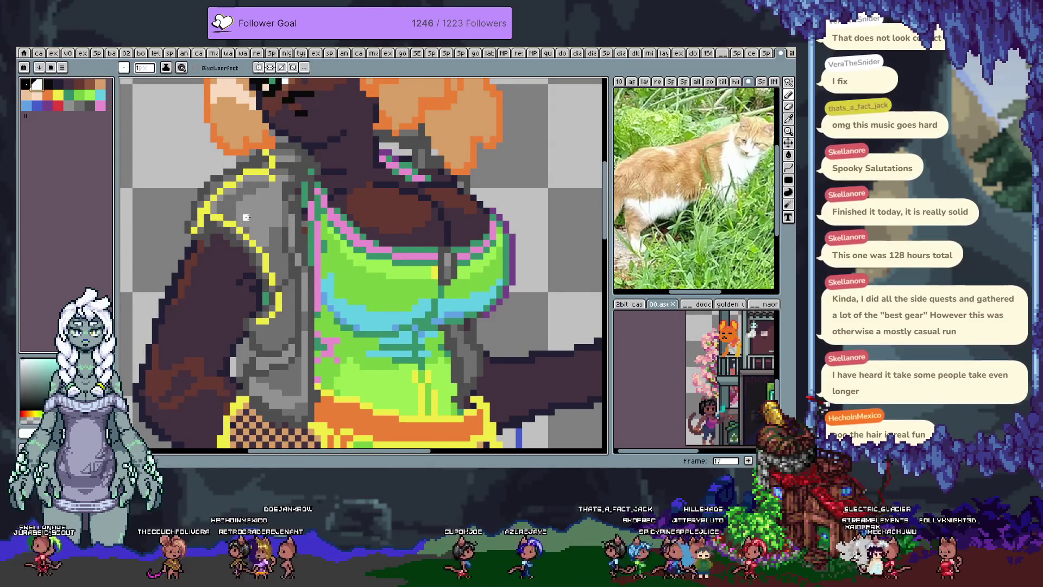
pyautogui.hotkey('ctrl', 'z')
pyautogui.moveTo(239, 216); pyautogui.dragTo(252, 204)
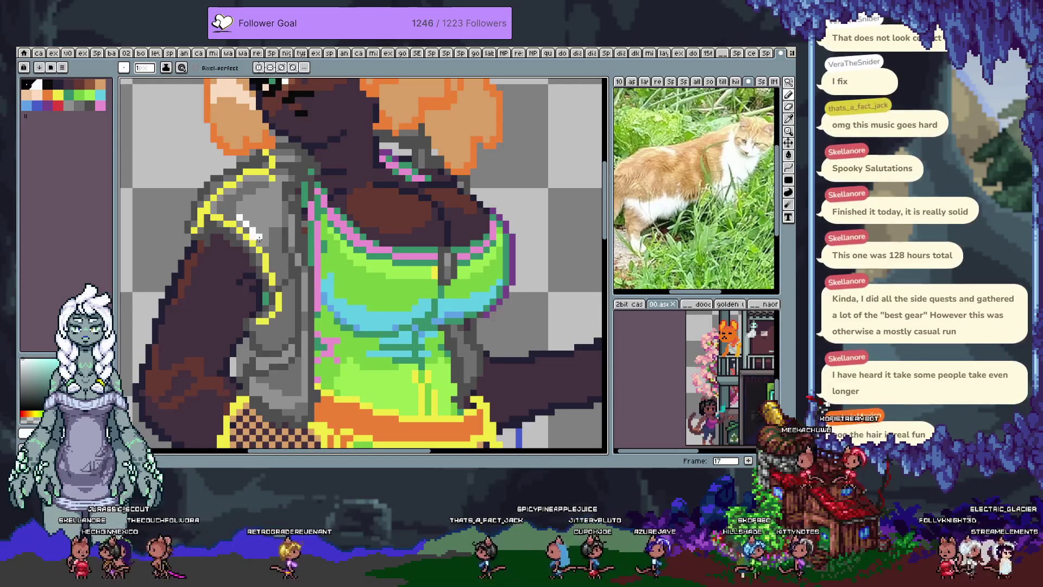
pyautogui.hotkey('ctrl', 'z')
pyautogui.hotkey('ctrl', 'd')
pyautogui.press('b')
pyautogui.moveTo(231, 212); pyautogui.dragTo(267, 189)
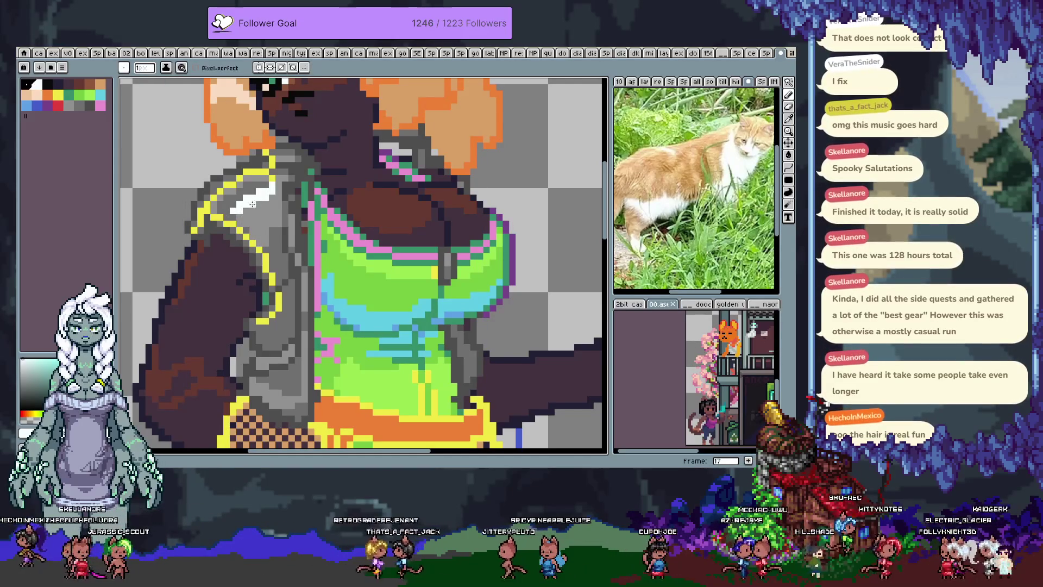
# - Add a short white streak and a white dot lower on the jacket
pyautogui.keyDown('alt'); pyautogui.click(247, 202); pyautogui.keyUp('alt')
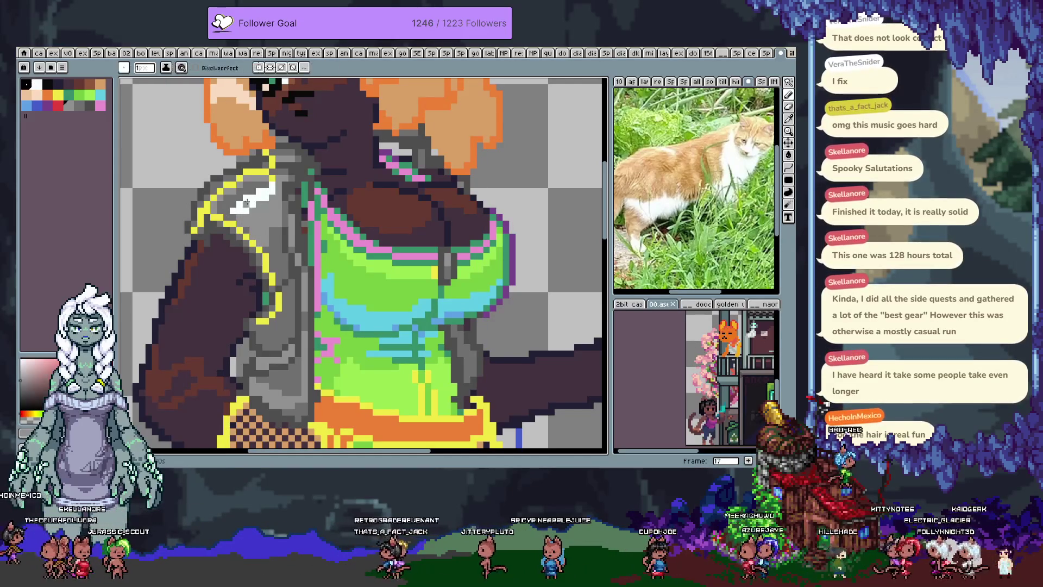
pyautogui.keyDown('alt'); pyautogui.click(276, 187); pyautogui.keyUp('alt')
pyautogui.moveTo(276, 186); pyautogui.dragTo(280, 212)
pyautogui.click(292, 234)
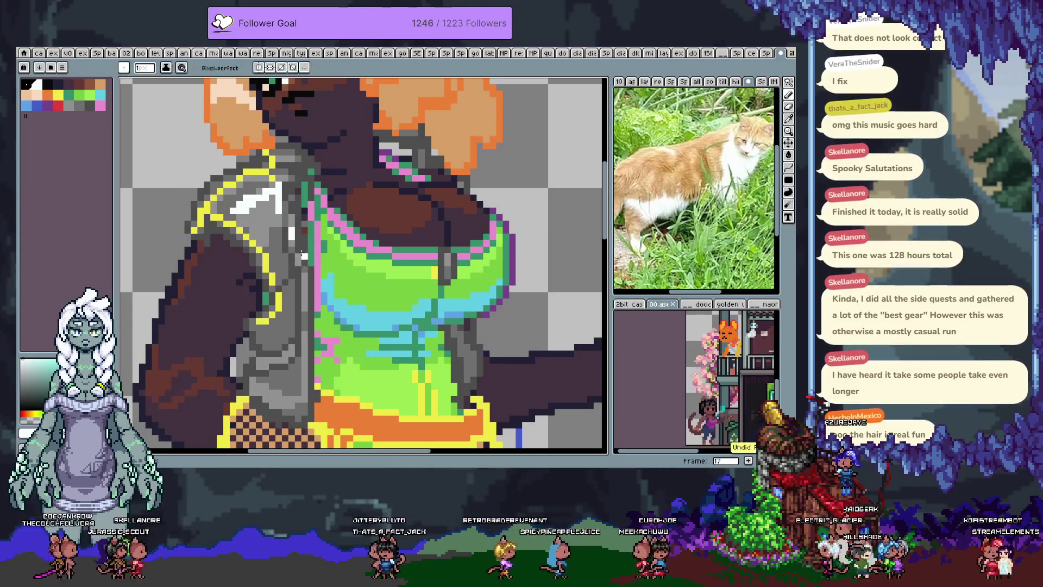
pyautogui.moveTo(297, 261); pyautogui.dragTo(320, 295)
# - Choose grey shades from the palette and sample neighbouring greys from the jacket
pyautogui.click(65, 86)
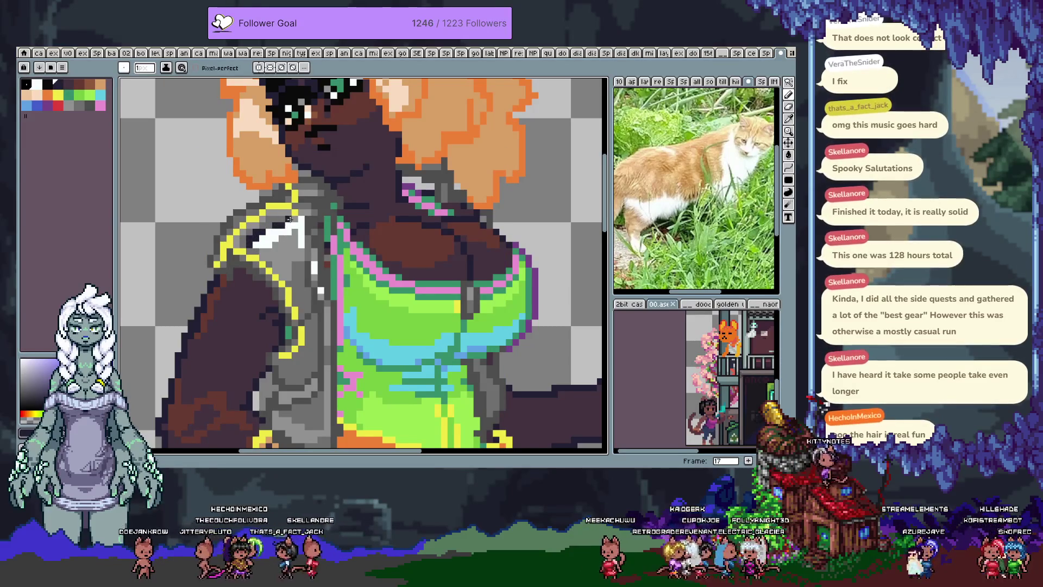
pyautogui.click(77, 103)
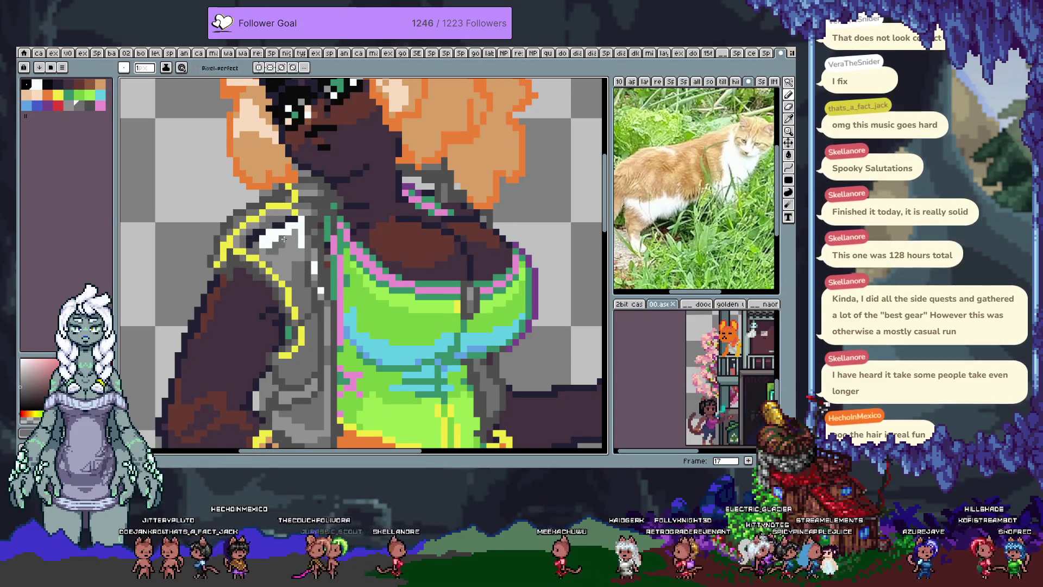
pyautogui.press('i')
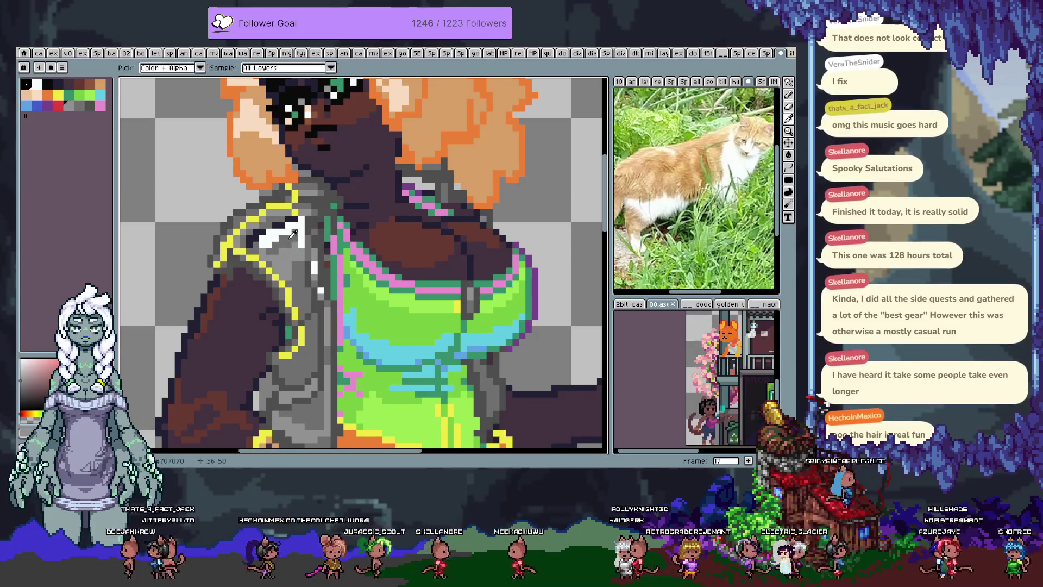
pyautogui.press('b')
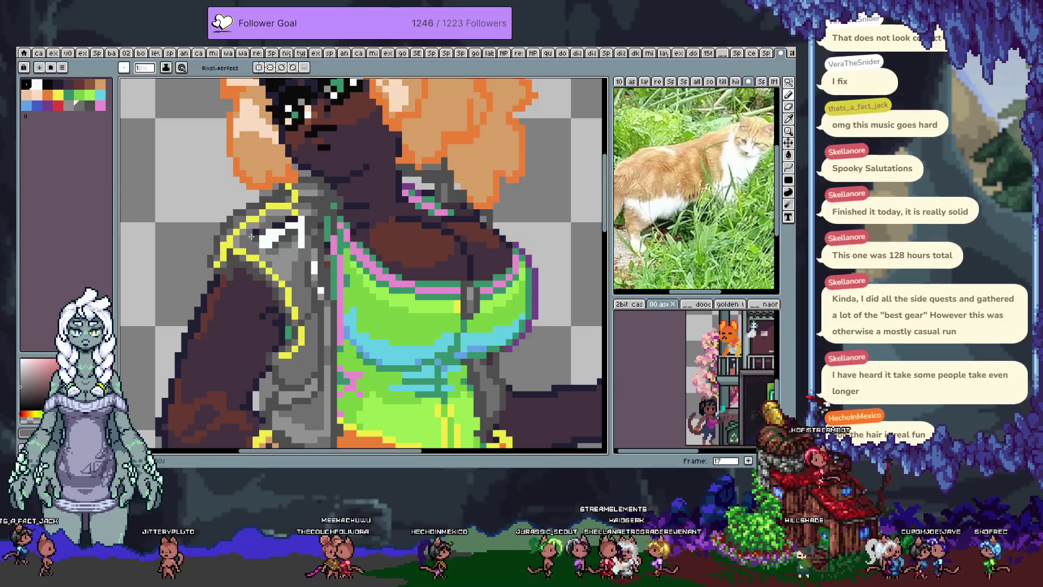
pyautogui.keyDown('alt'); pyautogui.click(265, 240); pyautogui.keyUp('alt')
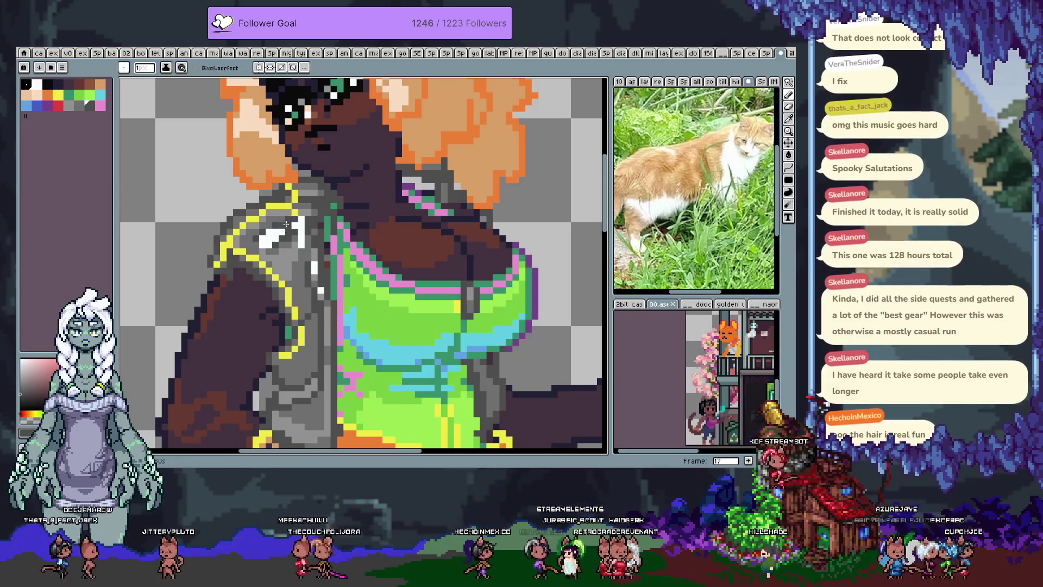
pyautogui.press('alt')
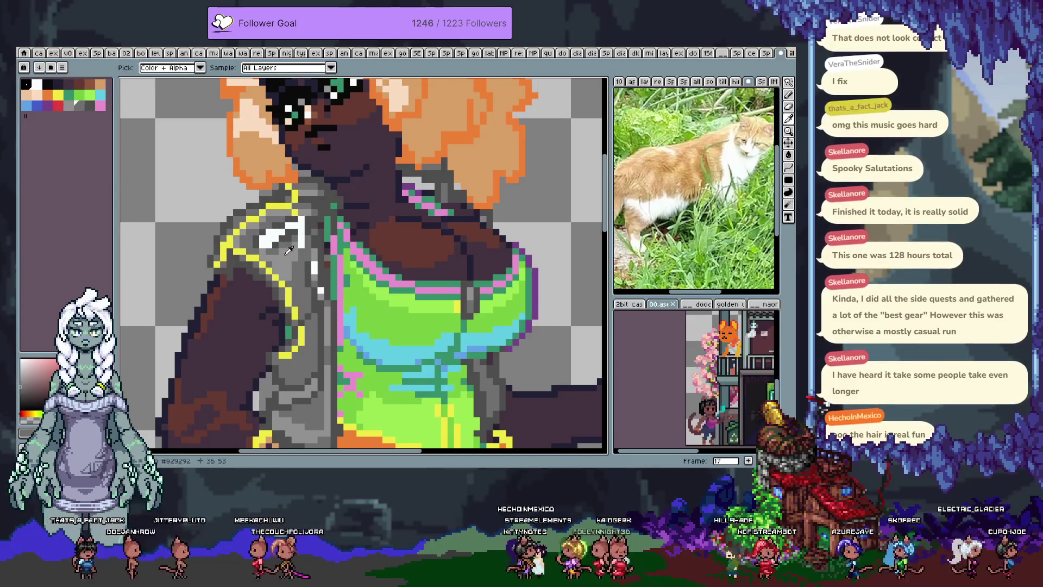
pyautogui.keyDown('alt'); pyautogui.click(289, 246); pyautogui.keyUp('alt')
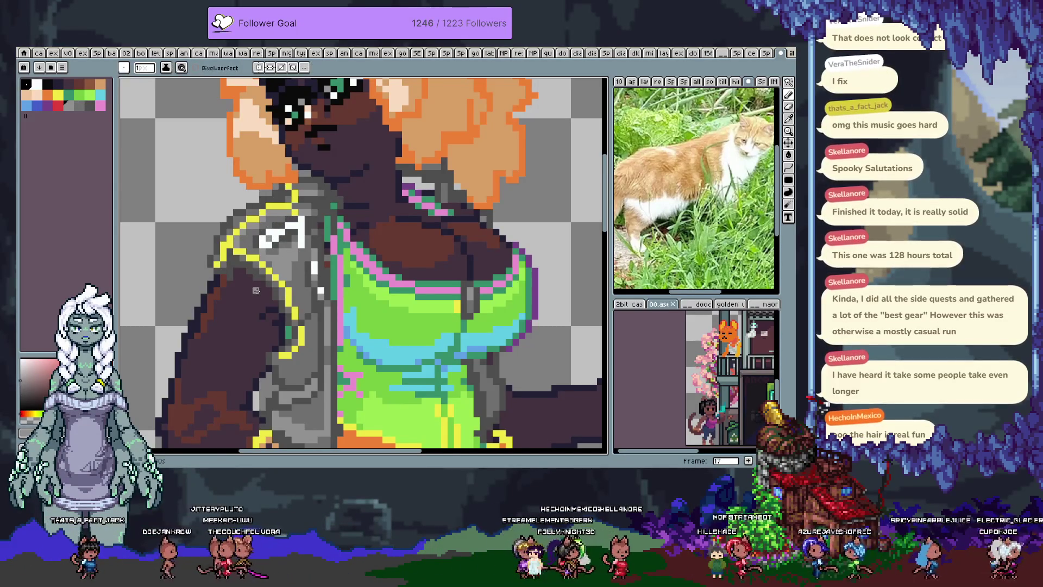
pyautogui.scroll(-2, 348, 381)
pyautogui.scroll(-3, 381, 365)
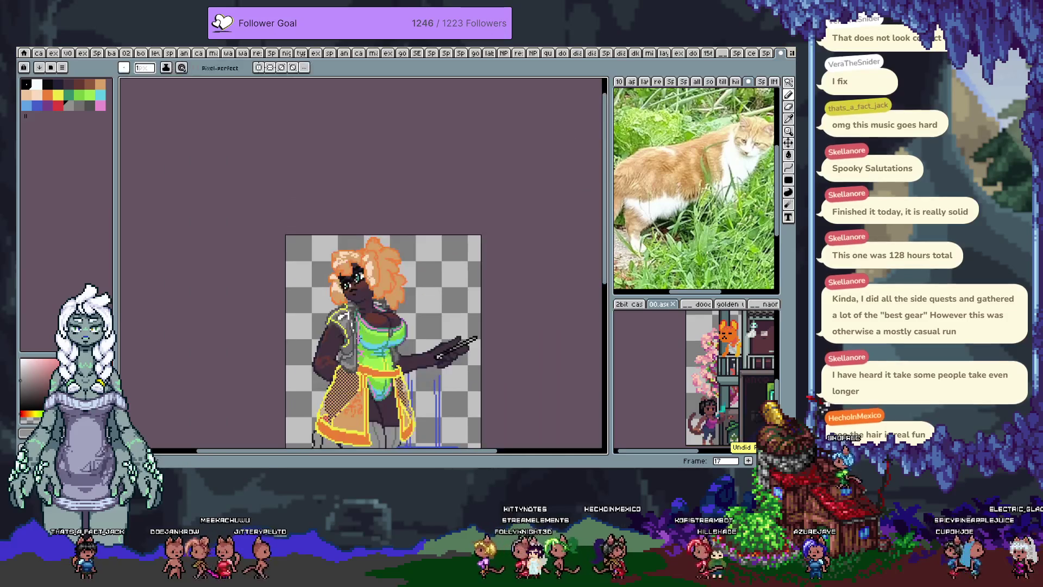
# - Sample the near-white highlight and the #929292 mid grey from the jacket
pyautogui.scroll(4, 347, 304)
pyautogui.press('b')
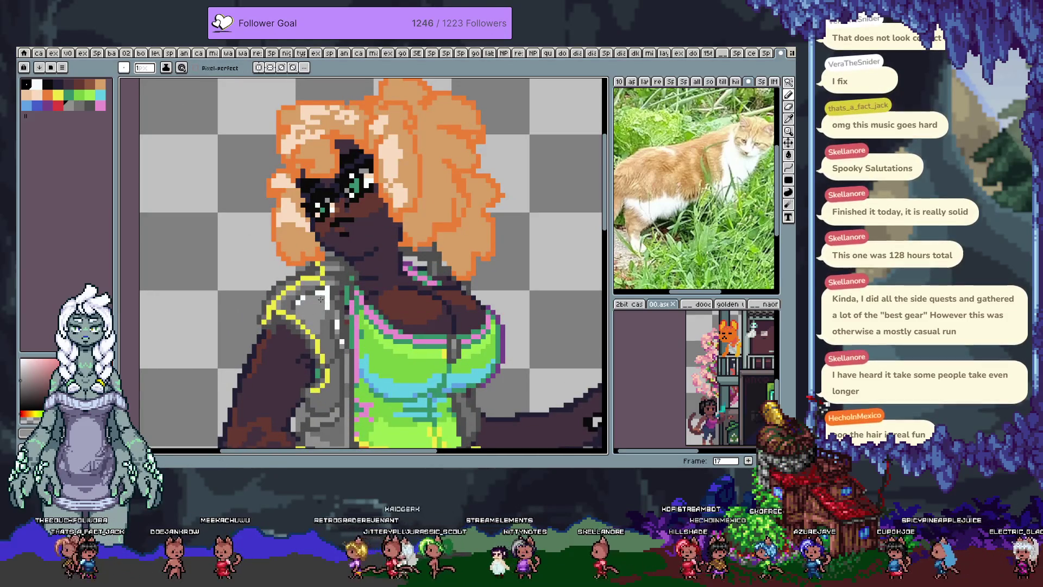
pyautogui.keyDown('alt'); pyautogui.click(326, 293); pyautogui.keyUp('alt')
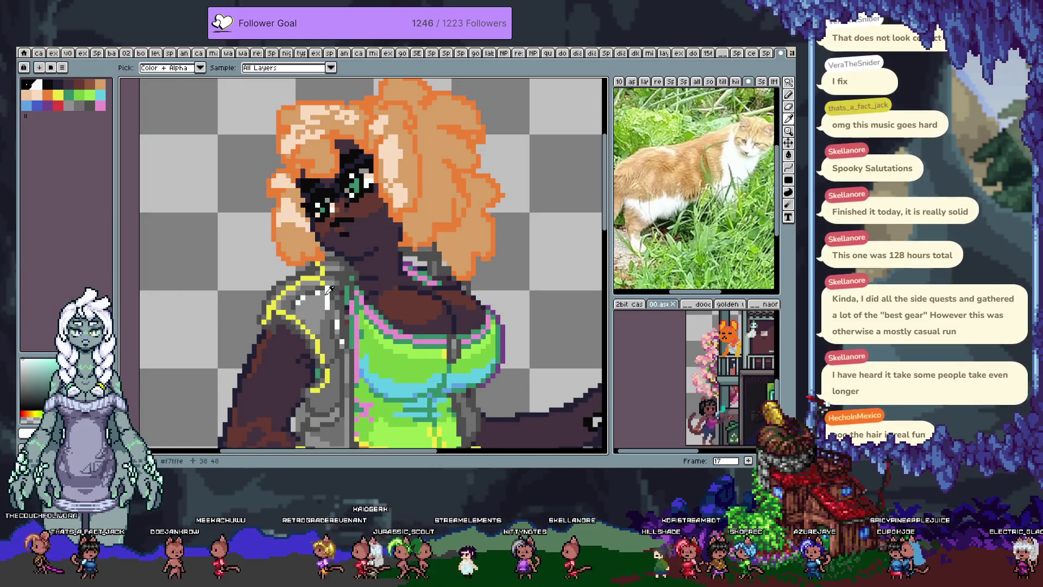
pyautogui.keyDown('alt'); pyautogui.click(302, 307); pyautogui.keyUp('alt')
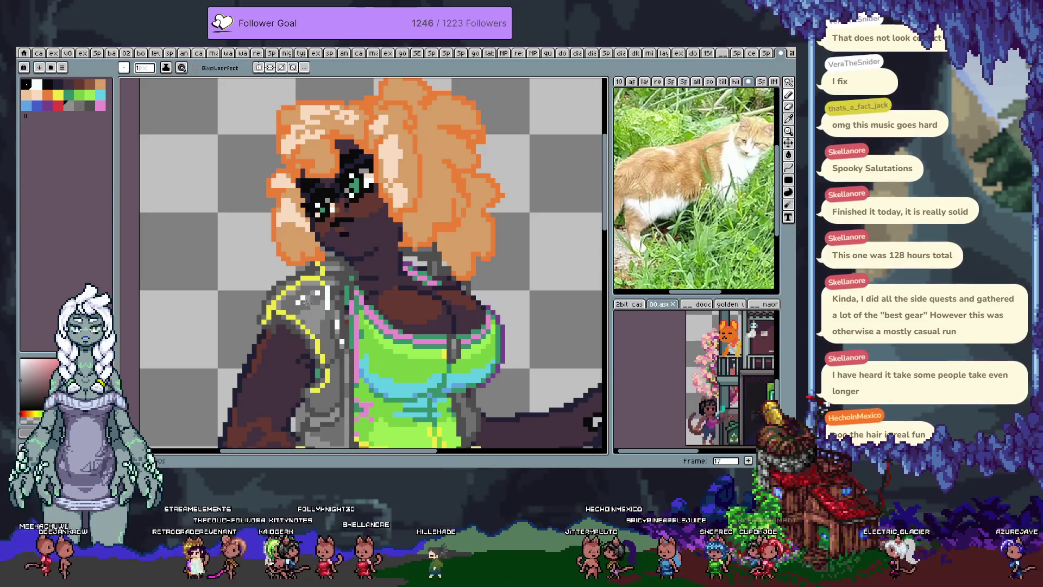
pyautogui.scroll(-3, 295, 311)
pyautogui.hscroll(2, 277, 282)
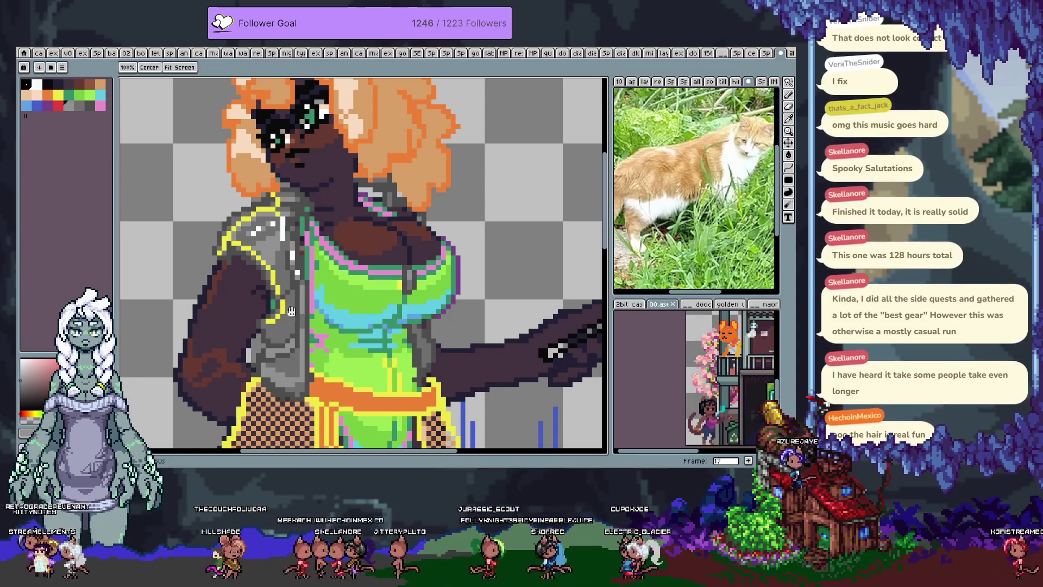
# - Save the drawing and zoom out to view the grey trousers
pyautogui.moveTo(291, 312); pyautogui.dragTo(294, 260)
pyautogui.hotkey('ctrl', 's')
pyautogui.scroll(-3, 228, 288)
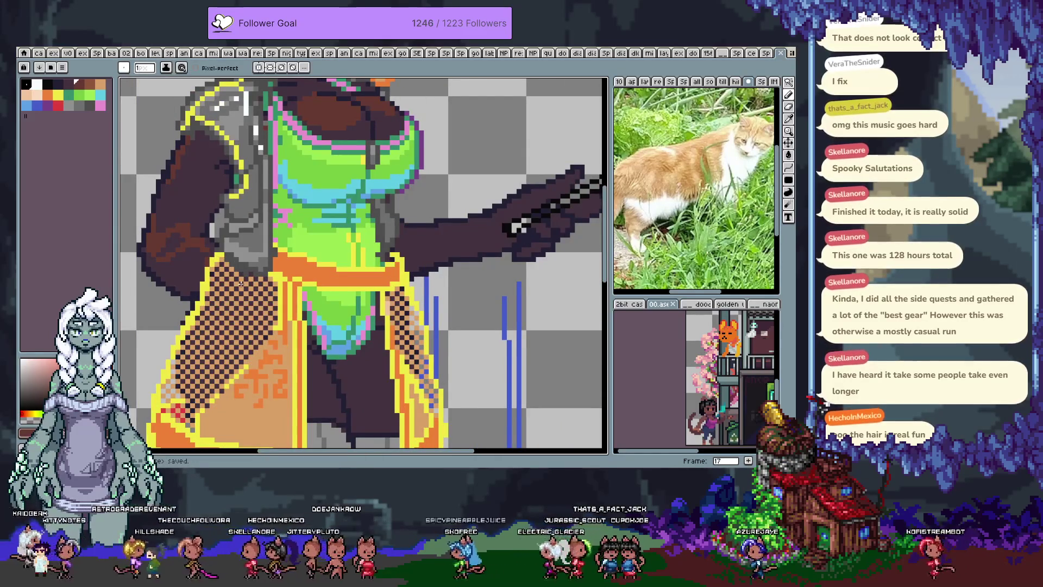
pyautogui.scroll(-2, 241, 283)
pyautogui.scroll(-1, 240, 283)
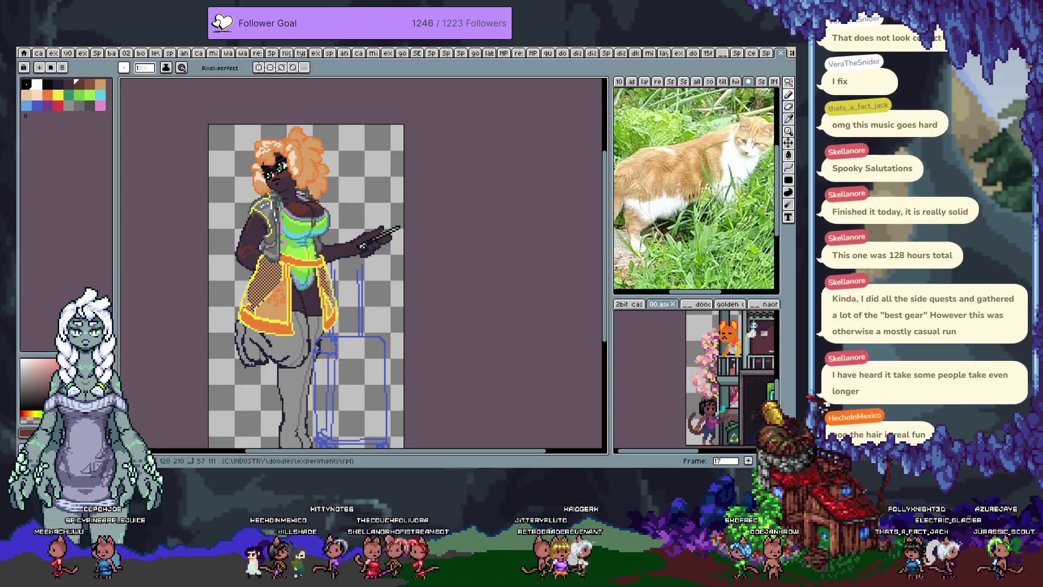
pyautogui.scroll(2, 331, 288)
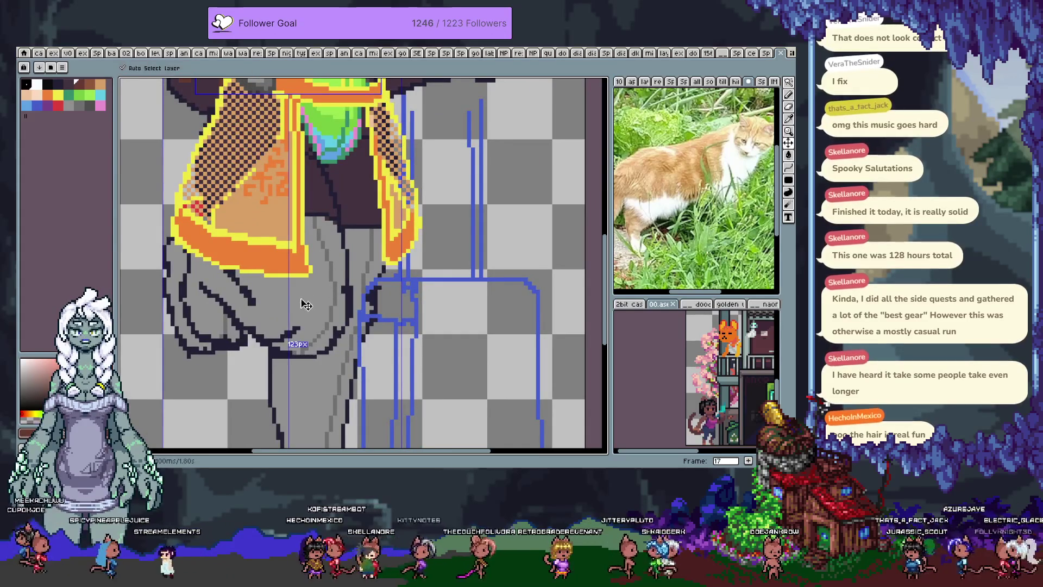
# - Hide the other layers, save, and extend the trouser outline by a pixel
pyautogui.press('Tab')
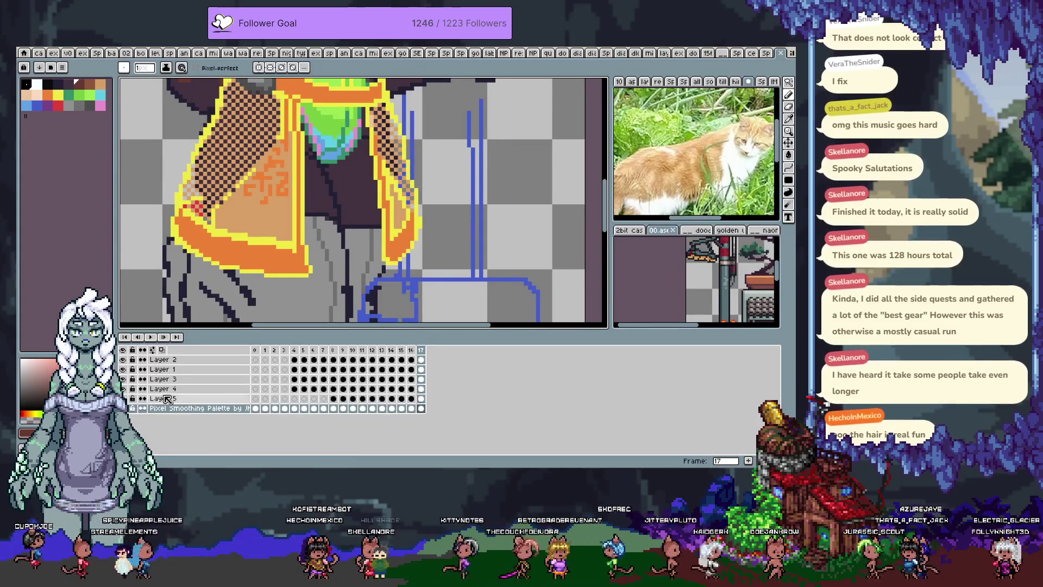
pyautogui.keyDown('alt'); pyautogui.click(125, 408); pyautogui.keyUp('alt')
pyautogui.press('Tab')
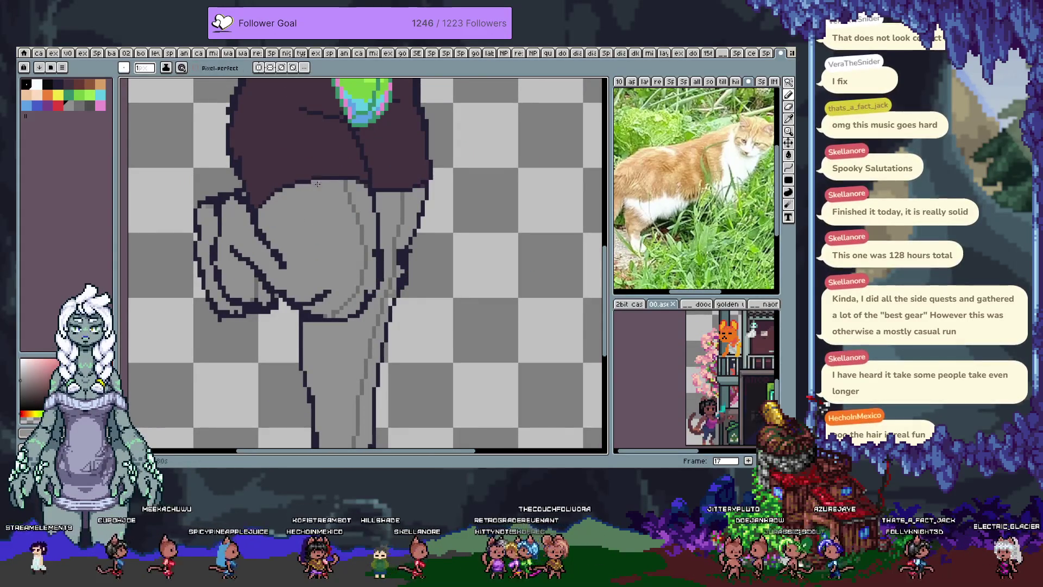
pyautogui.hotkey('ctrl', 's')
pyautogui.scroll(2, 254, 286)
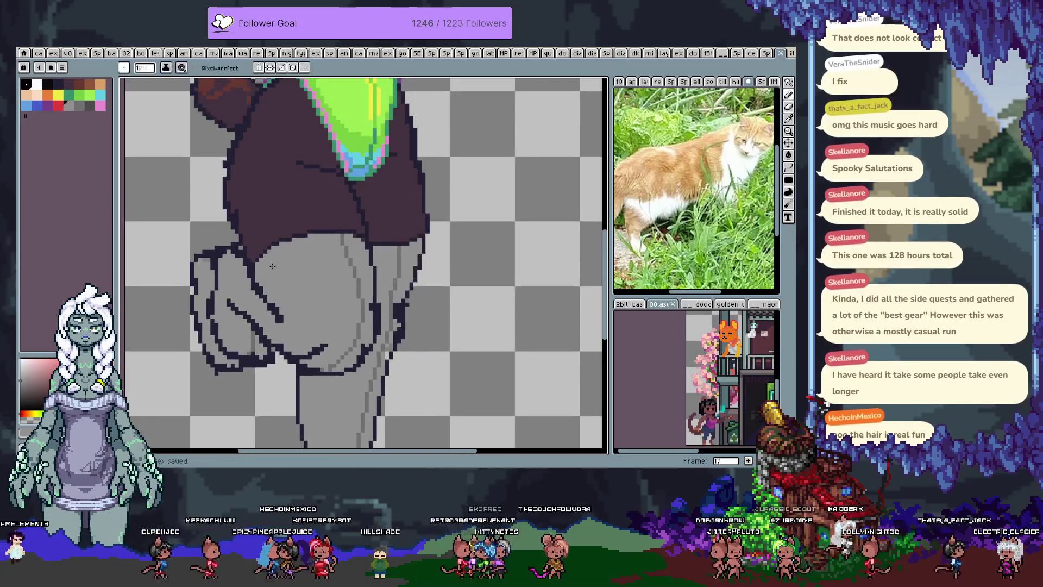
pyautogui.click(258, 287)
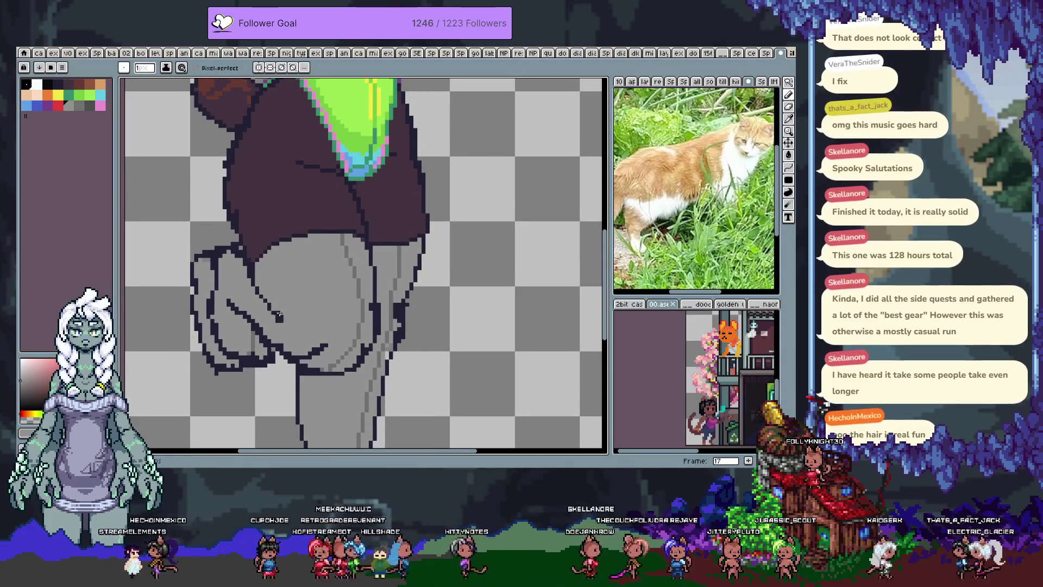
pyautogui.click(282, 321)
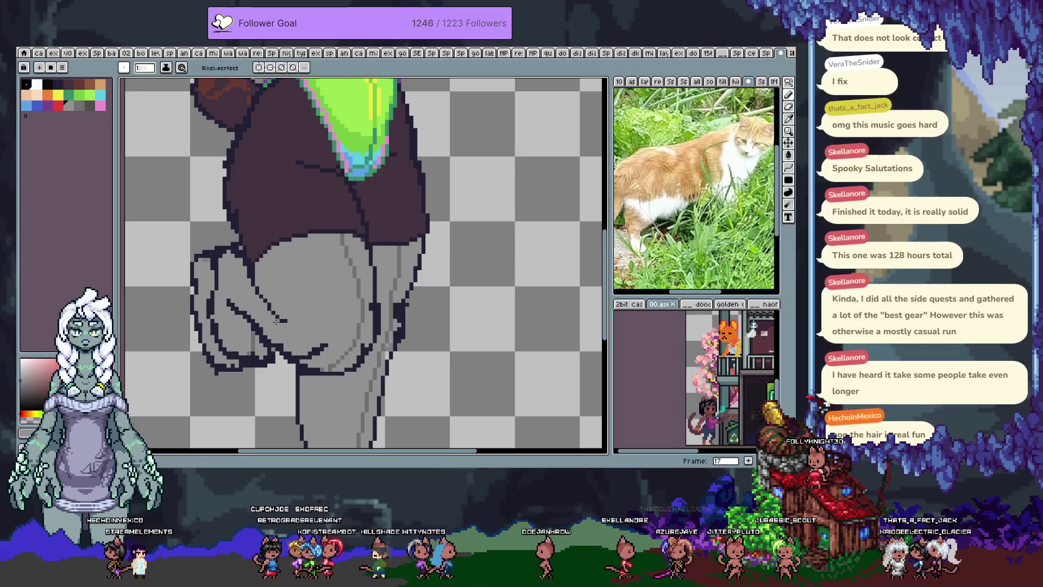
# - Undo stray edits and eyedrop grey #929292 for the bent leg's fold lines
pyautogui.press('v')
pyautogui.hotkey('ctrl', 'z')
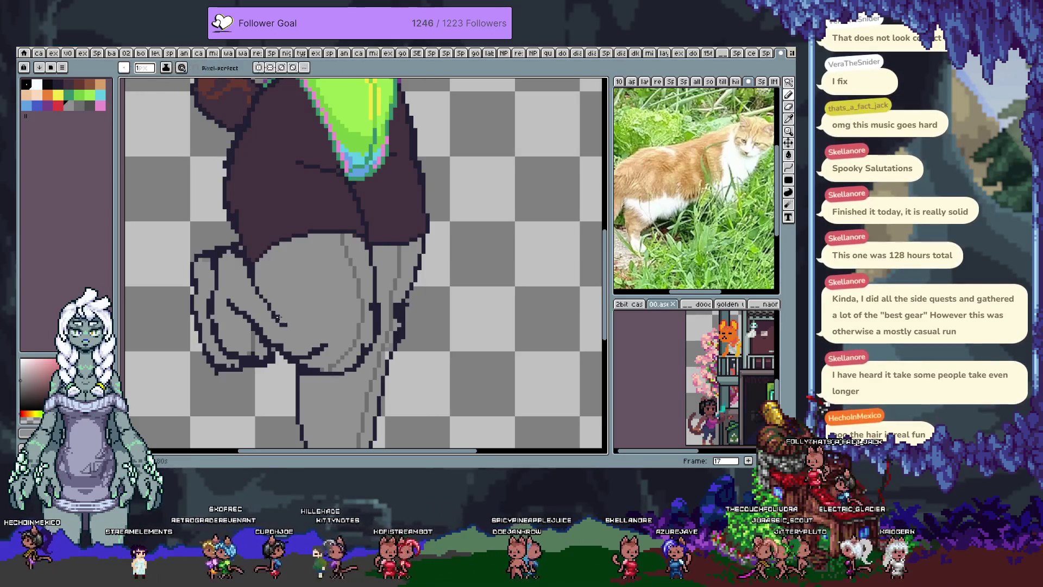
pyautogui.press('i')
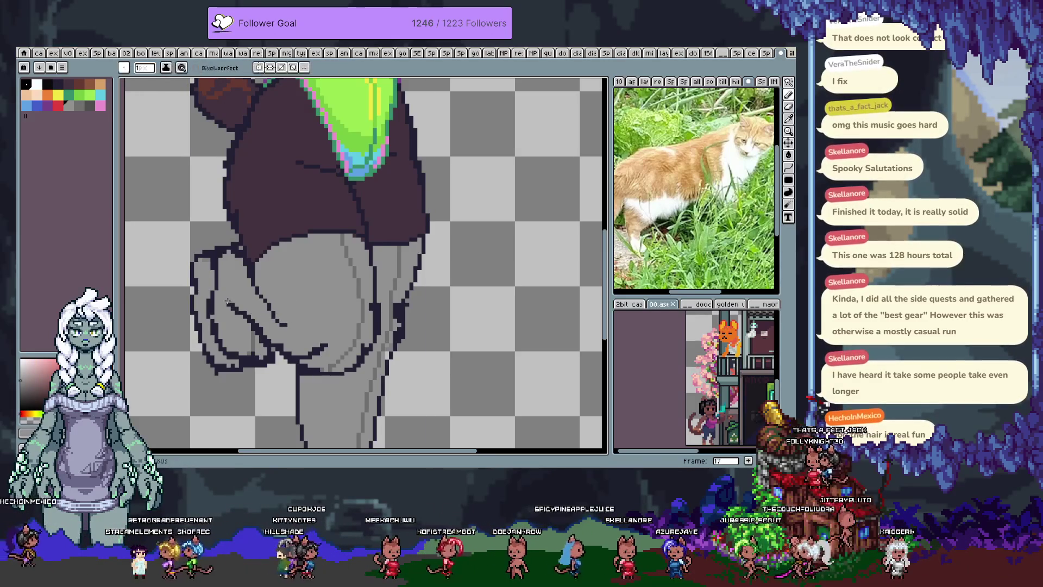
pyautogui.hotkey('ctrl', 'z')
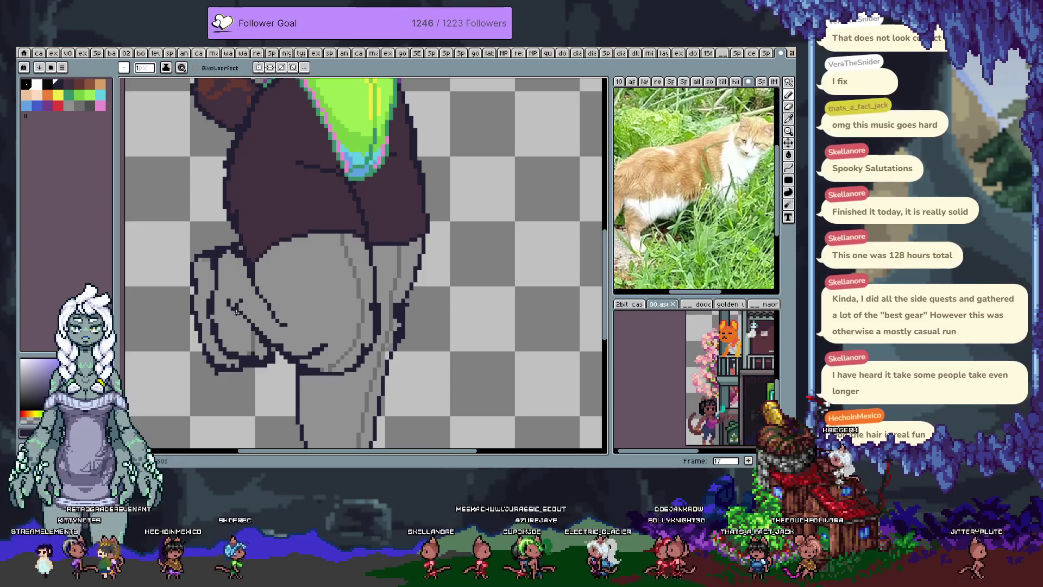
pyautogui.press('alt')
pyautogui.keyDown('alt'); pyautogui.click(227, 286); pyautogui.keyUp('alt')
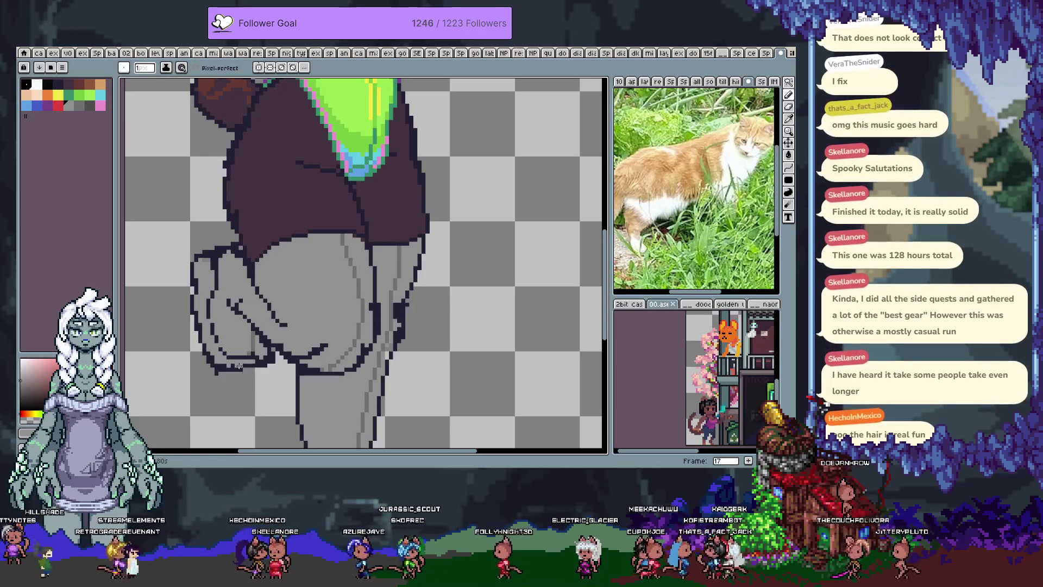
pyautogui.press('alt')
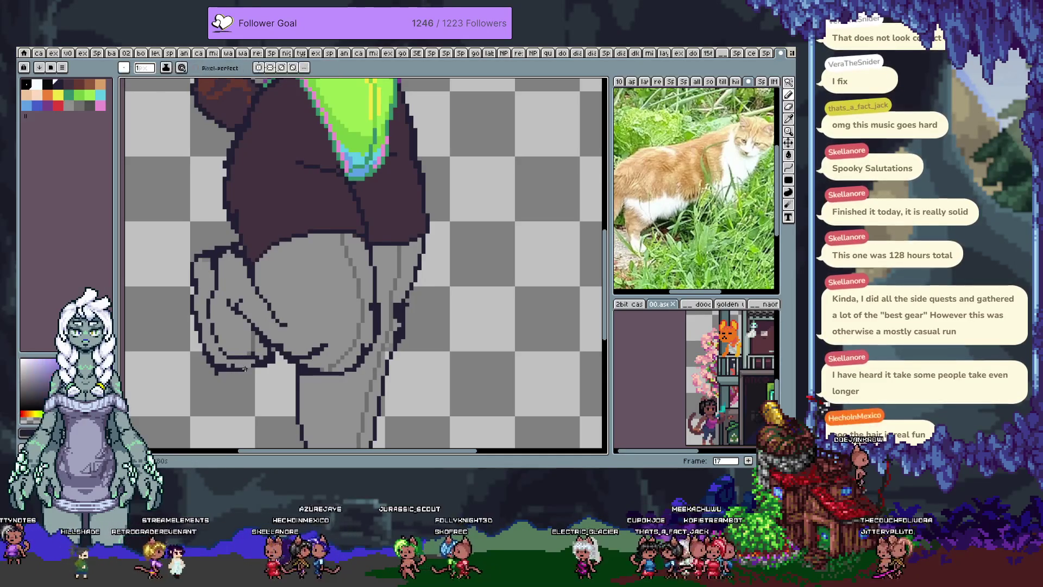
pyautogui.keyDown('alt'); pyautogui.click(266, 363); pyautogui.keyUp('alt')
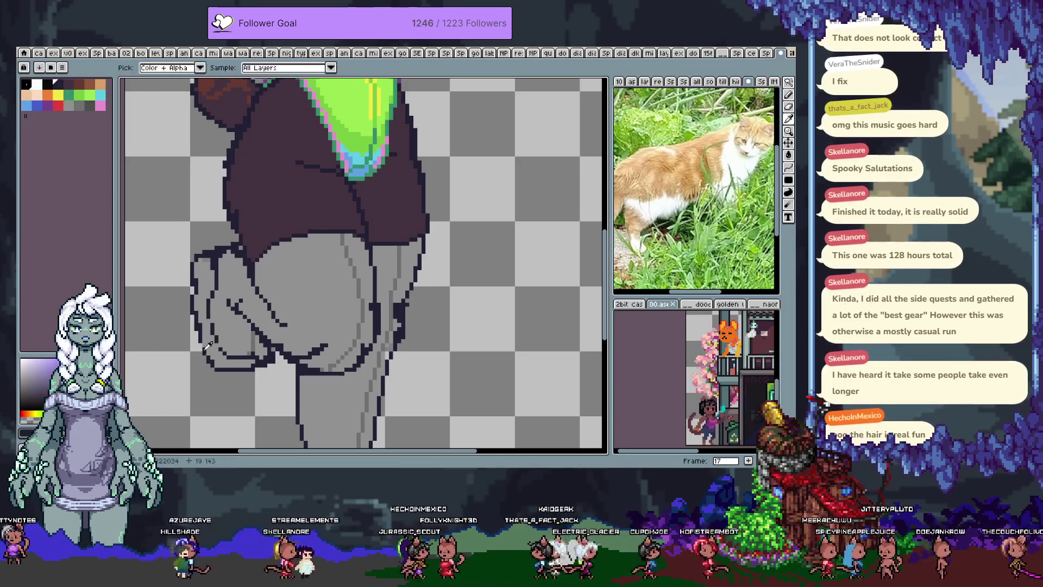
# - Undo two shading strokes on the bent leg and resample the dark outline colour
pyautogui.keyDown('alt'); pyautogui.click(266, 364); pyautogui.keyUp('alt')
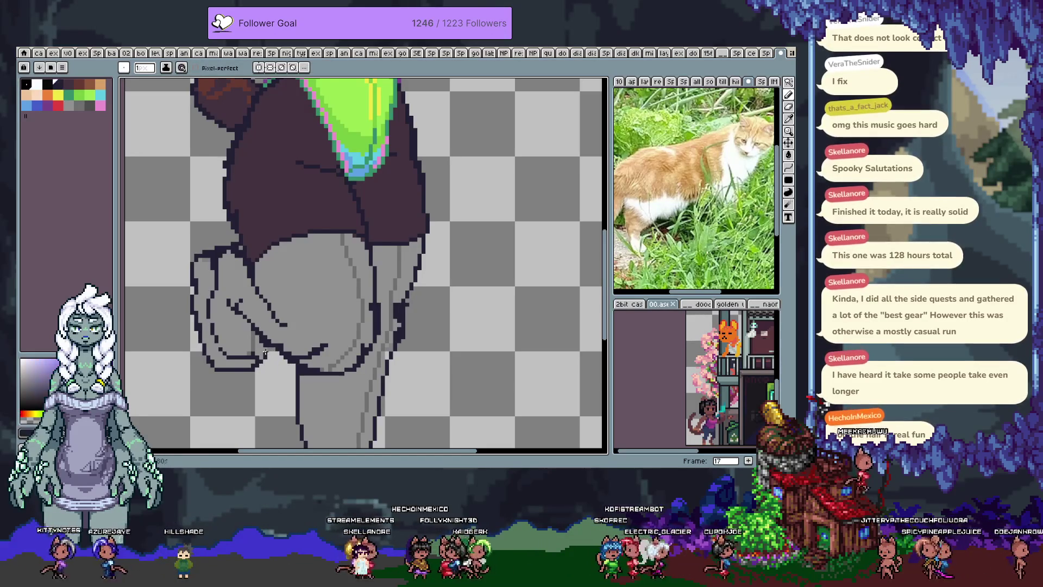
pyautogui.hotkey('ctrl', 'z')
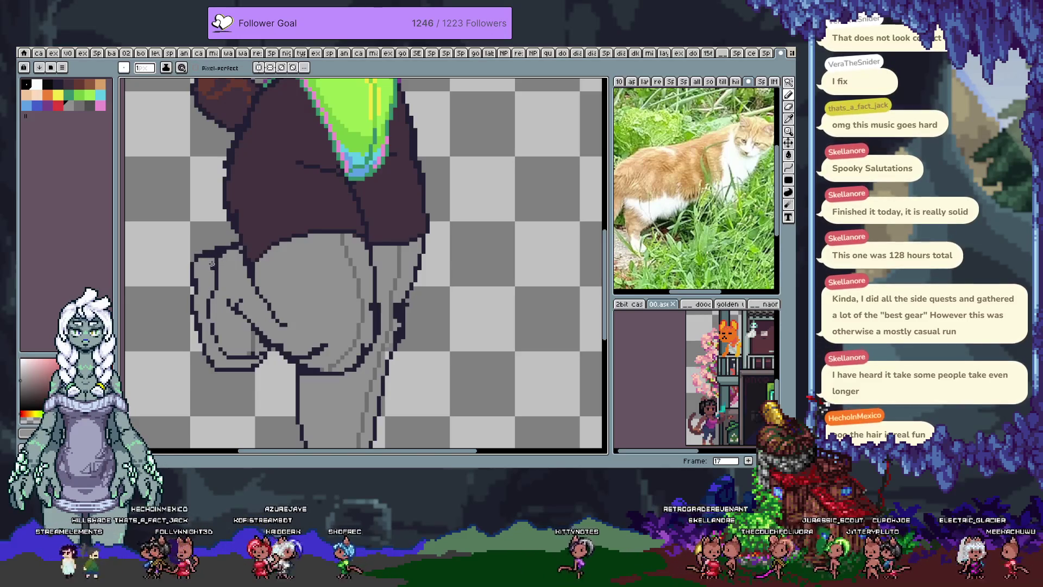
pyautogui.hotkey('ctrl', 'z')
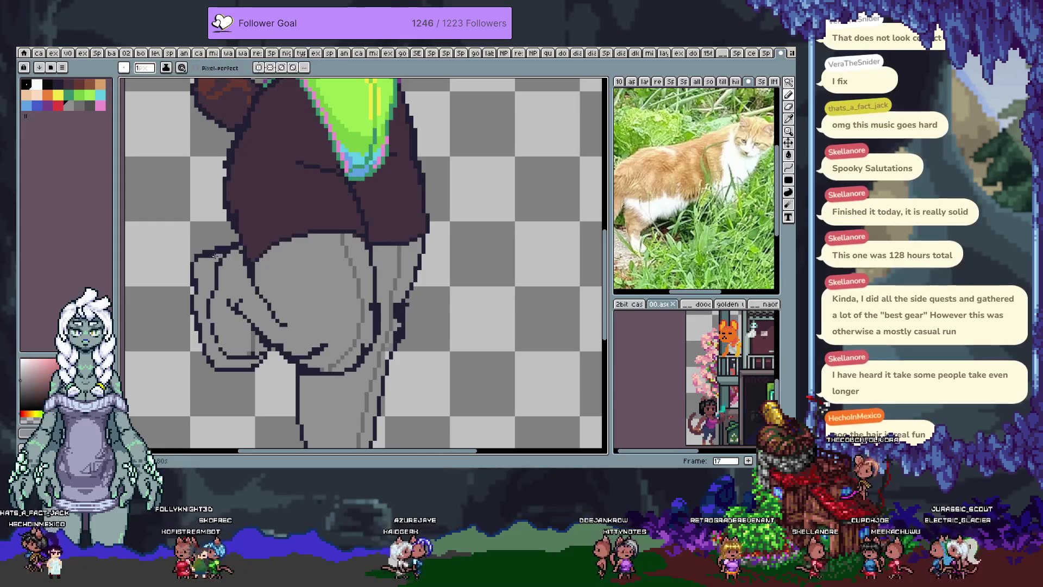
pyautogui.keyDown('alt'); pyautogui.click(222, 254); pyautogui.keyUp('alt')
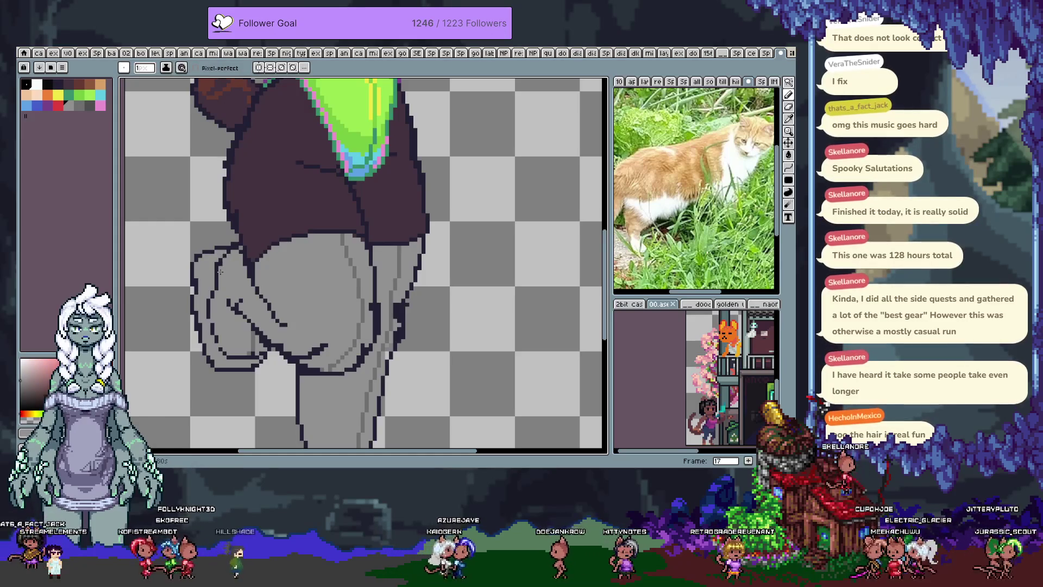
pyautogui.press('alt')
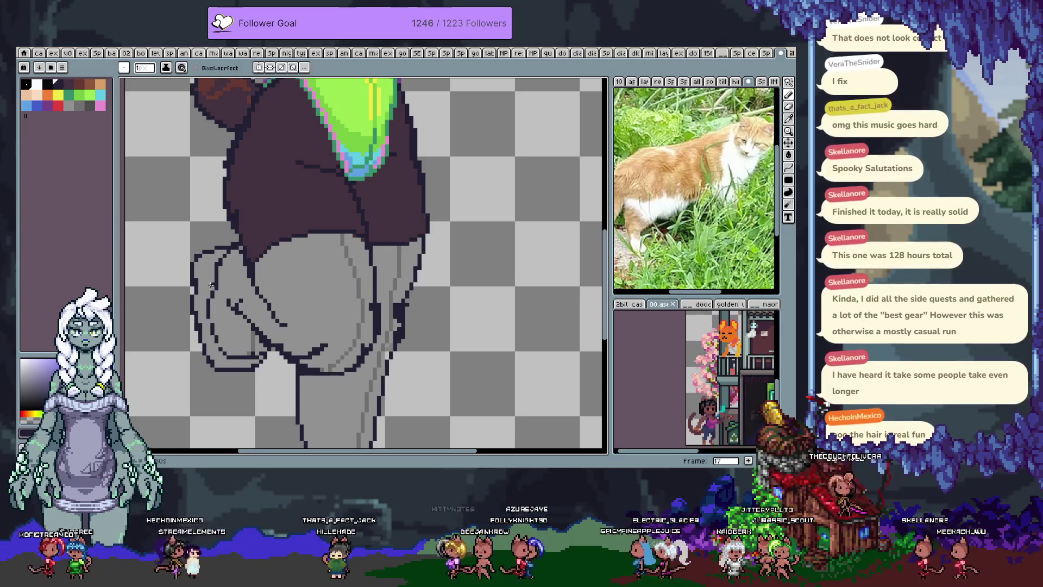
pyautogui.press('i')
pyautogui.scroll(-2, 326, 283)
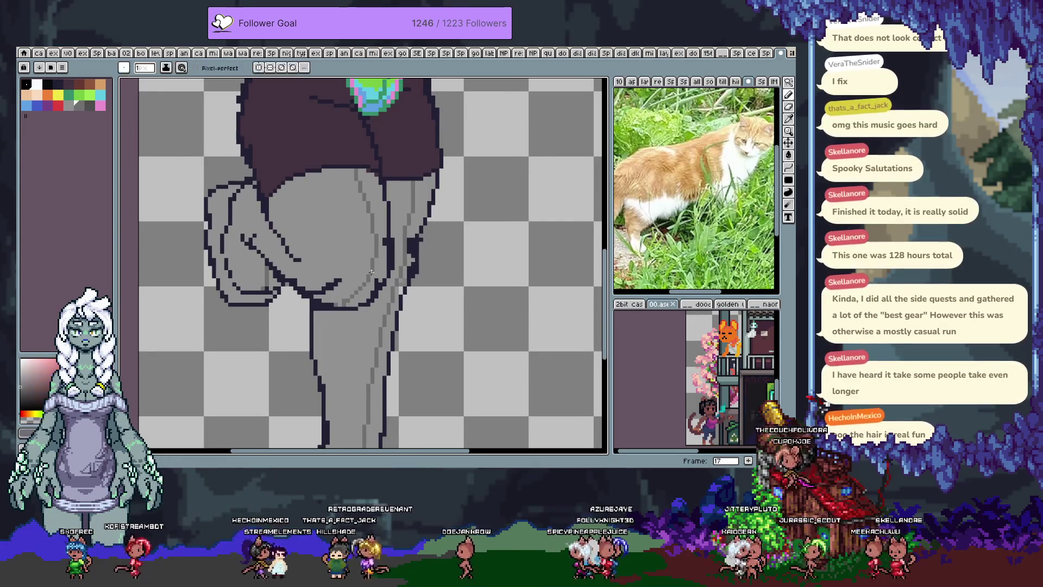
# - Sample grey #929292 and add a short dark segment to the leg's right outline
pyautogui.click(344, 291)
pyautogui.press('b')
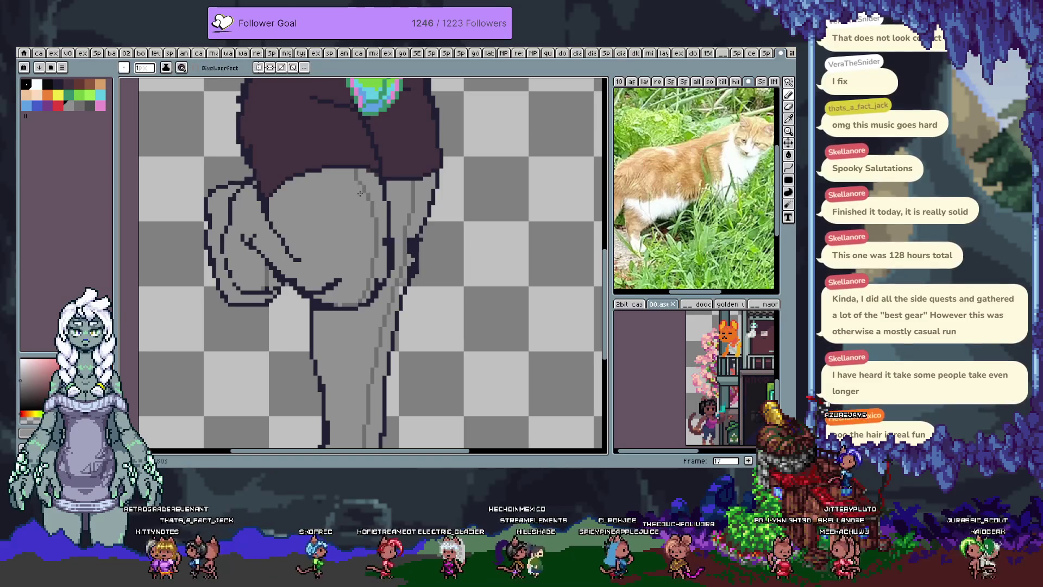
pyautogui.press('space')
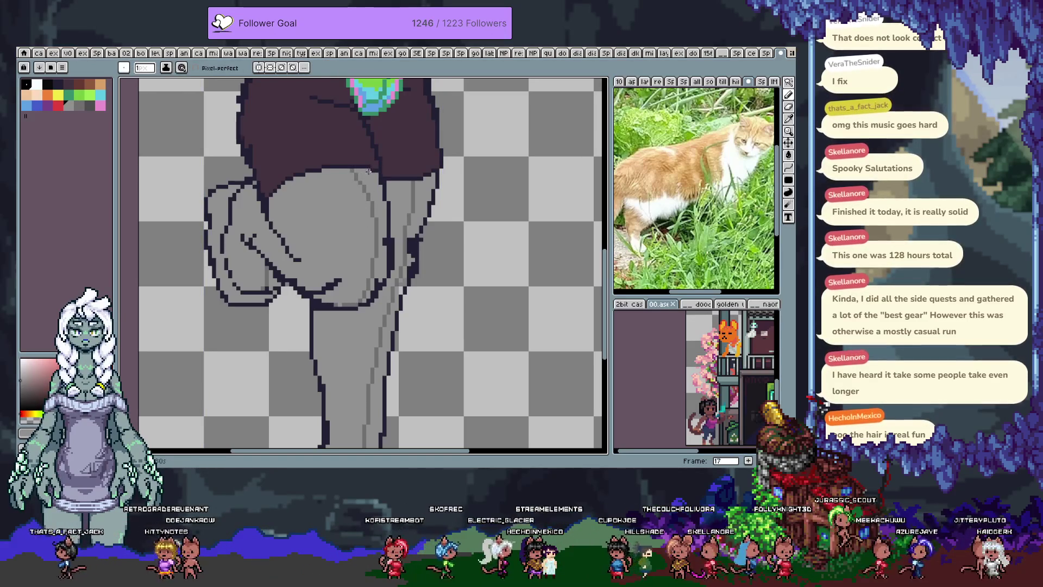
pyautogui.press('v')
pyautogui.moveTo(352, 198); pyautogui.dragTo(378, 224)
pyautogui.click(325, 287)
pyautogui.click(384, 303)
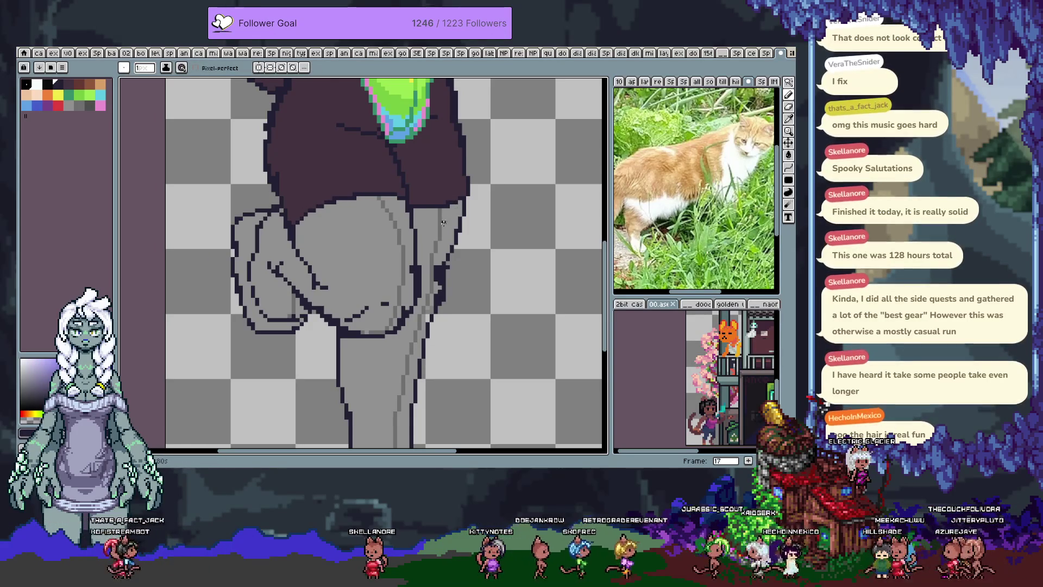
# - Try palette colours, resample the purple-grey outline and #929292, then save the sprite
pyautogui.moveTo(434, 217); pyautogui.dragTo(451, 185)
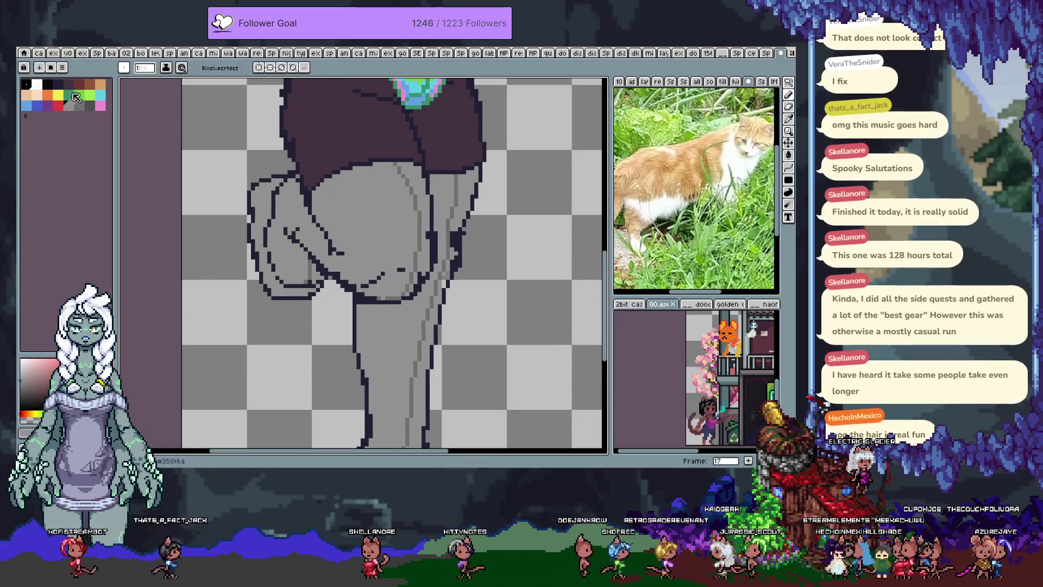
pyautogui.press('[')
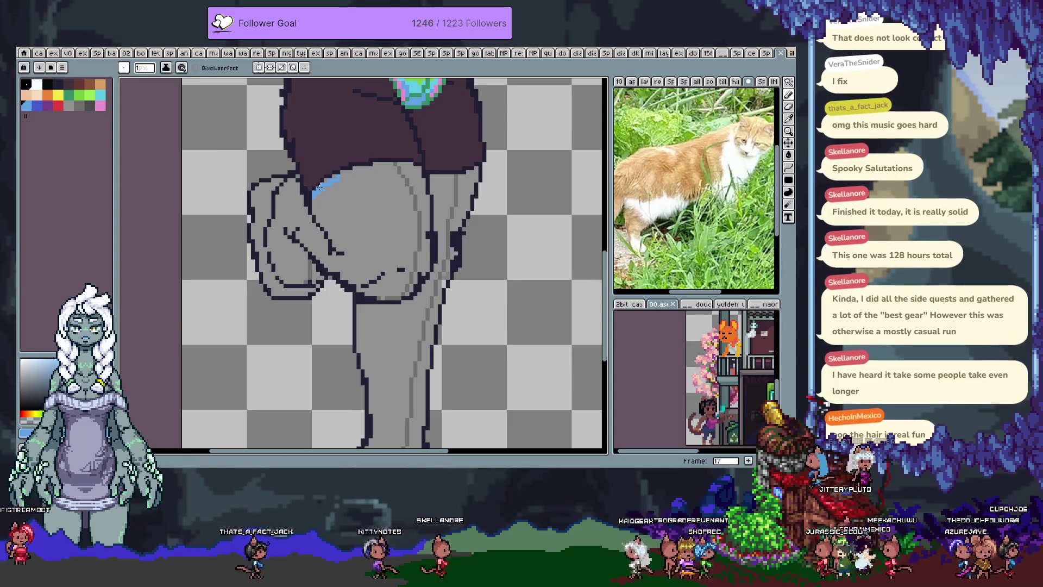
pyautogui.click(69, 105)
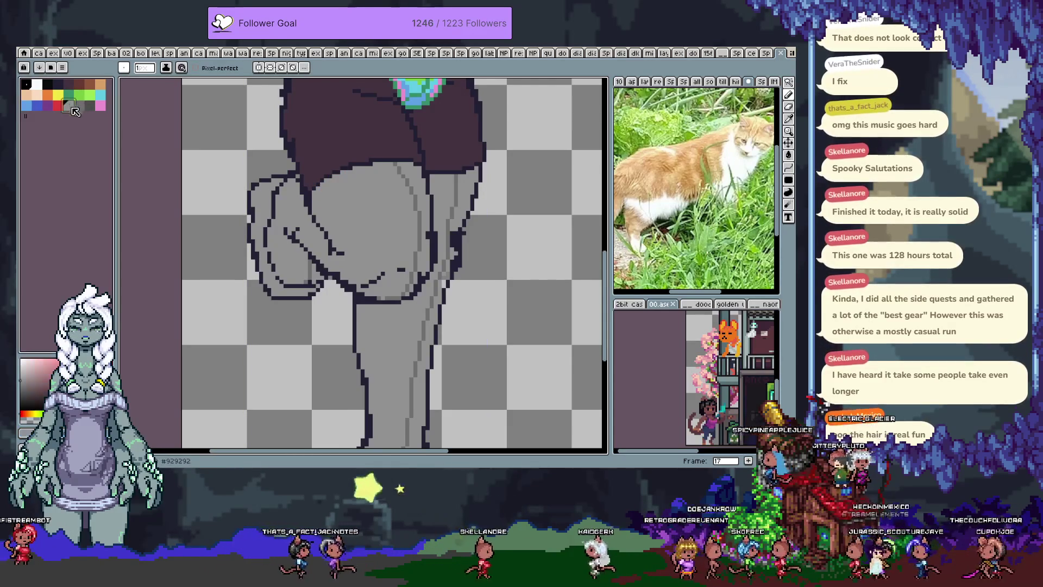
pyautogui.press('g')
pyautogui.hscroll(2, 326, 201)
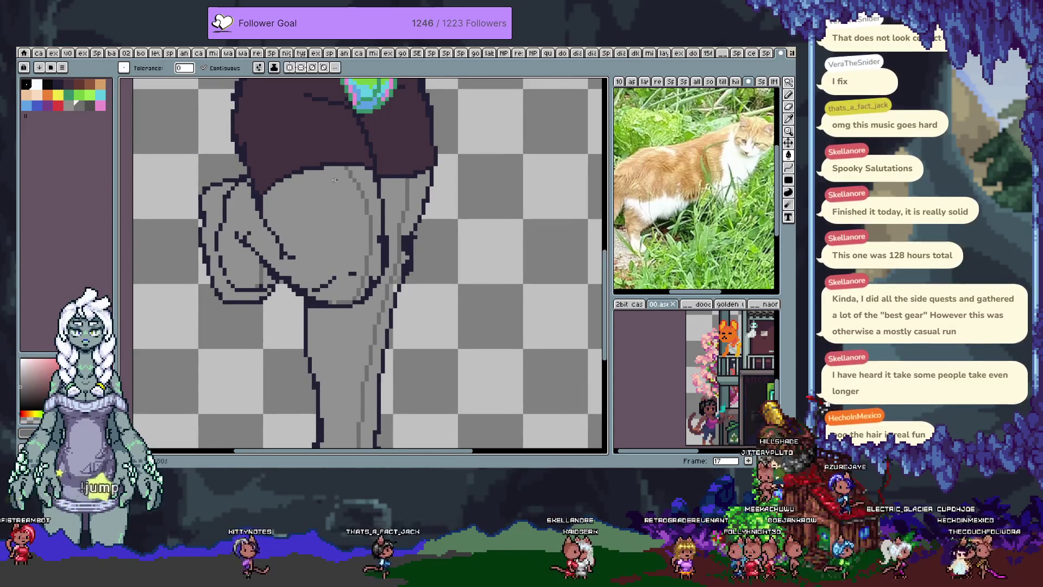
pyautogui.press('b')
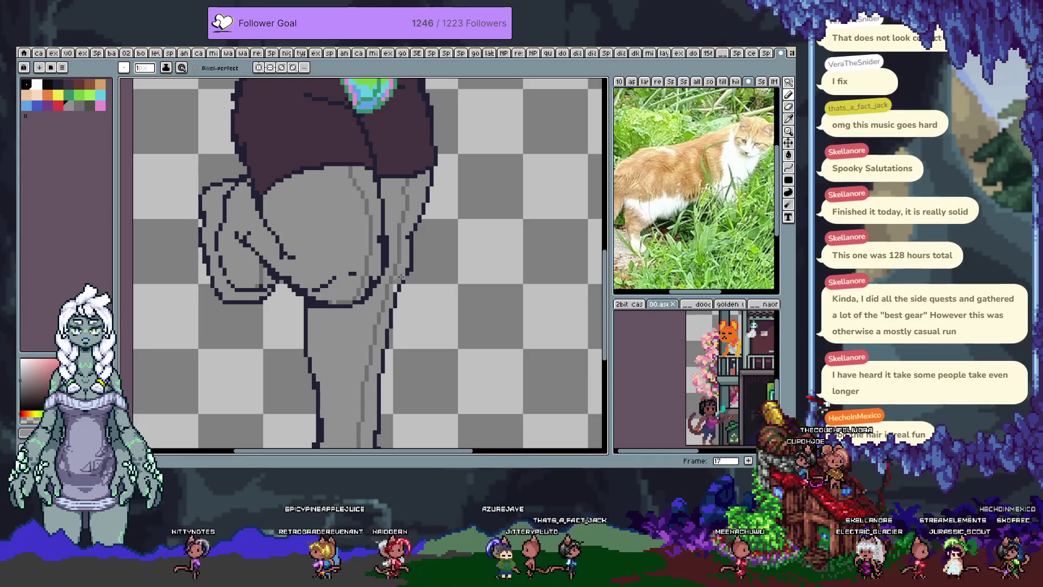
pyautogui.keyDown('alt'); pyautogui.click(404, 279); pyautogui.keyUp('alt')
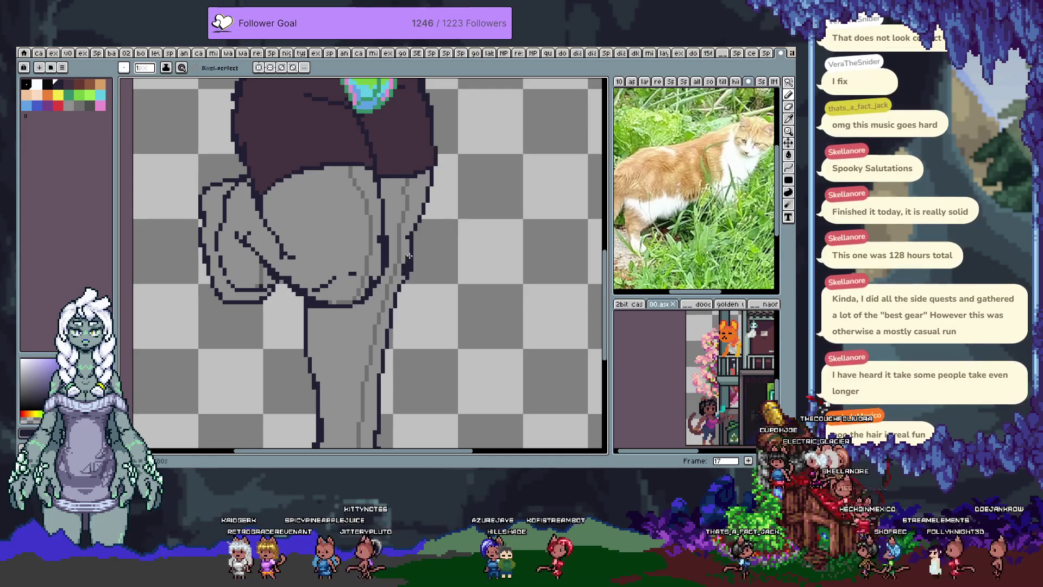
pyautogui.keyDown('alt'); pyautogui.click(412, 259); pyautogui.keyUp('alt')
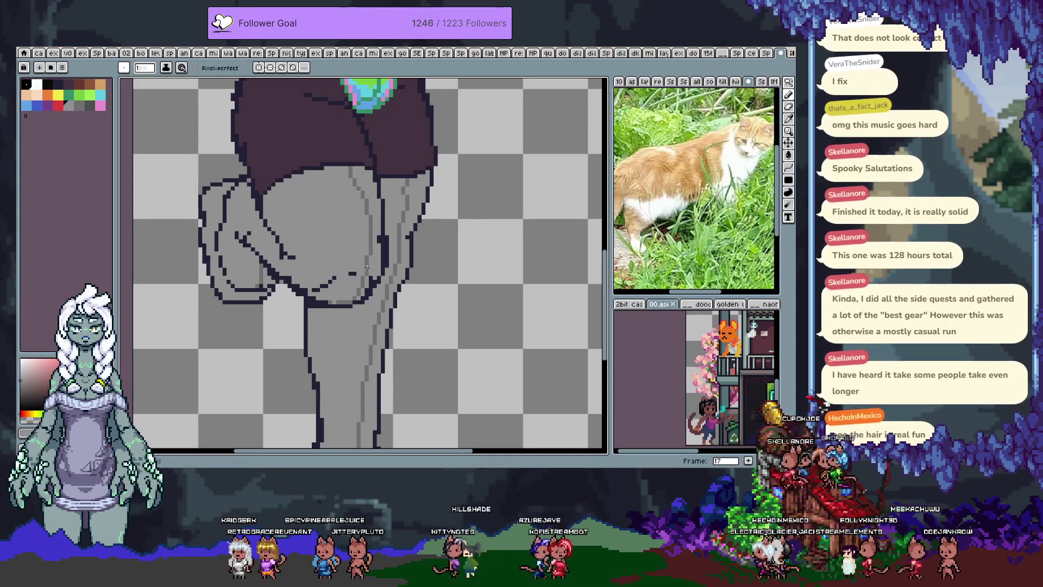
pyautogui.moveTo(324, 286); pyautogui.dragTo(323, 205)
pyautogui.moveTo(310, 116); pyautogui.dragTo(320, 244)
pyautogui.hotkey('ctrl', 's')
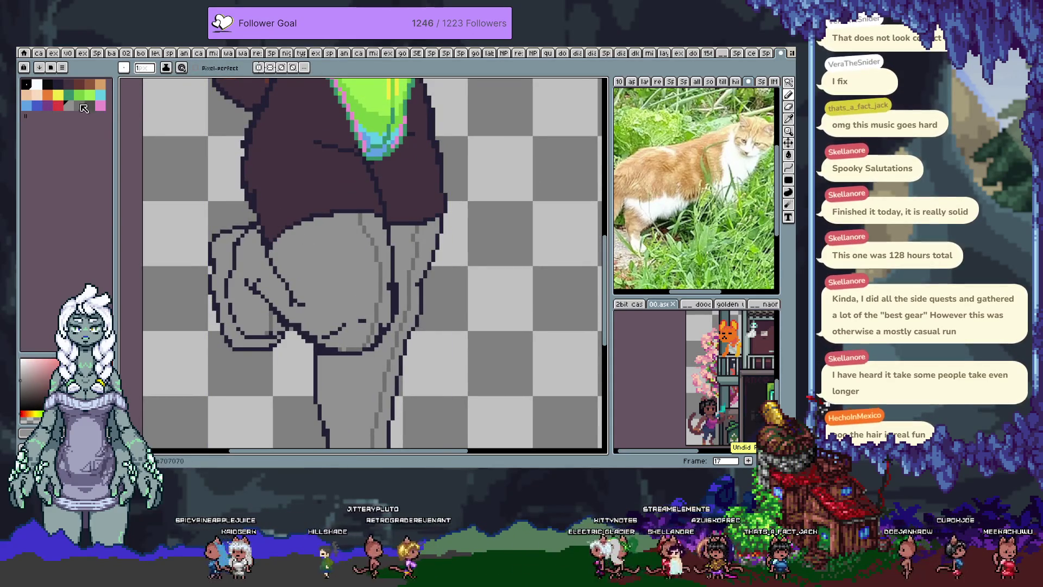
# - Draw an orange trim line along the top of the grey trousers
pyautogui.hotkey('ctrl', 's')
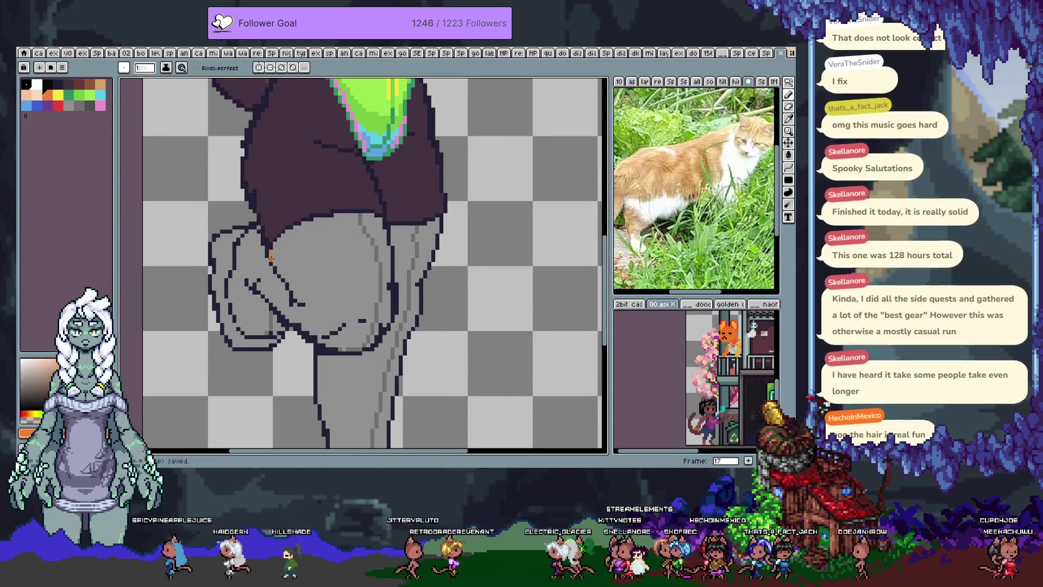
pyautogui.click(274, 253)
pyautogui.hotkey('ctrl', 'z')
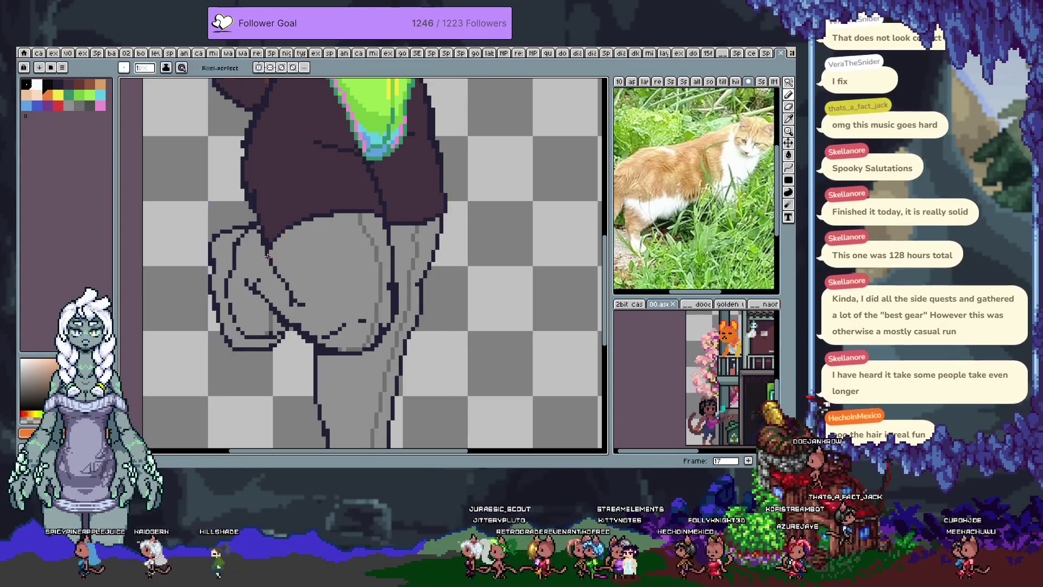
pyautogui.click(298, 225)
pyautogui.moveTo(301, 225)
pyautogui.mouseDown()
pyautogui.moveTo(346, 217)
pyautogui.moveTo(421, 231)
pyautogui.mouseUp()
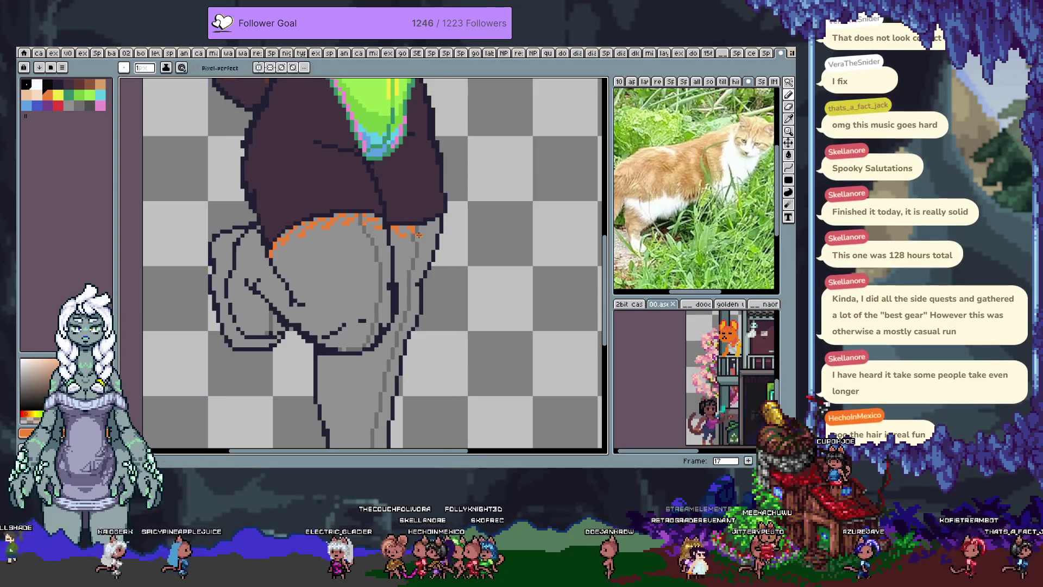
pyautogui.click(425, 231)
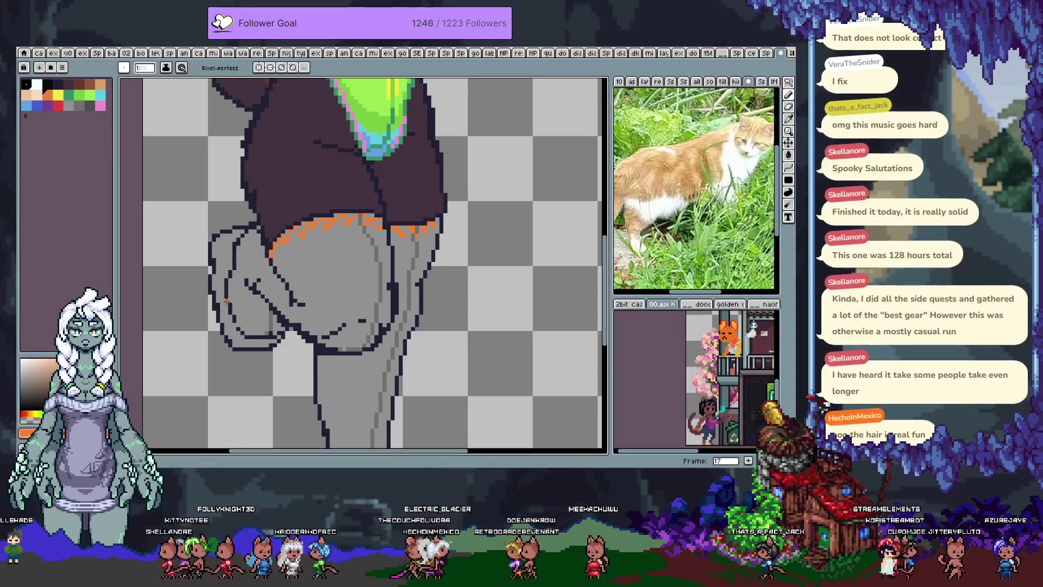
# - Bucket-fill orange along the bent leg's edge, undoing the overfills
pyautogui.press('g')
pyautogui.click(219, 277)
pyautogui.hotkey('ctrl', 'z')
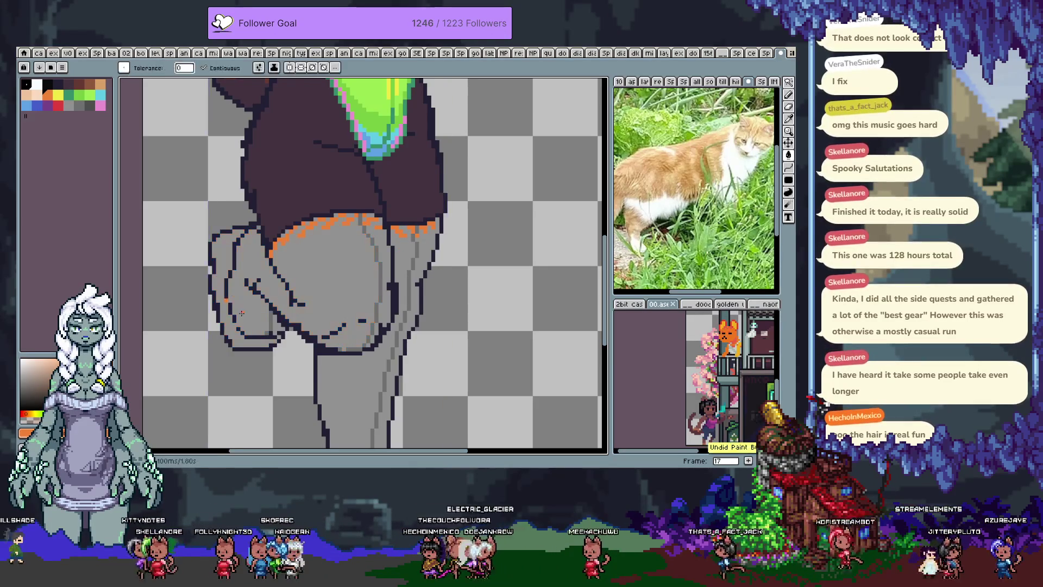
pyautogui.click(238, 332)
pyautogui.press('v')
pyautogui.hotkey('ctrl', 'z')
pyautogui.press('g')
# - Save the sprite and zoom out to view the whole figure
pyautogui.scroll(-5, 240, 342)
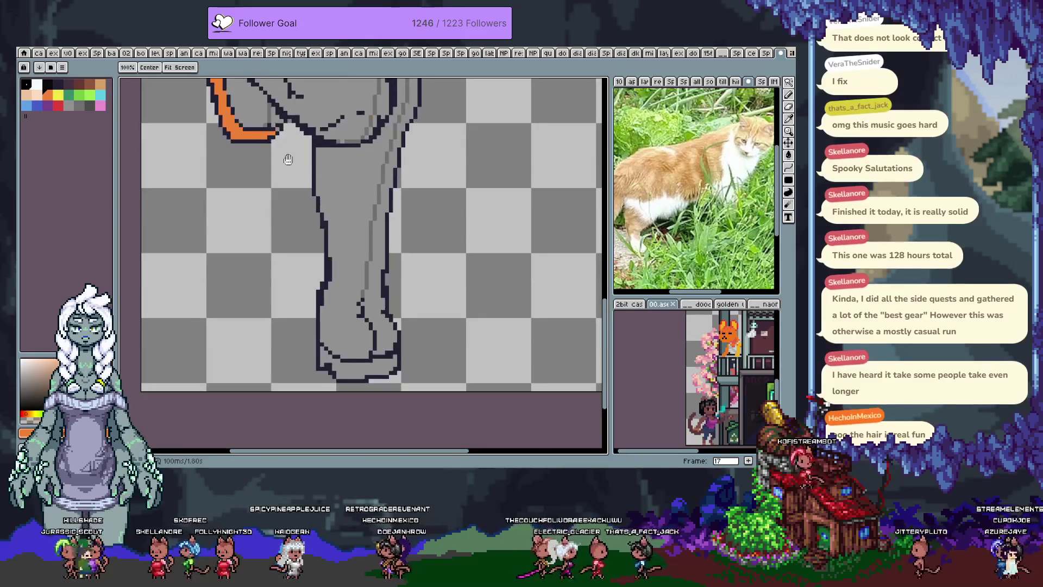
pyautogui.scroll(3, 343, 331)
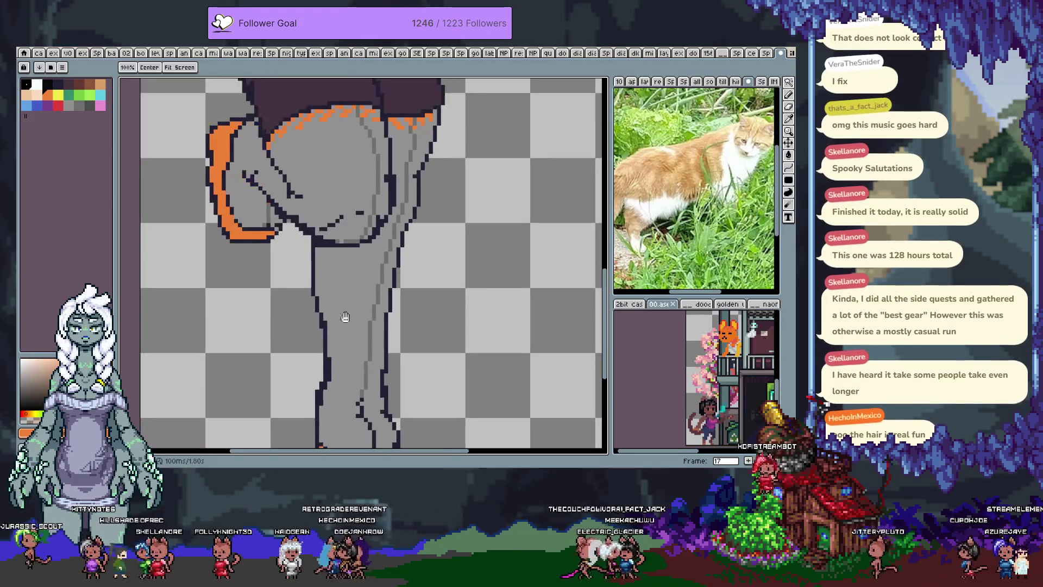
pyautogui.scroll(2, 345, 296)
pyautogui.press('b')
pyautogui.hotkey('ctrl', 's')
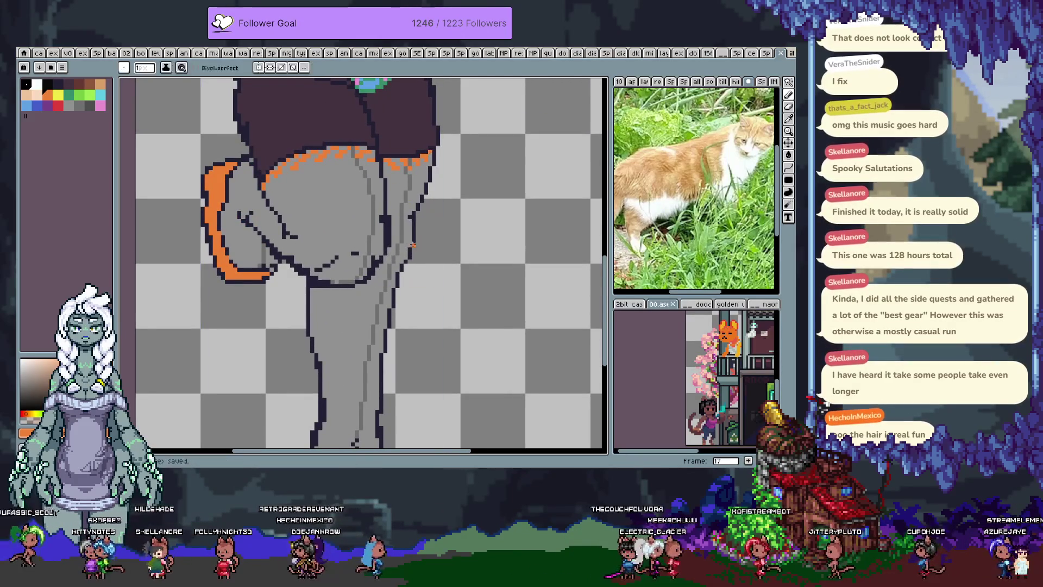
pyautogui.scroll(-3, 418, 174)
pyautogui.press('h')
pyautogui.moveTo(412, 194); pyautogui.dragTo(395, 254)
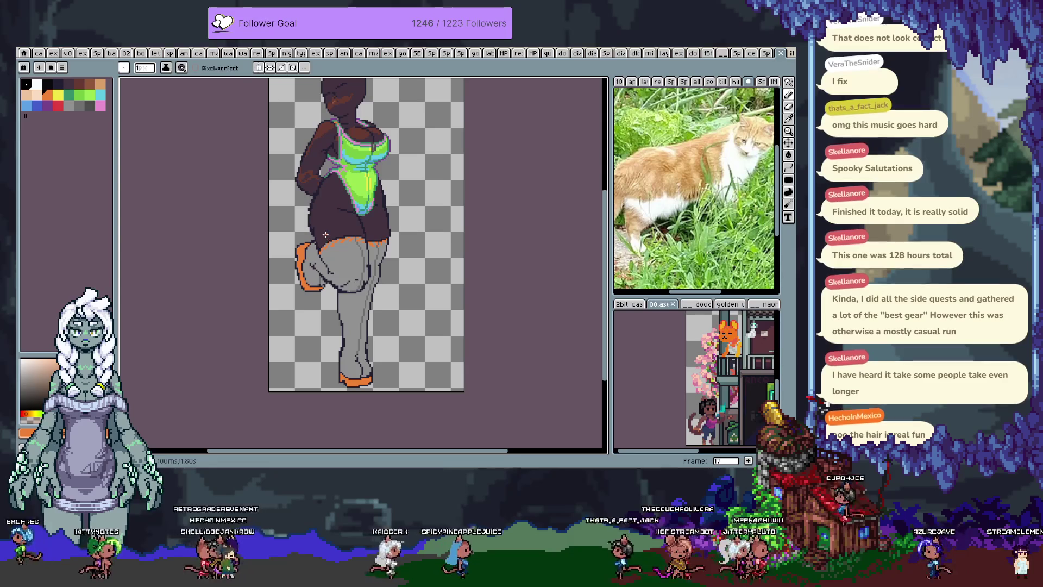
# - Zoom into the jacket and sample several of its grey shades from the canvas
pyautogui.press('Tab')
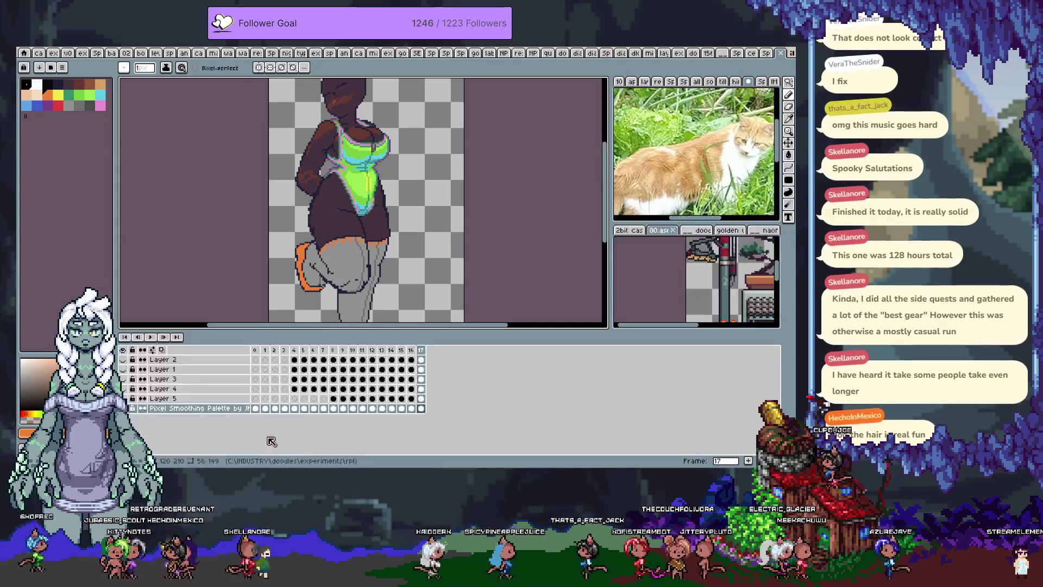
pyautogui.click(177, 400)
pyautogui.press('Tab')
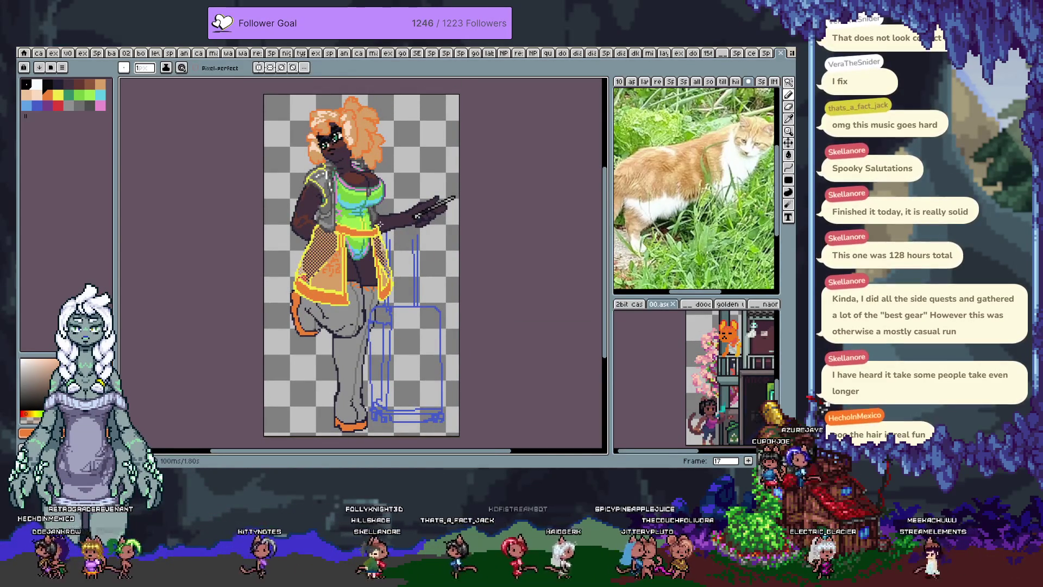
pyautogui.scroll(1, 310, 158)
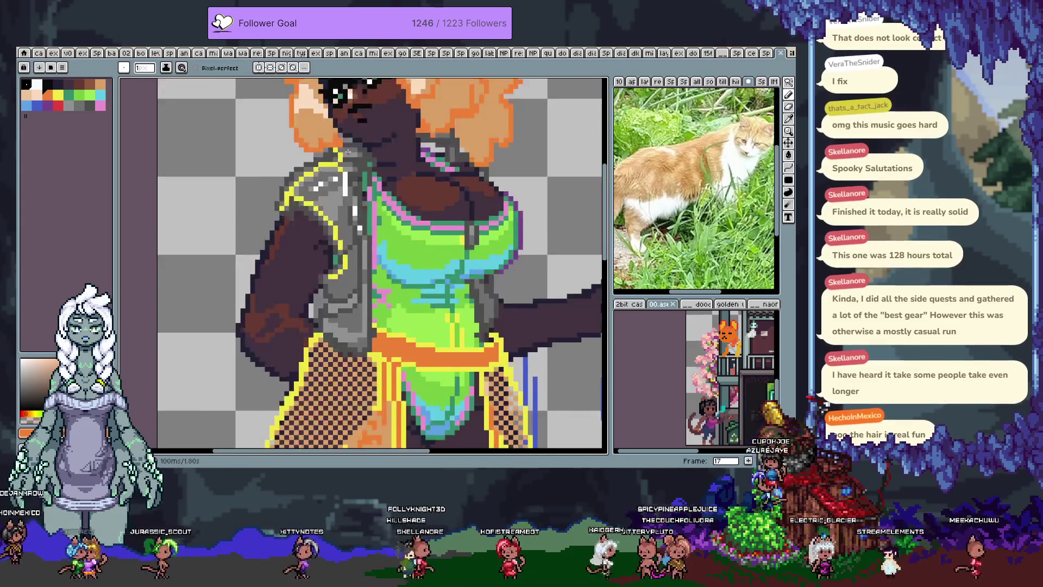
pyautogui.scroll(1, 310, 158)
pyautogui.keyDown('alt'); pyautogui.click(272, 219); pyautogui.keyUp('alt')
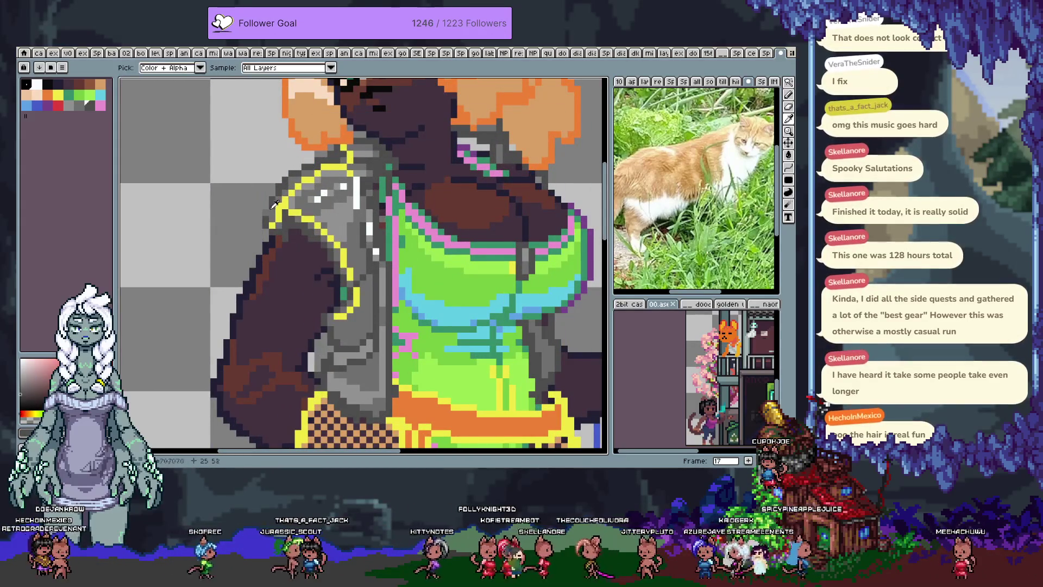
pyautogui.scroll(2, 286, 199)
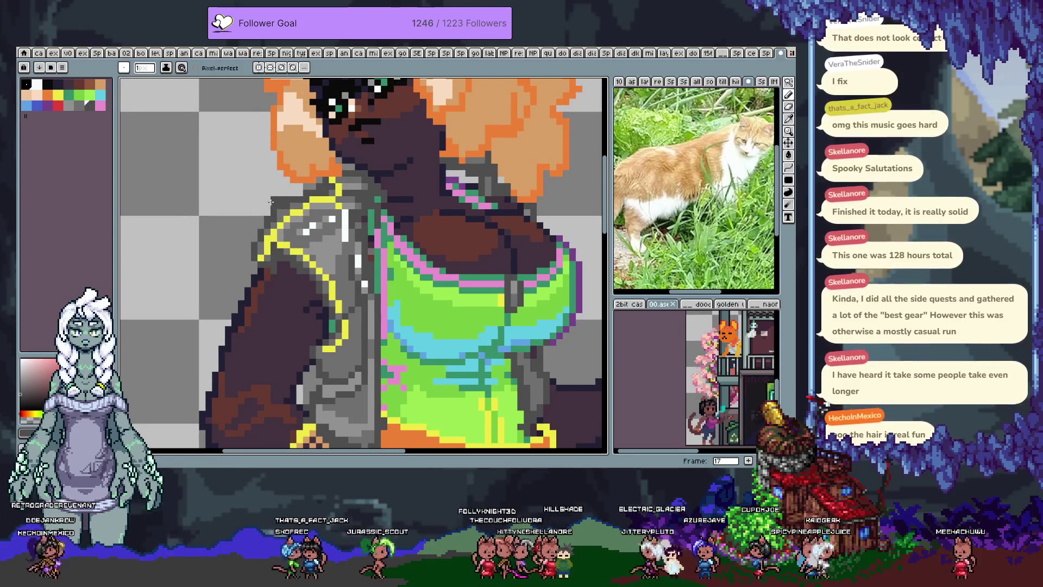
pyautogui.keyDown('alt'); pyautogui.click(273, 215); pyautogui.keyUp('alt')
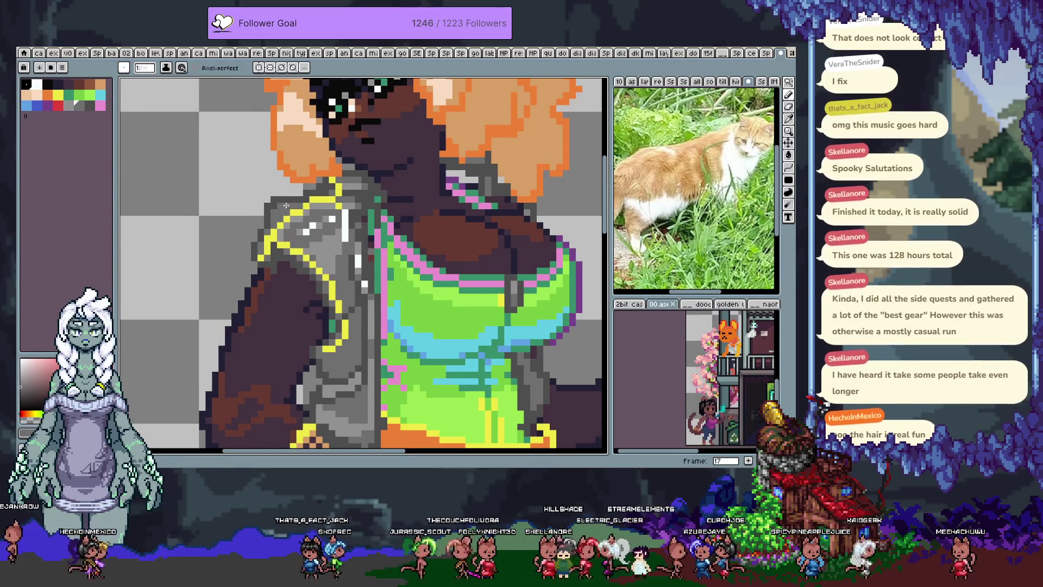
pyautogui.keyDown('alt'); pyautogui.click(262, 219); pyautogui.keyUp('alt')
pyautogui.keyDown('alt'); pyautogui.click(259, 236); pyautogui.keyUp('alt')
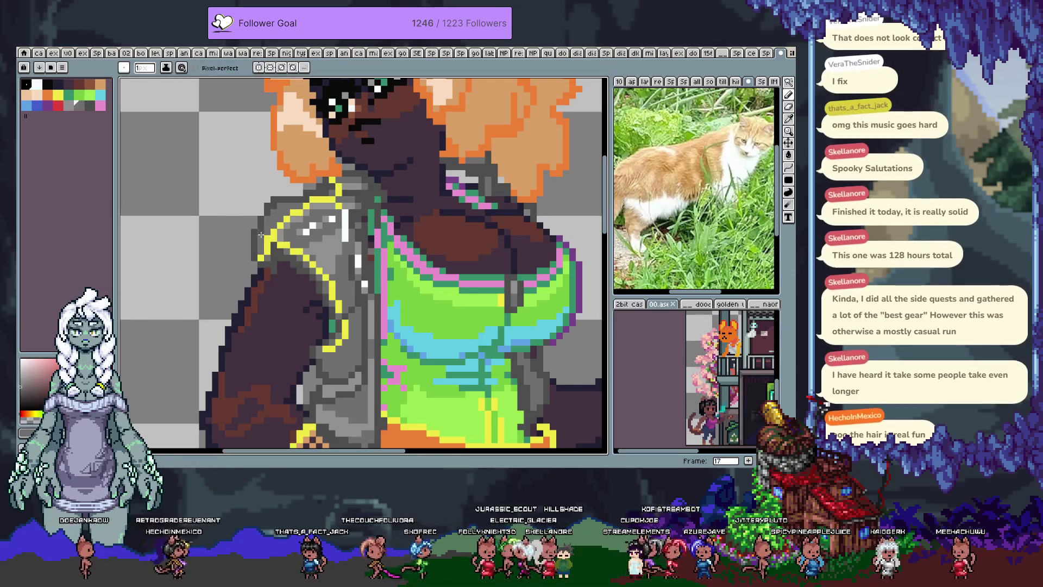
pyautogui.keyDown('alt'); pyautogui.click(261, 232); pyautogui.keyUp('alt')
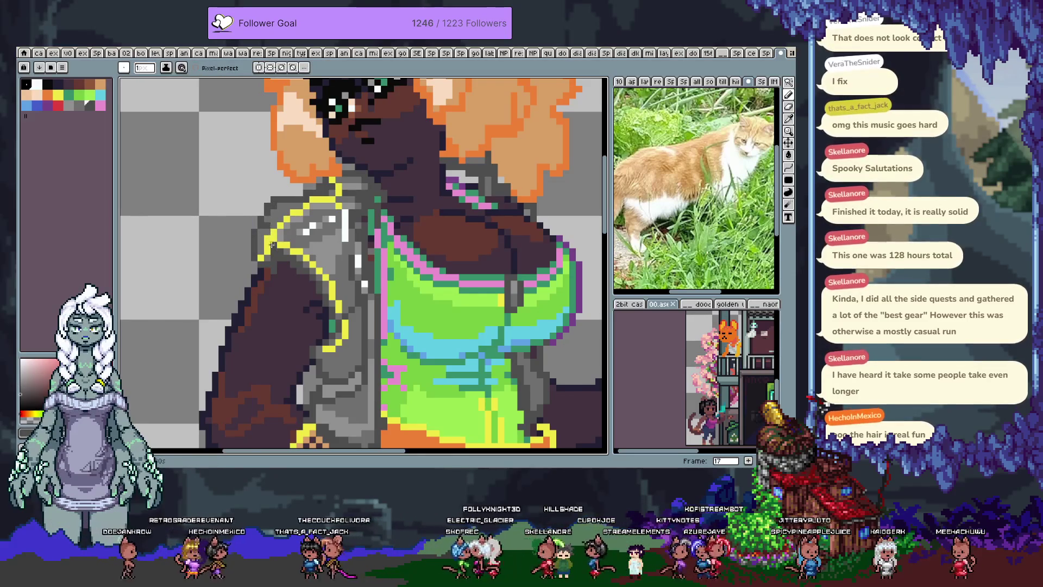
# - Add white highlight pixels on the jacket shoulder, then sample more jacket greys
pyautogui.click(305, 232)
pyautogui.keyDown('alt'); pyautogui.click(299, 238); pyautogui.keyUp('alt')
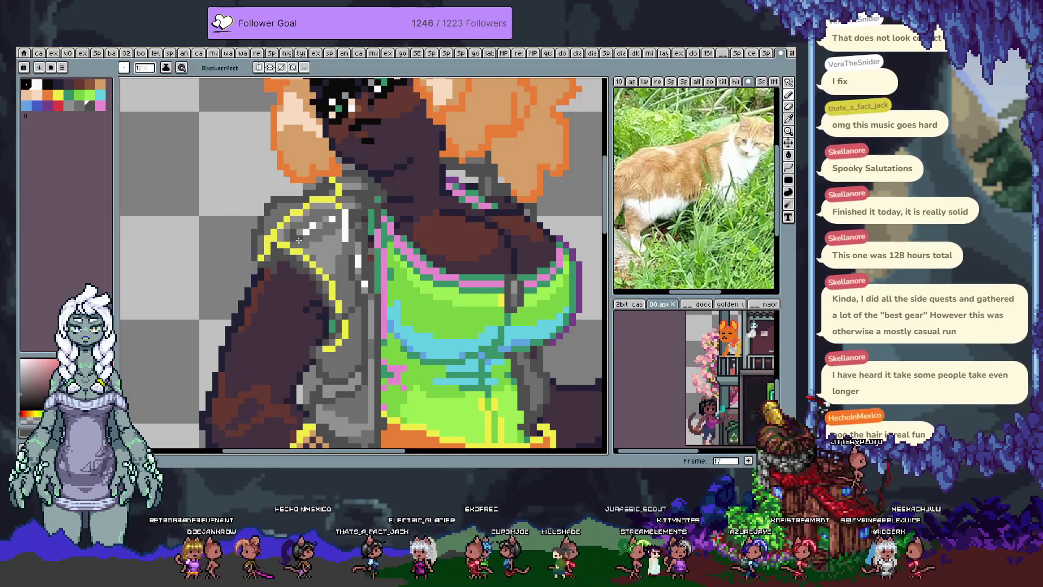
pyautogui.keyDown('alt'); pyautogui.click(325, 258); pyautogui.keyUp('alt')
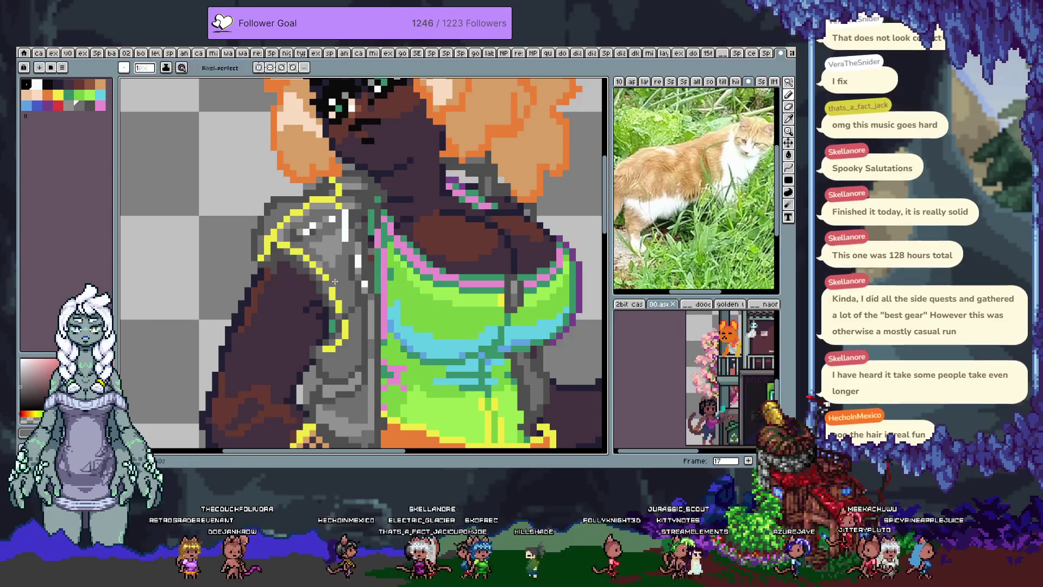
pyautogui.keyDown('alt'); pyautogui.click(315, 250); pyautogui.keyUp('alt')
pyautogui.keyDown('alt'); pyautogui.click(325, 283); pyautogui.keyUp('alt')
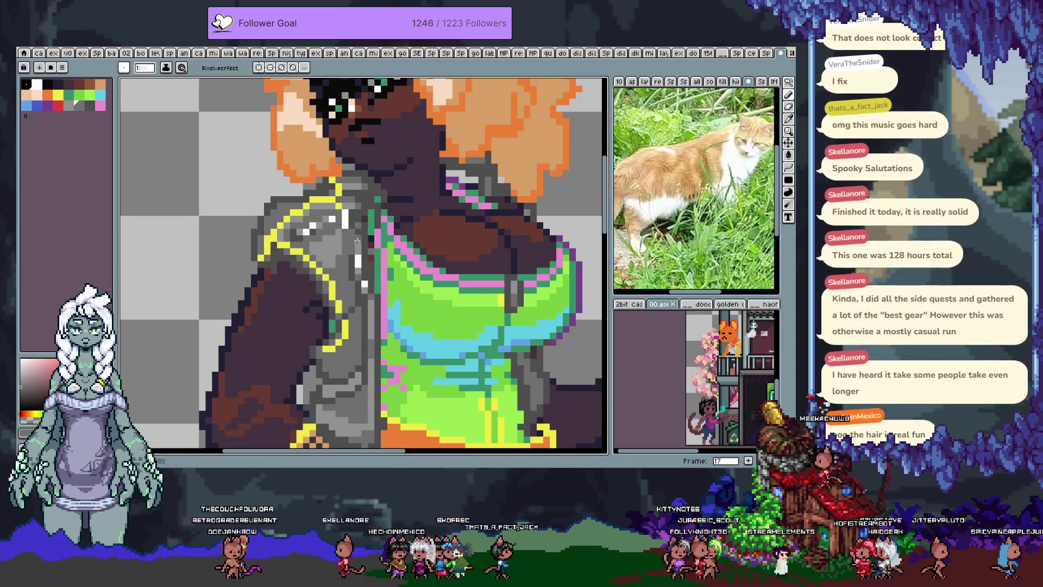
pyautogui.keyDown('alt'); pyautogui.click(345, 230); pyautogui.keyUp('alt')
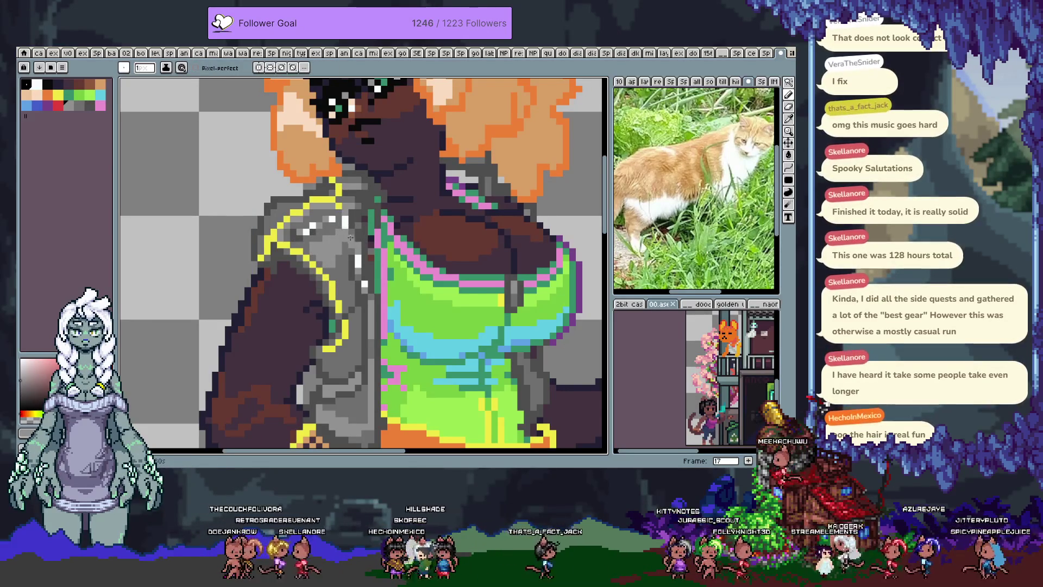
# - Choose cyan as the drawing colour and bring the jacket's right side into view
pyautogui.click(101, 95)
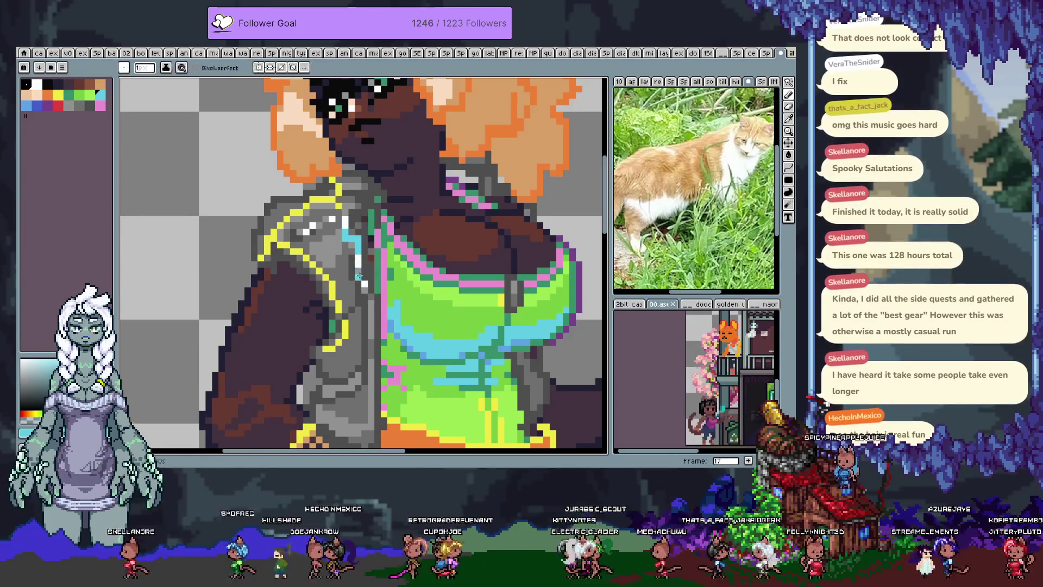
pyautogui.moveTo(497, 287); pyautogui.dragTo(410, 248)
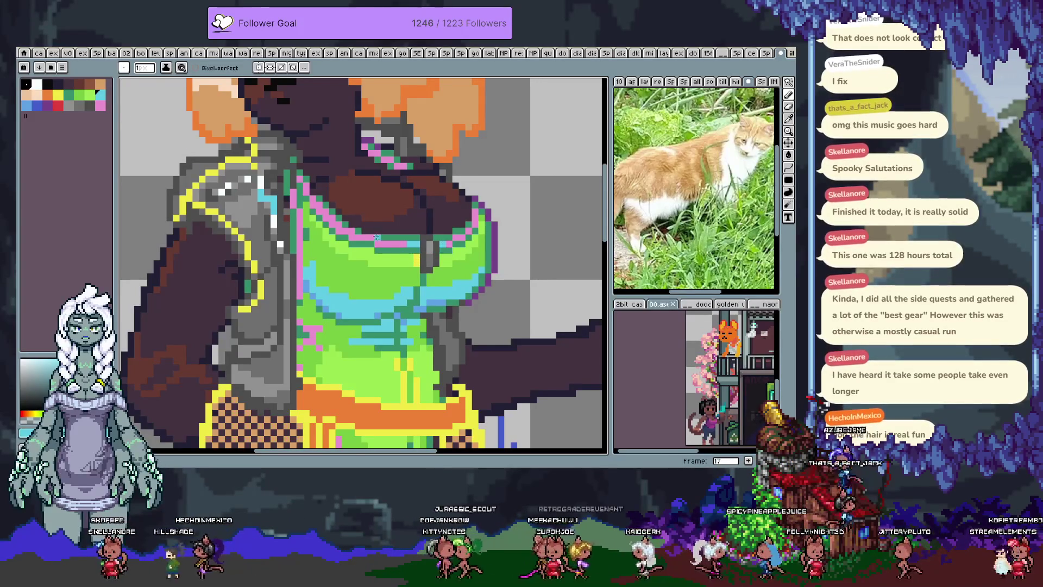
pyautogui.press('i')
pyautogui.scroll(3, 308, 241)
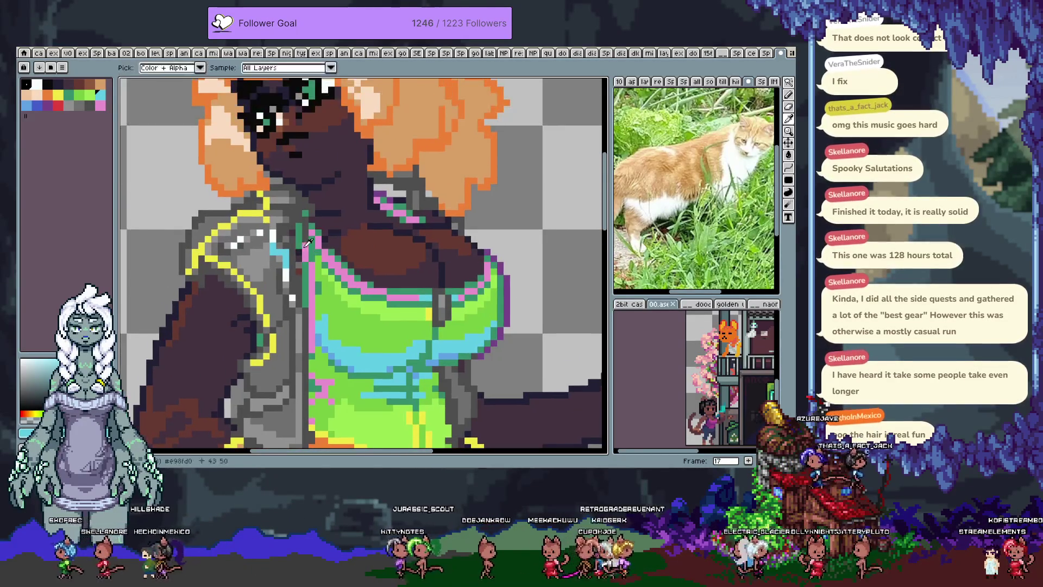
# - Hide the jacket layer (Layer 3) in the timeline, leaving the swimsuit visible
pyautogui.keyDown('alt'); pyautogui.click(308, 240); pyautogui.keyUp('alt')
pyautogui.press('Tab')
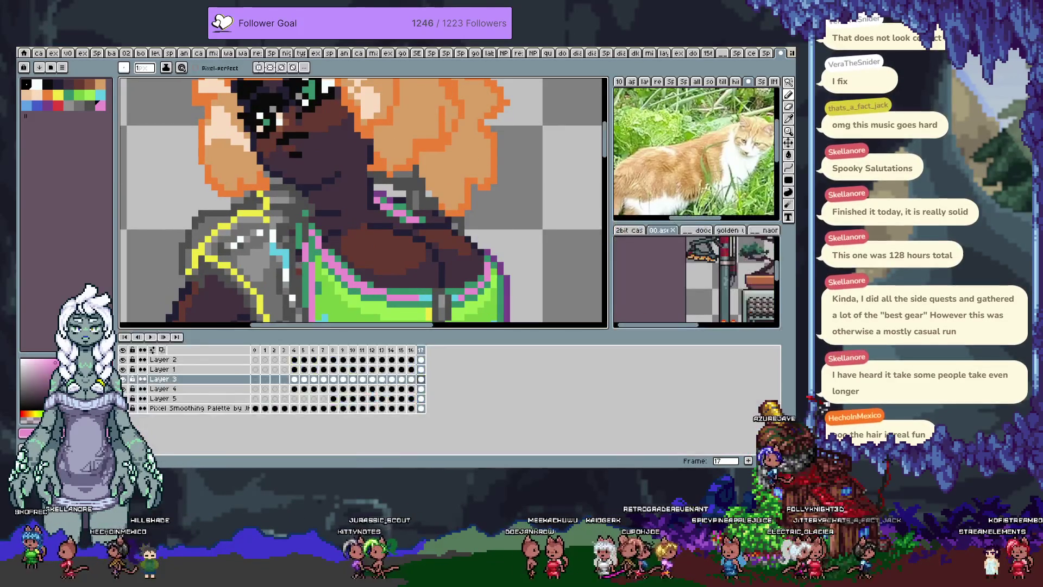
pyautogui.click(124, 377)
pyautogui.click(124, 377)
pyautogui.click(126, 378)
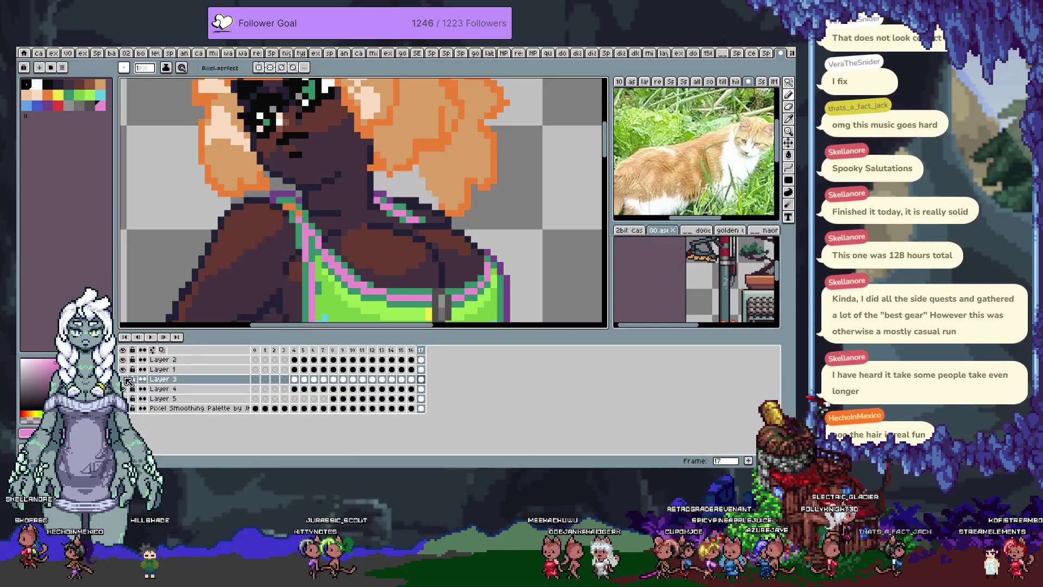
pyautogui.hotkey('ctrl', 'z')
pyautogui.click(125, 380)
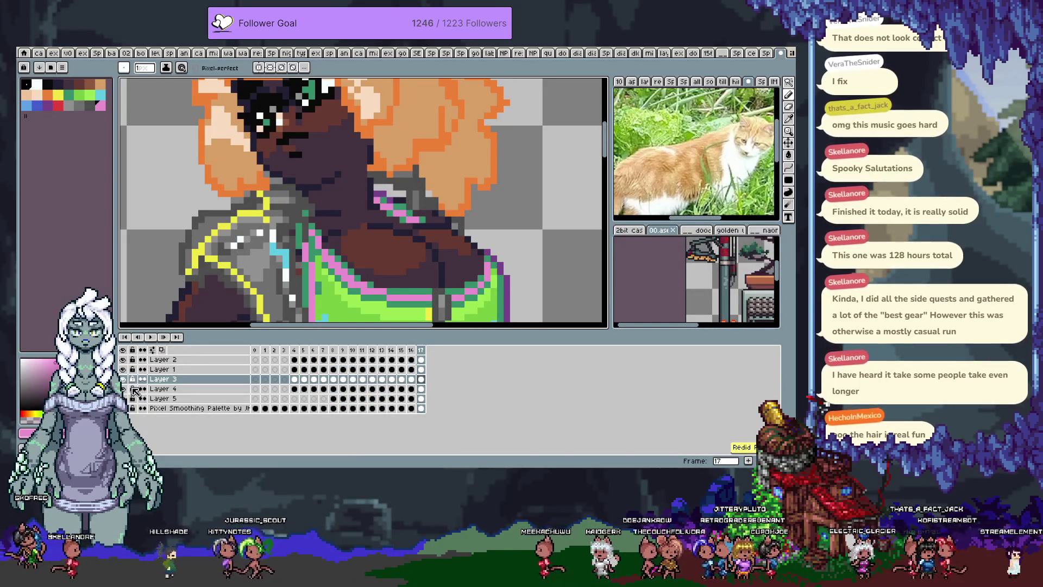
pyautogui.click(124, 380)
pyautogui.press('Tab')
# - Sample the swimsuit's pink strap, green and light cyan colours from the canvas
pyautogui.moveTo(326, 262); pyautogui.dragTo(297, 203)
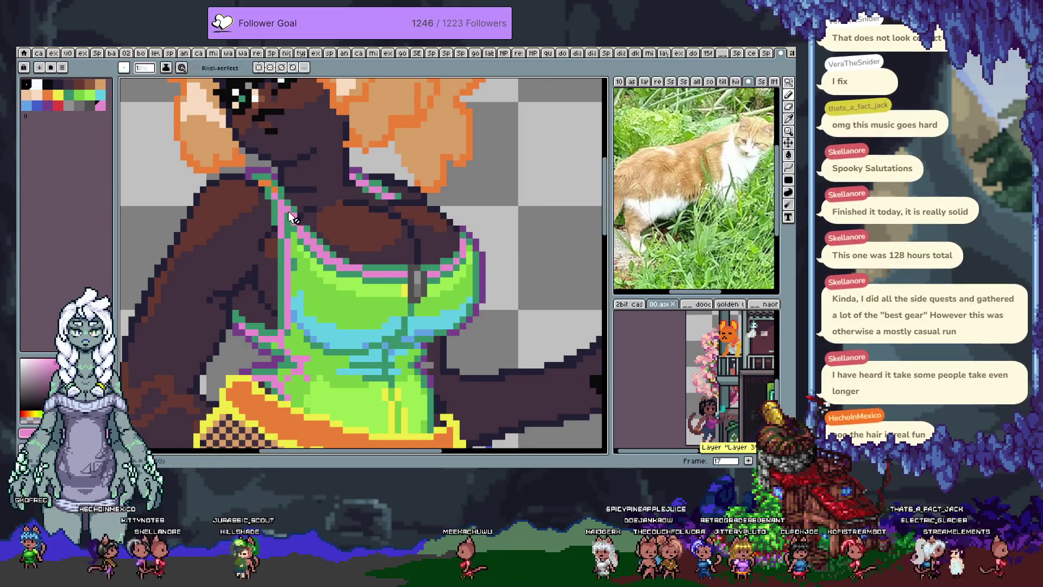
pyautogui.keyDown('alt'); pyautogui.click(287, 215); pyautogui.keyUp('alt')
pyautogui.keyDown('alt'); pyautogui.click(294, 211); pyautogui.keyUp('alt')
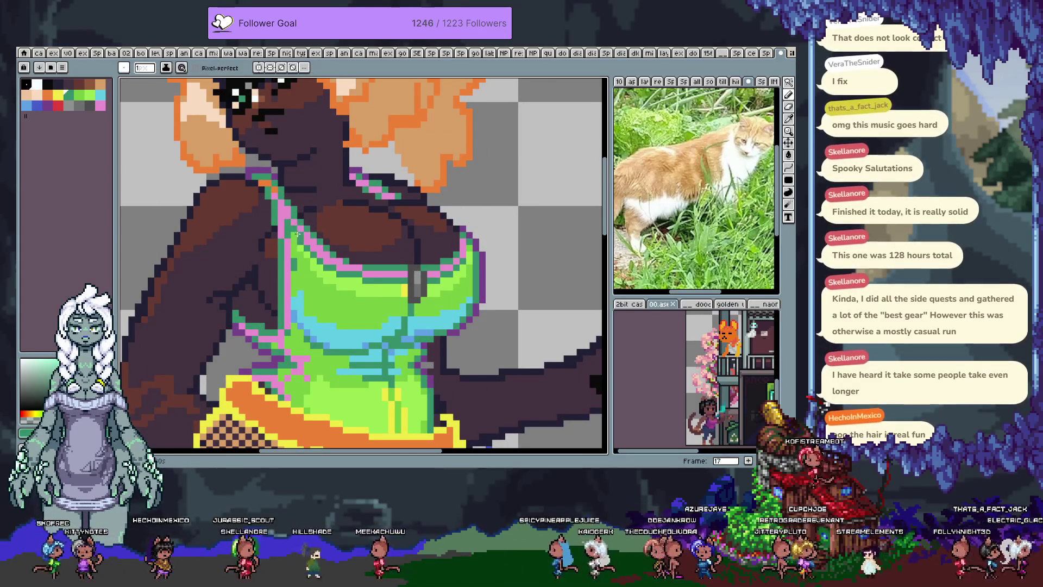
pyautogui.keyDown('alt'); pyautogui.click(294, 232); pyautogui.keyUp('alt')
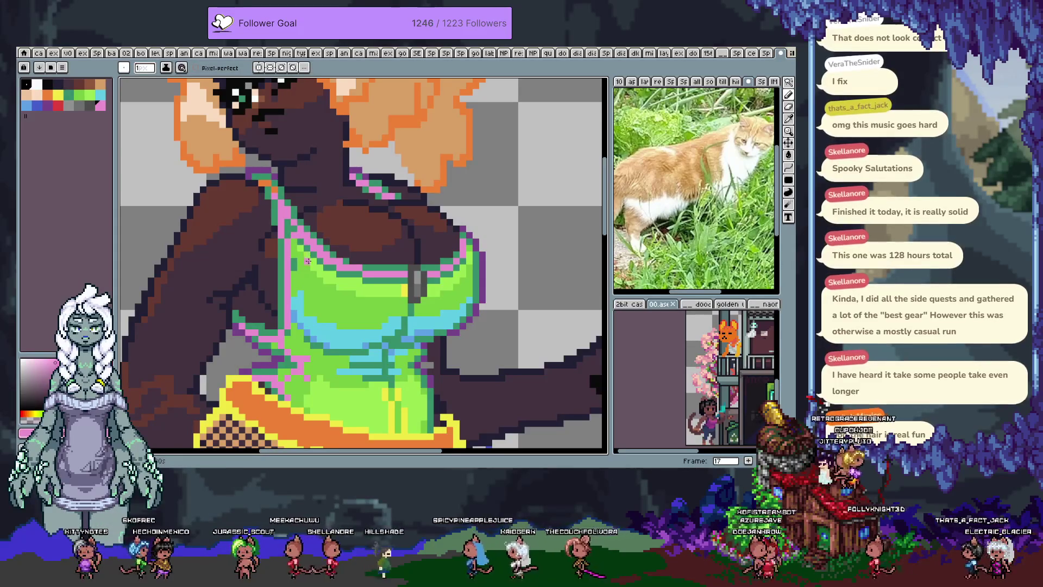
pyautogui.scroll(-5, 322, 233)
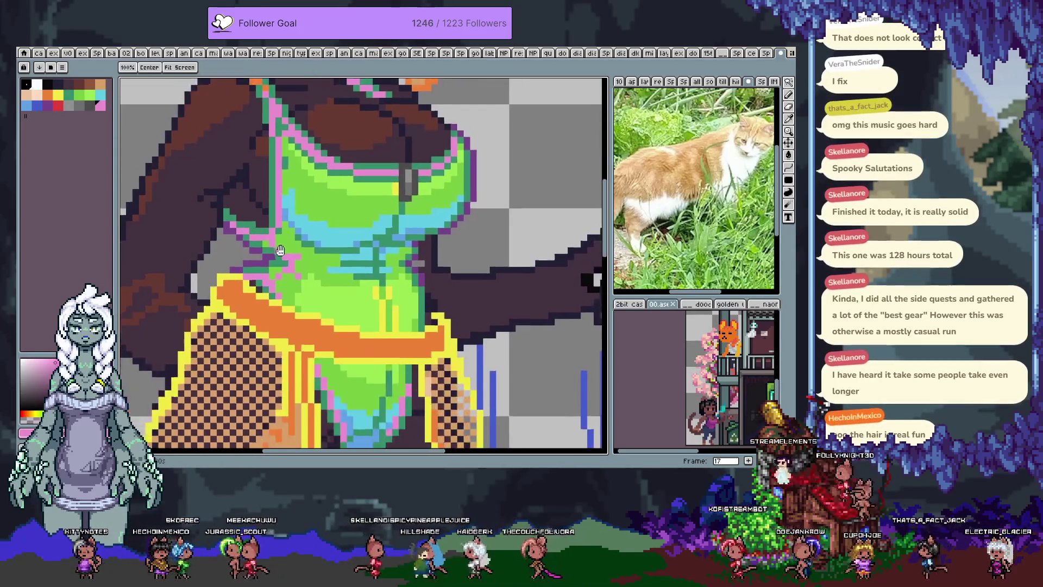
pyautogui.keyDown('alt'); pyautogui.click(299, 232); pyautogui.keyUp('alt')
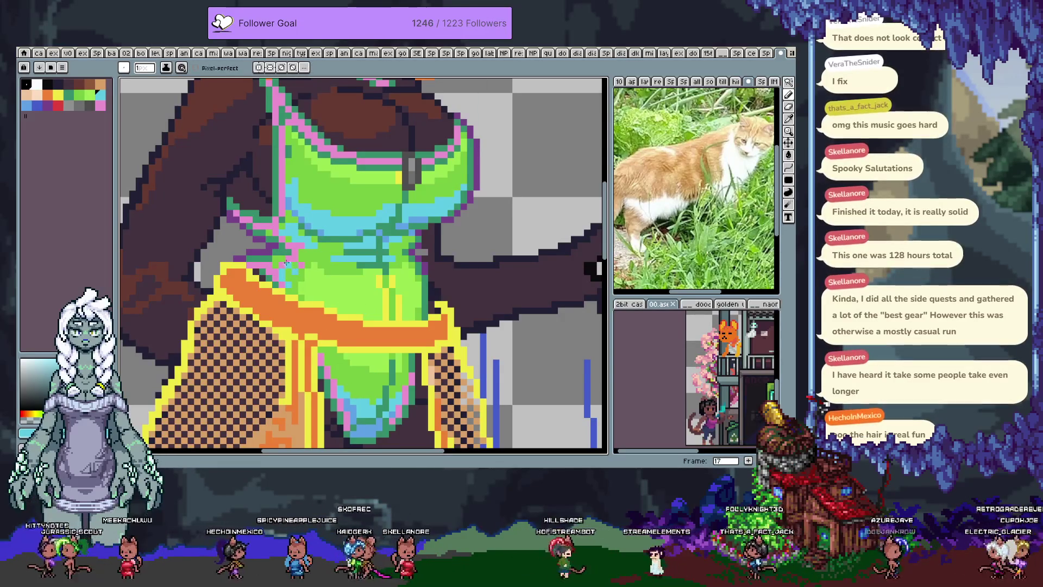
pyautogui.scroll(3, 326, 244)
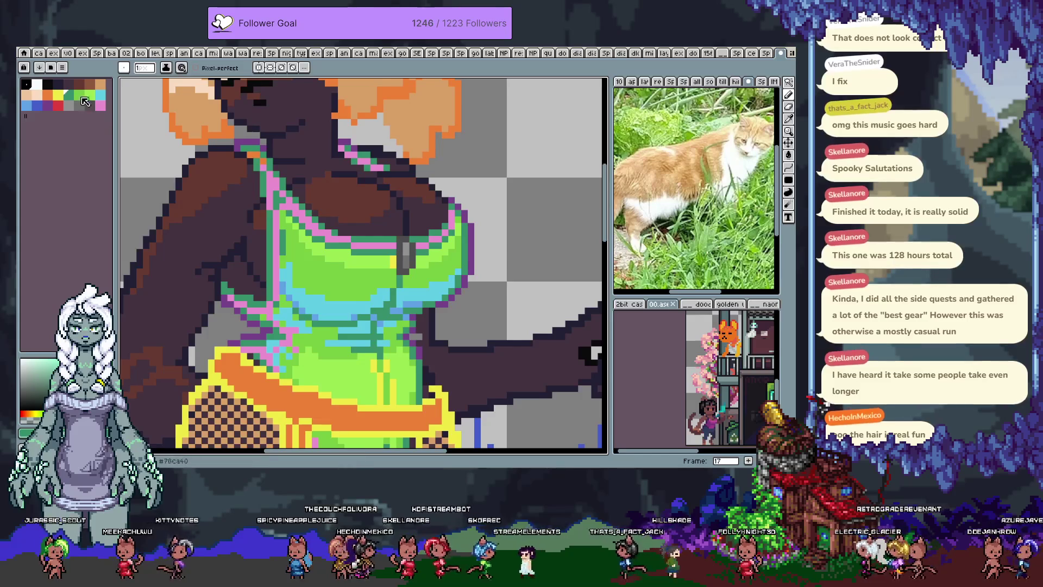
# - Paint a short vertical peach stroke on the swimsuit, then undo it
pyautogui.click(28, 100)
pyautogui.moveTo(271, 227); pyautogui.dragTo(277, 270)
pyautogui.hotkey('ctrl', 'z')
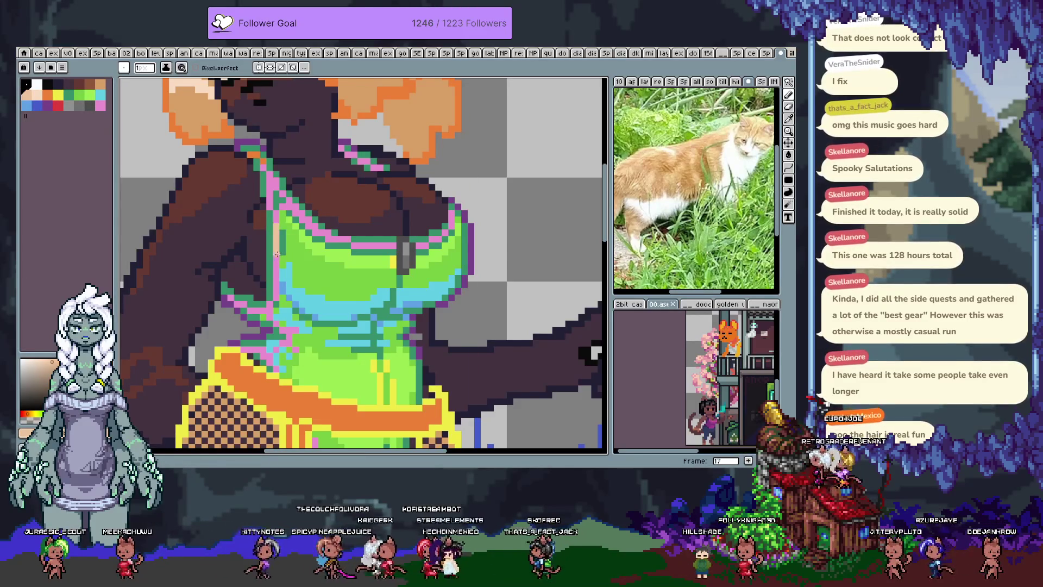
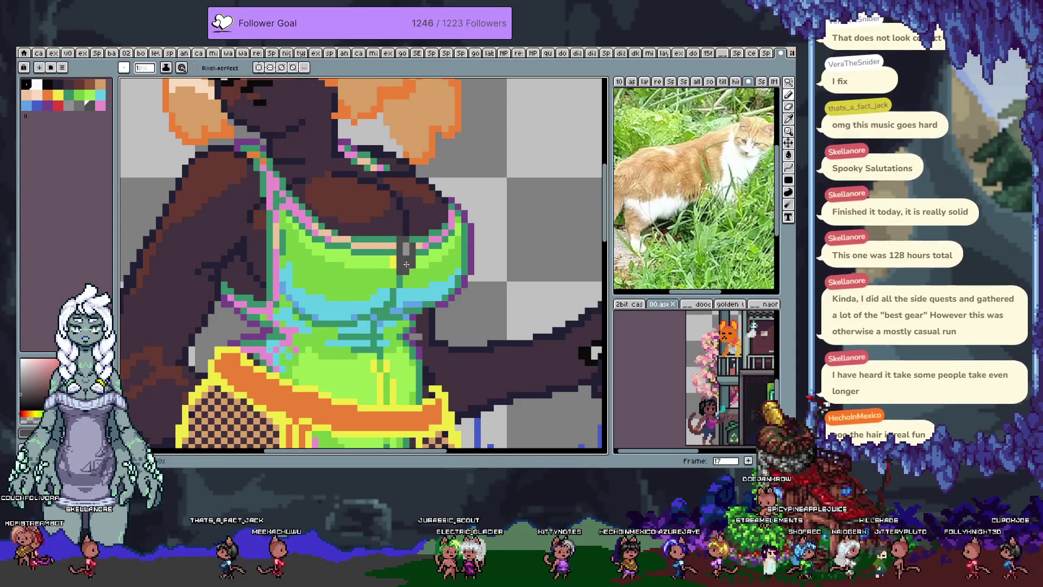
# - Sample grey, yellow-green, green and blue colours from the swimsuit artwork
pyautogui.keyDown('alt'); pyautogui.click(413, 252); pyautogui.keyUp('alt')
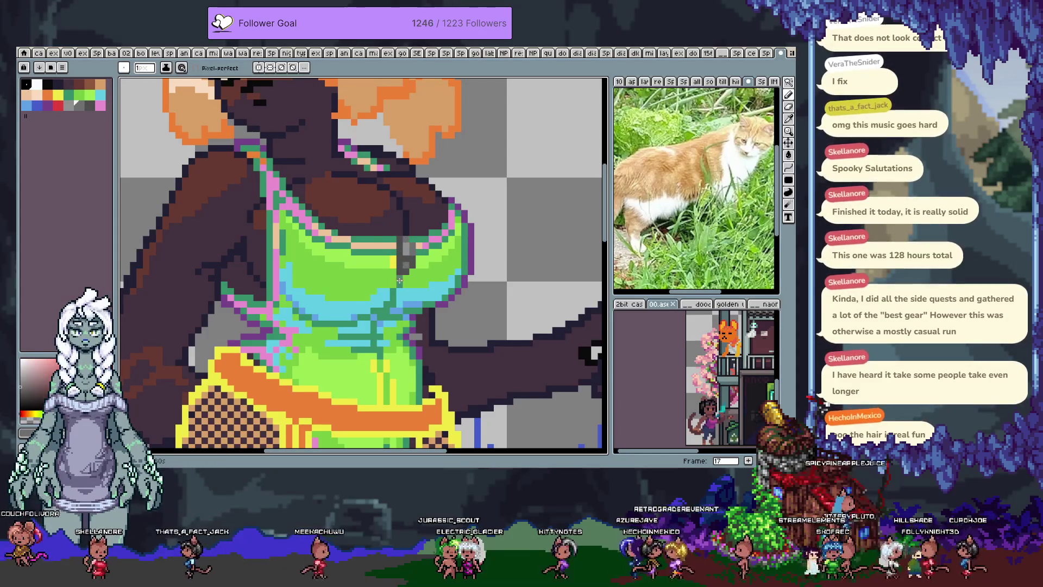
pyautogui.scroll(-5, 402, 270)
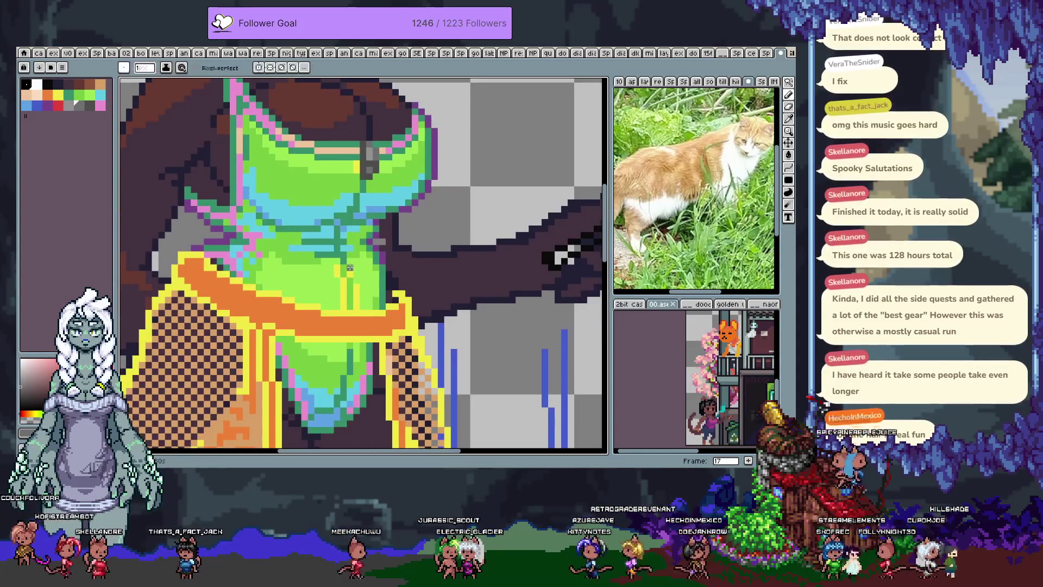
pyautogui.keyDown('alt'); pyautogui.click(356, 264); pyautogui.keyUp('alt')
pyautogui.keyDown('alt'); pyautogui.click(356, 179); pyautogui.keyUp('alt')
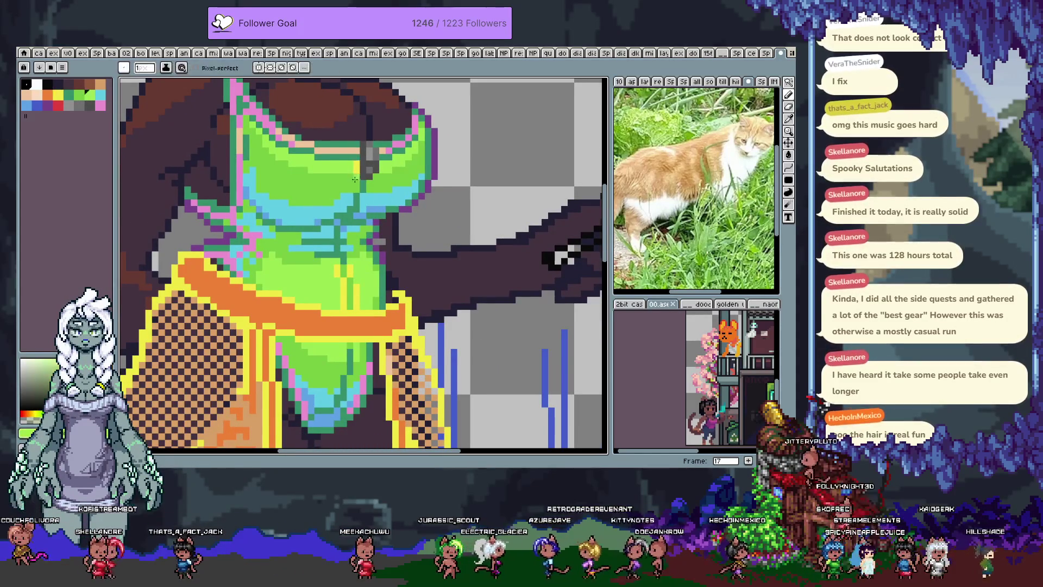
pyautogui.press('alt')
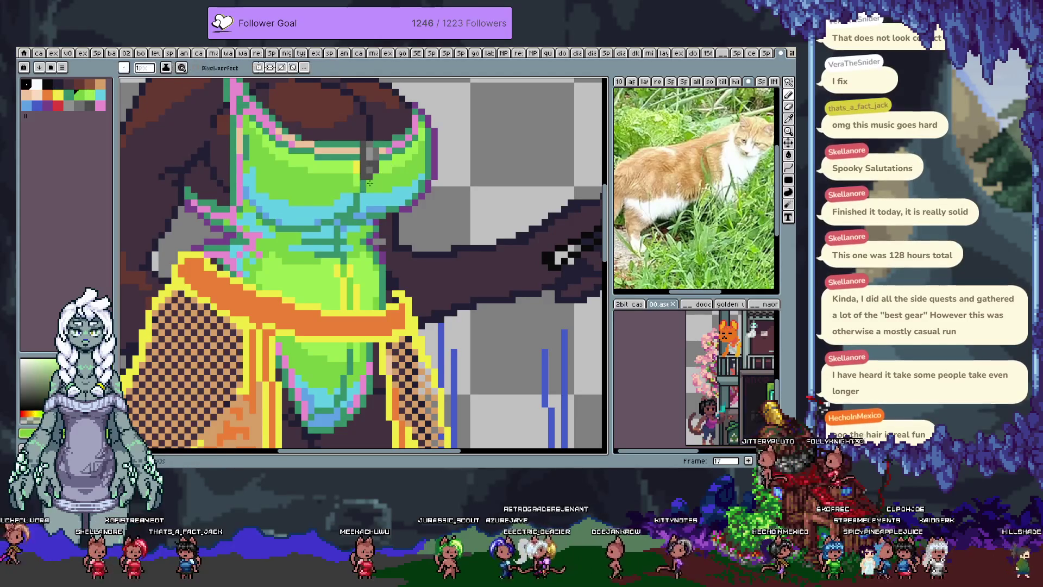
pyautogui.keyDown('alt'); pyautogui.click(369, 183); pyautogui.keyUp('alt')
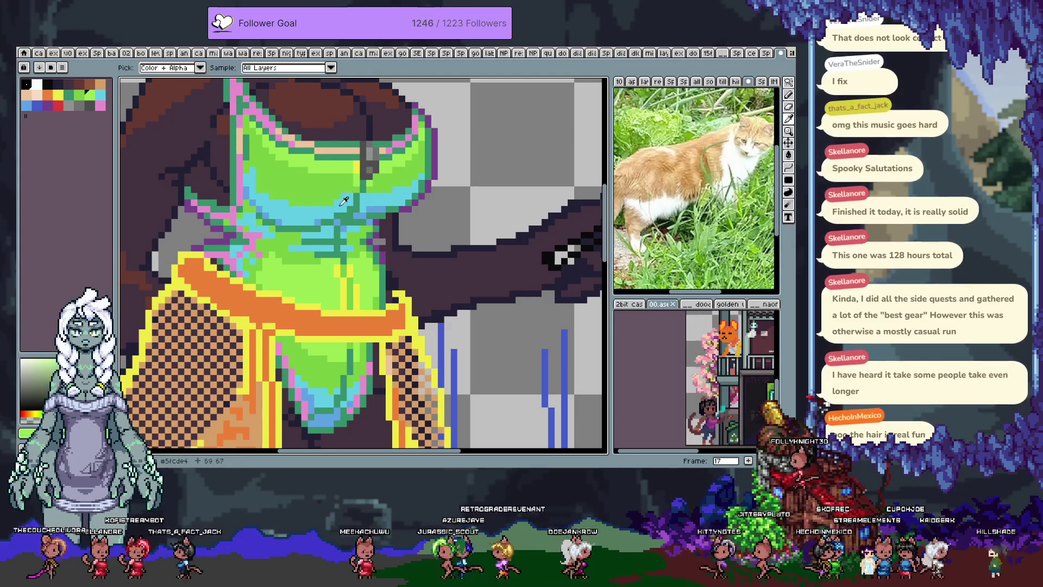
pyautogui.keyDown('alt'); pyautogui.click(260, 188); pyautogui.keyUp('alt')
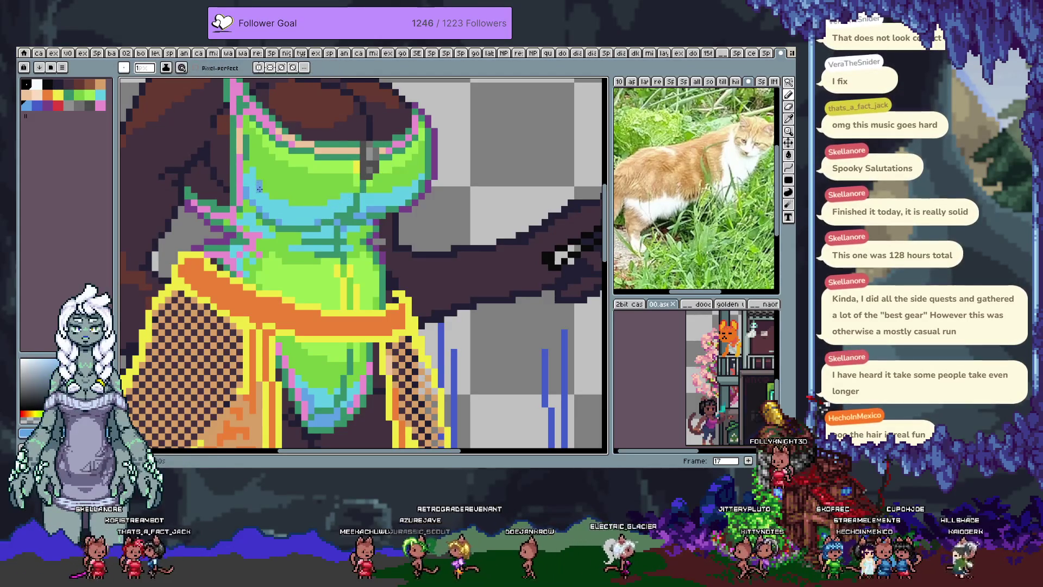
pyautogui.press('alt')
pyautogui.keyDown('alt'); pyautogui.click(261, 183); pyautogui.keyUp('alt')
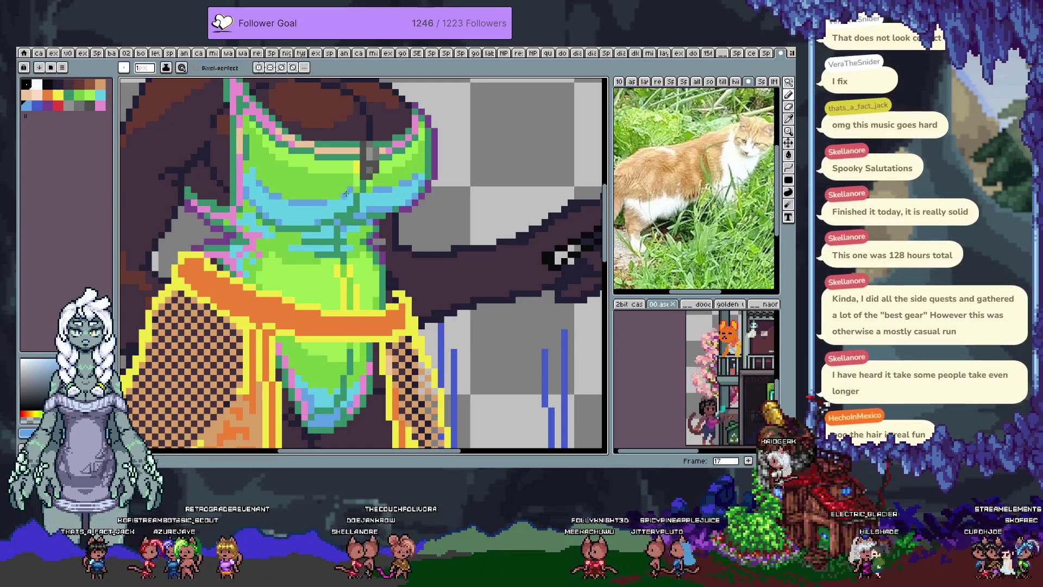
# - Cycle through the eyedropper, move and pencil tools and readjust the zoom
pyautogui.press('i')
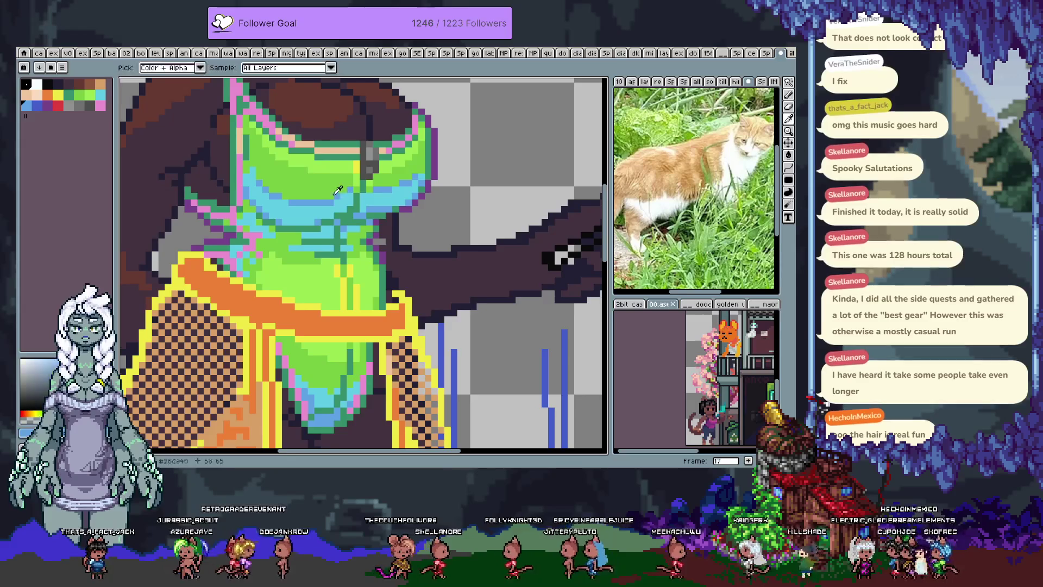
pyautogui.press('v')
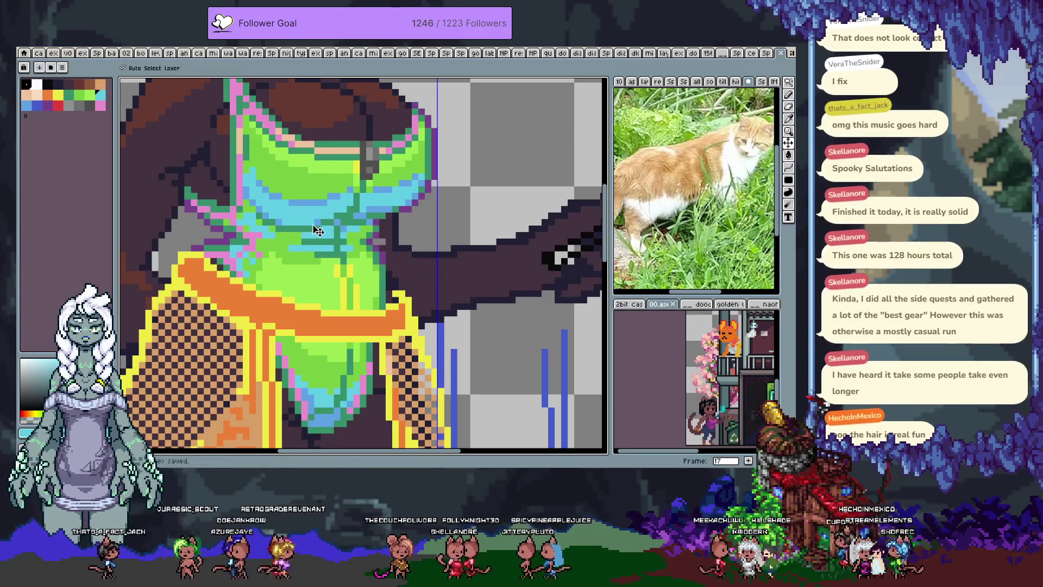
pyautogui.press('b')
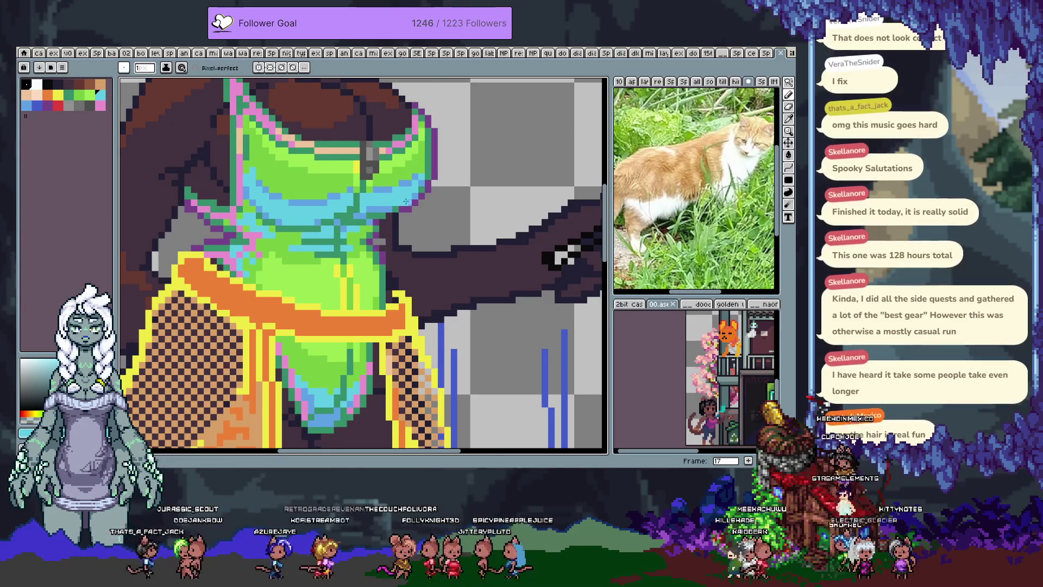
pyautogui.scroll(-3, 389, 201)
pyautogui.scroll(-1, 439, 244)
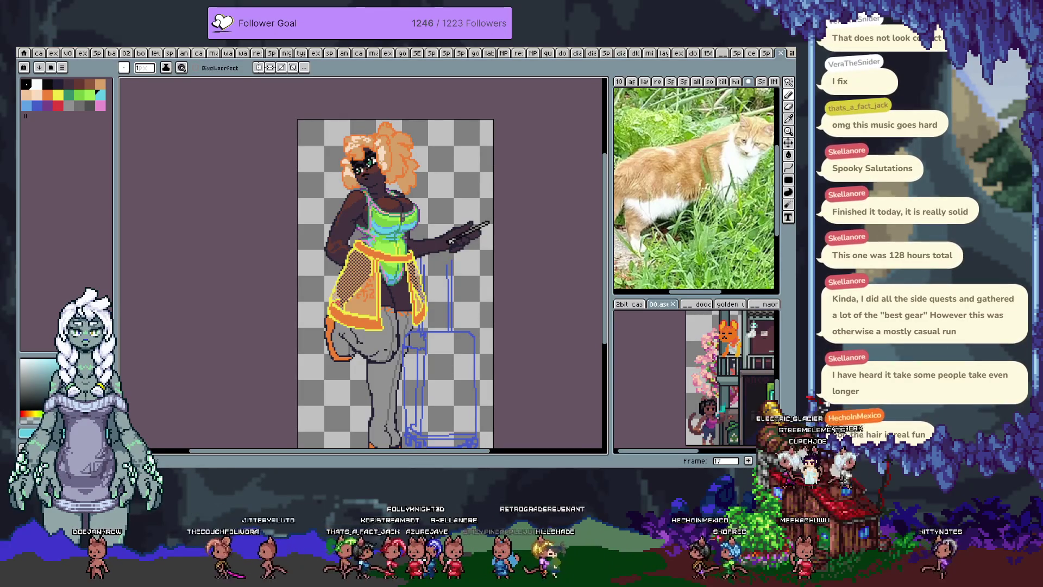
pyautogui.scroll(2, 335, 180)
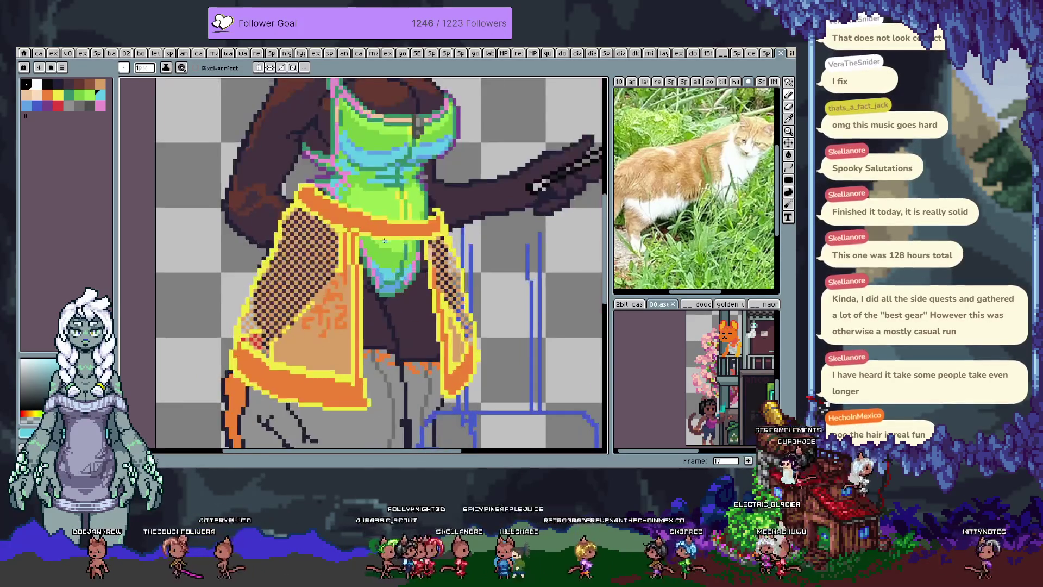
pyautogui.scroll(2, 334, 179)
pyautogui.scroll(2, 335, 180)
# - Draw a light peach highlight along the sarong's orange waistband with the pencil
pyautogui.keyDown('alt'); pyautogui.click(361, 247); pyautogui.keyUp('alt')
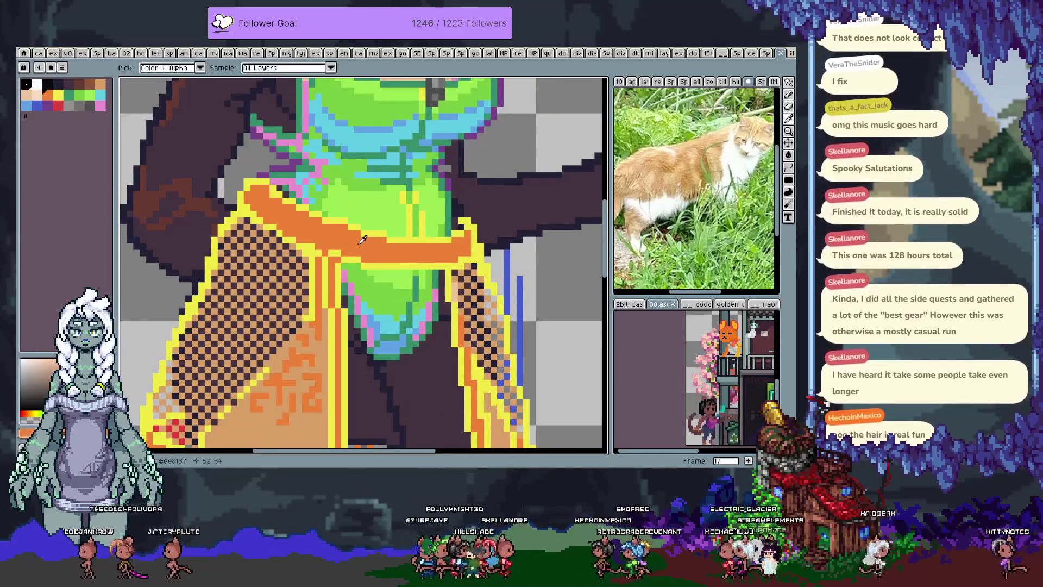
pyautogui.click(99, 91)
pyautogui.moveTo(261, 202); pyautogui.dragTo(282, 216)
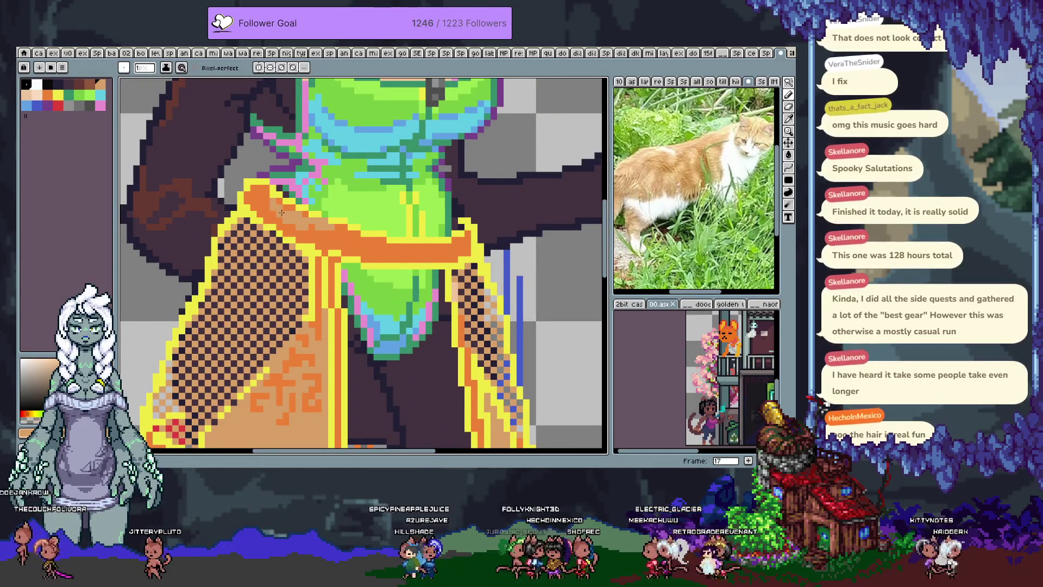
pyautogui.hotkey('ctrl', 'z')
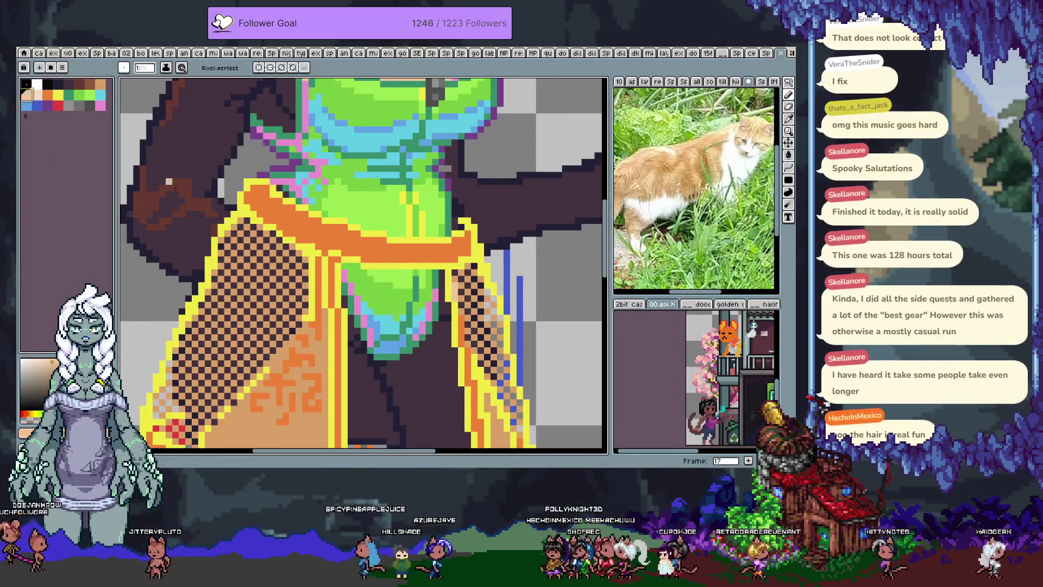
pyautogui.press('h')
pyautogui.press('b')
pyautogui.moveTo(256, 190); pyautogui.dragTo(454, 246)
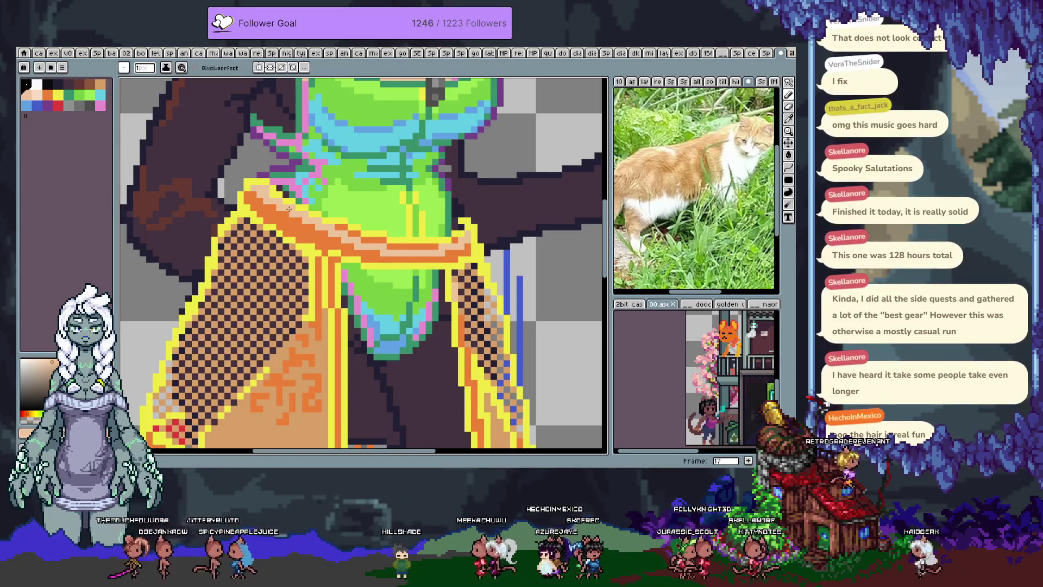
pyautogui.moveTo(284, 207); pyautogui.dragTo(396, 248)
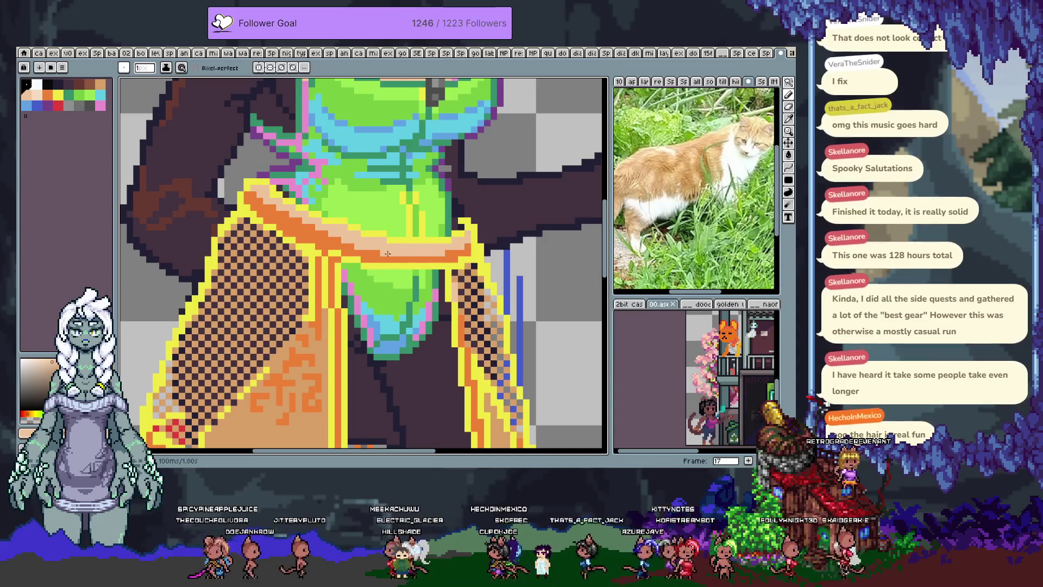
# - Set a round brush to 69% opacity and sample the waistband peach
pyautogui.press('e')
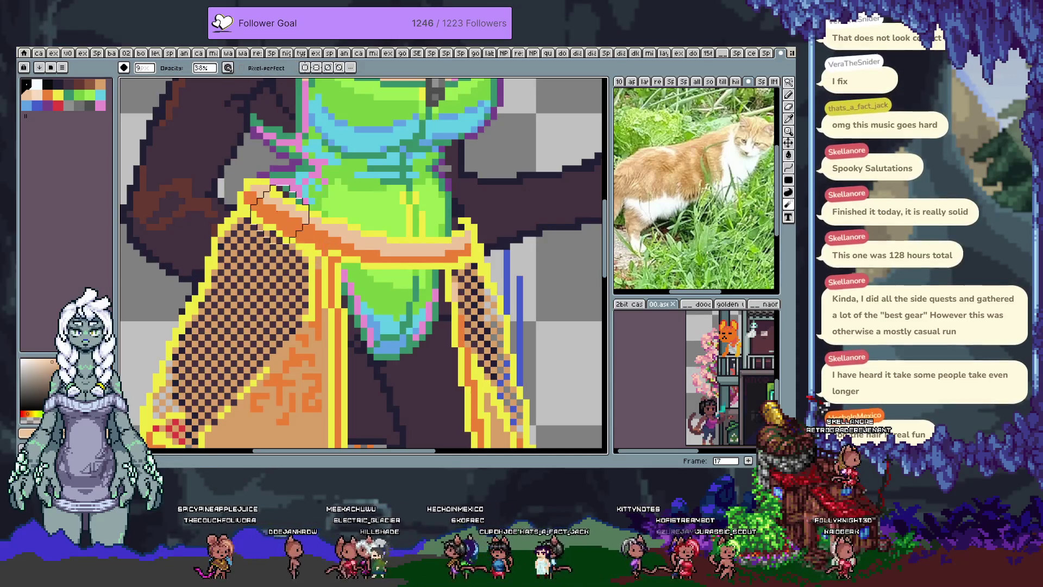
pyautogui.click(212, 70)
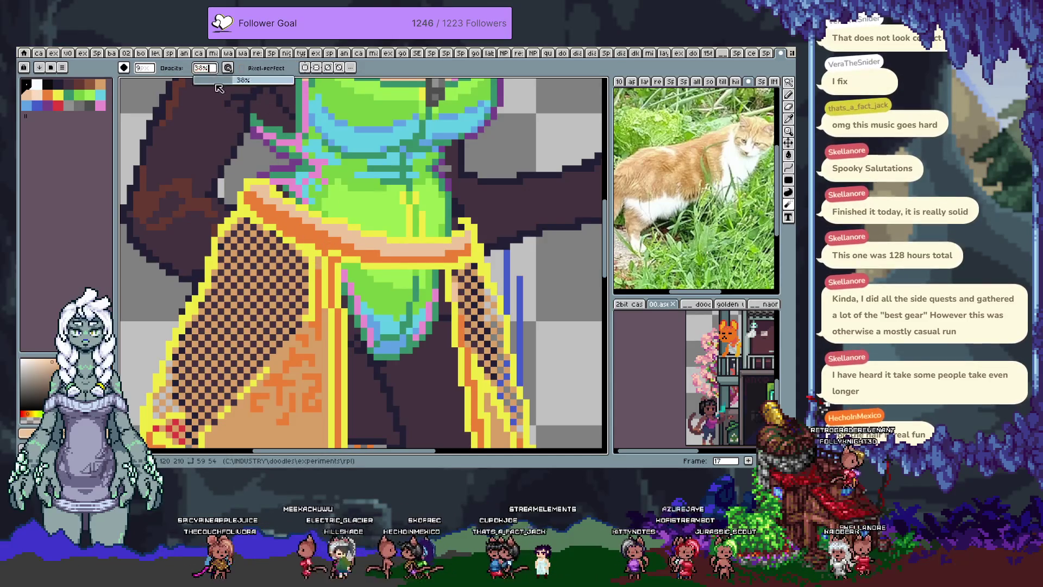
pyautogui.click(312, 228)
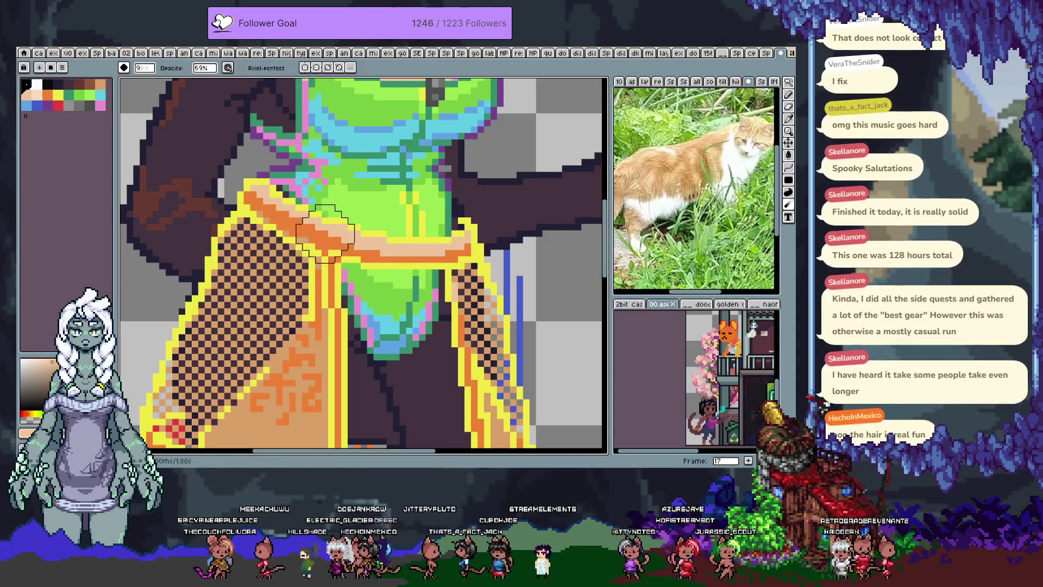
pyautogui.press('alt')
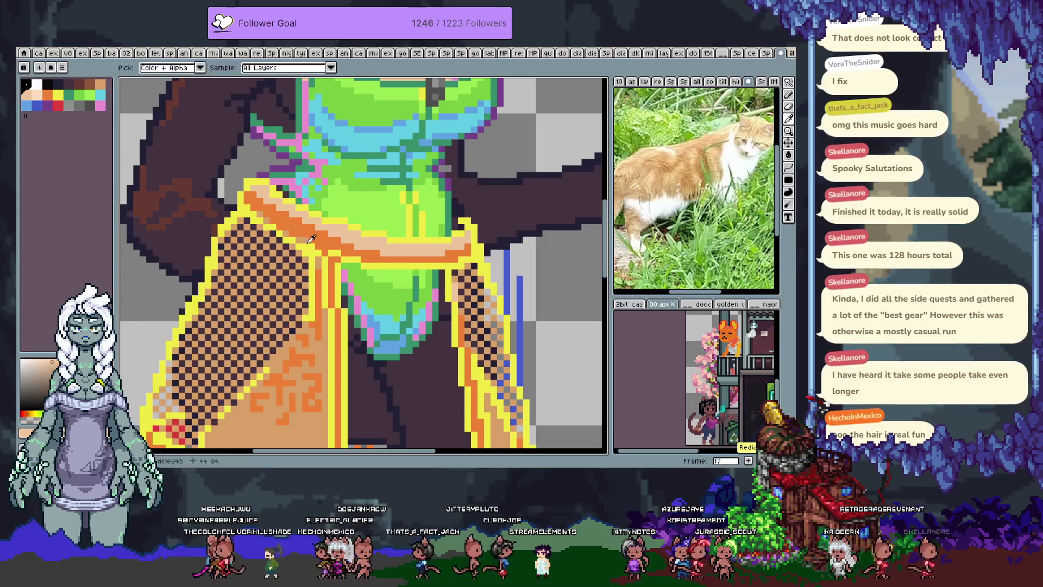
pyautogui.keyDown('alt'); pyautogui.click(305, 239); pyautogui.keyUp('alt')
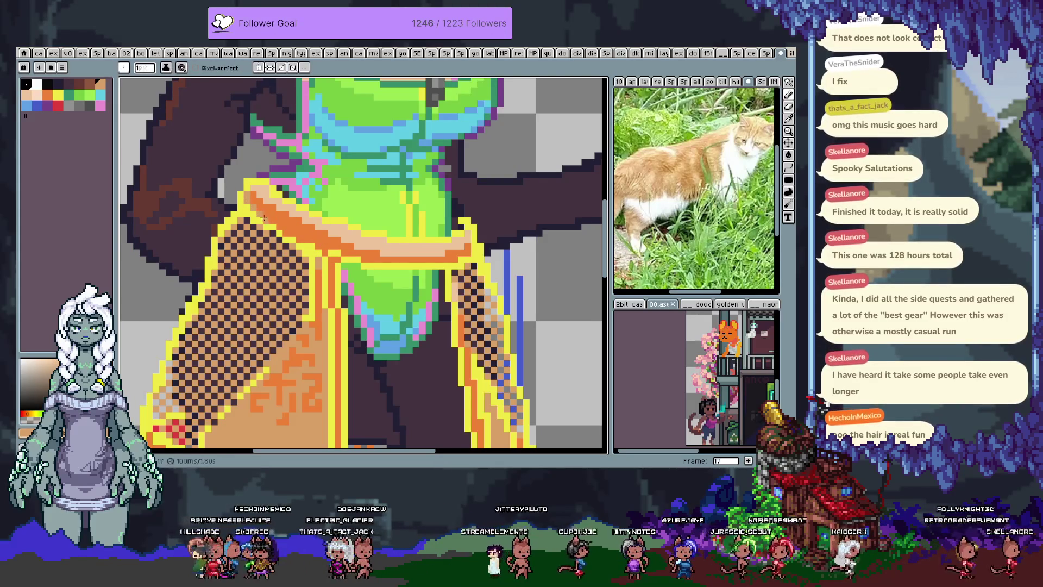
pyautogui.hotkey('ctrl', 'z')
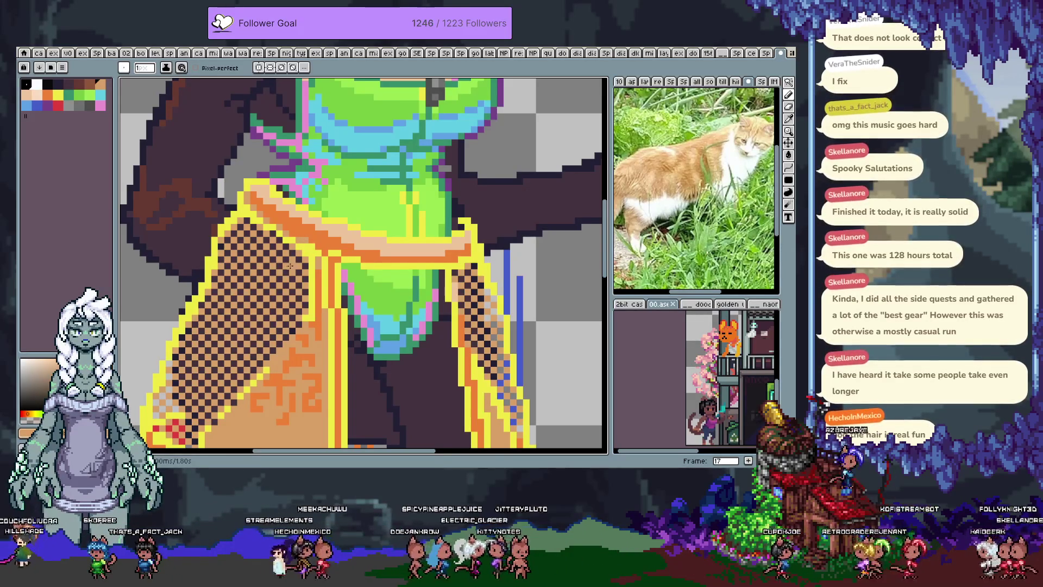
# - Sample the pink trim and green from the swimsuit, then save the sprite
pyautogui.moveTo(270, 266)
pyautogui.mouseDown()
pyautogui.moveTo(335, 239)
pyautogui.moveTo(327, 294)
pyautogui.mouseUp()
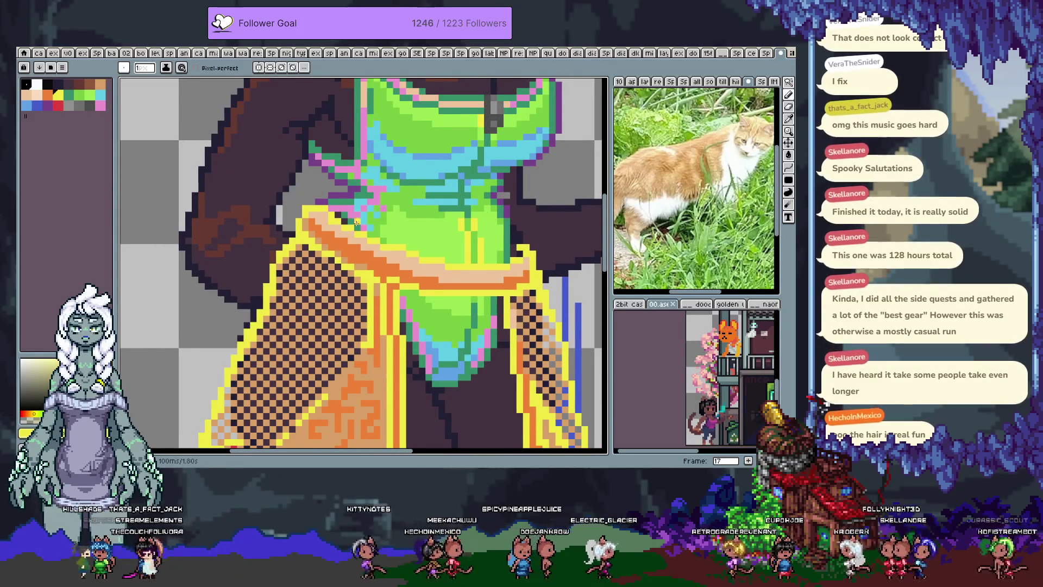
pyautogui.press('v')
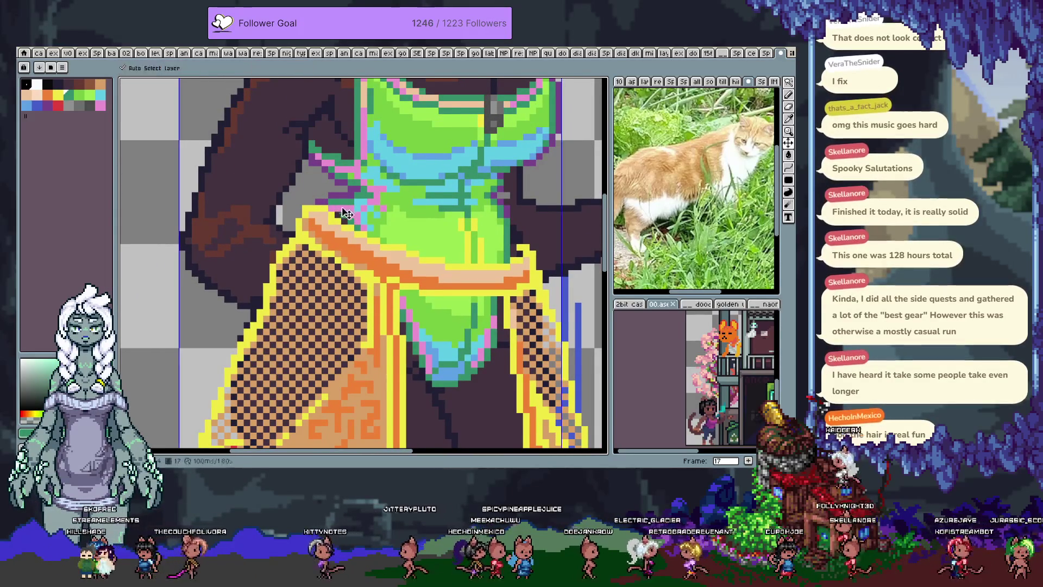
pyautogui.keyDown('alt'); pyautogui.click(344, 209); pyautogui.keyUp('alt')
pyautogui.press('b')
pyautogui.keyDown('alt'); pyautogui.click(335, 209); pyautogui.keyUp('alt')
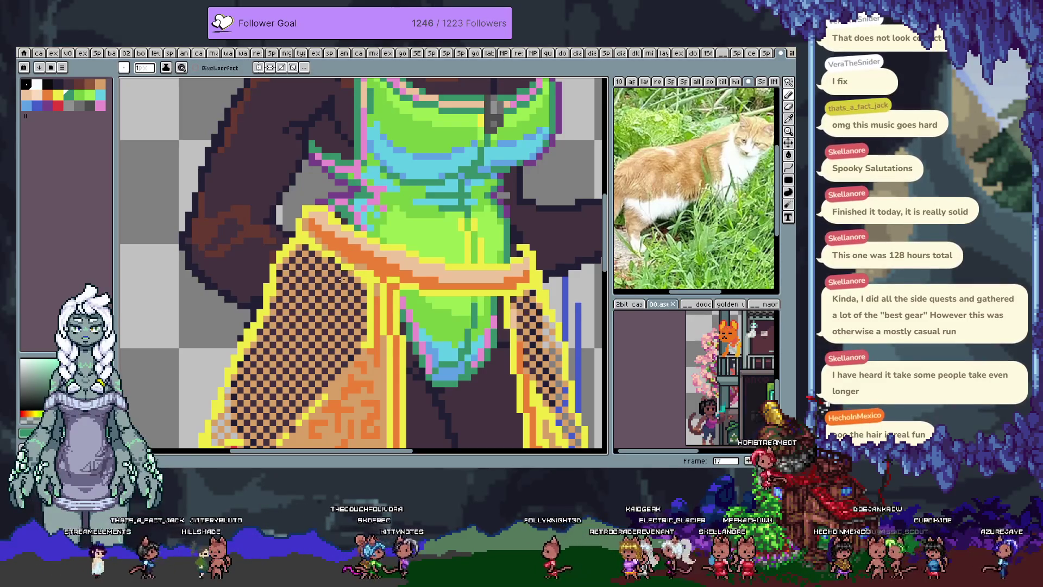
pyautogui.press('space')
pyautogui.moveTo(336, 247); pyautogui.dragTo(337, 421)
pyautogui.hotkey('ctrl', 's')
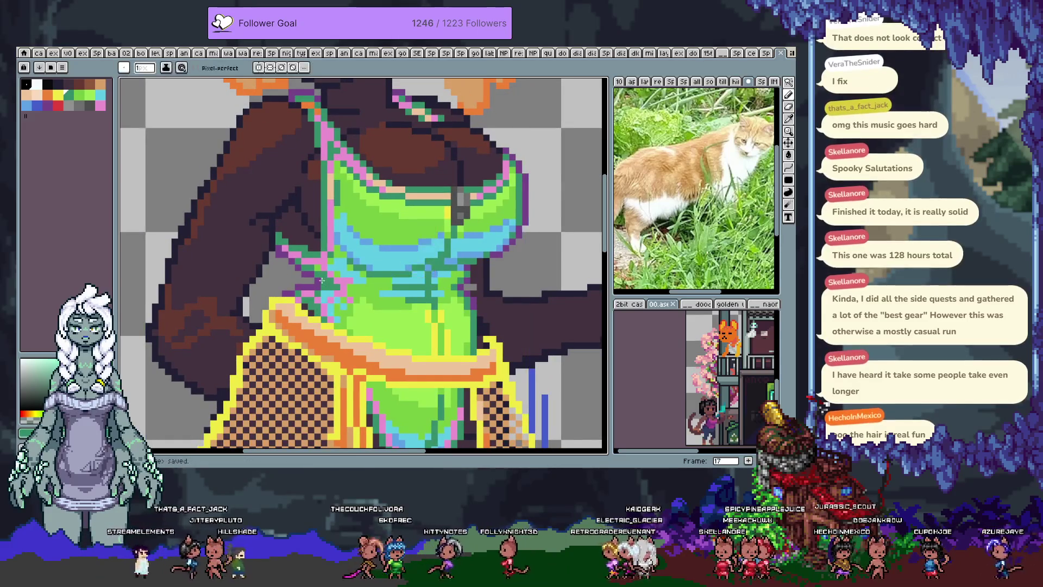
pyautogui.moveTo(398, 288)
pyautogui.mouseDown()
pyautogui.moveTo(365, 208)
pyautogui.moveTo(355, 284)
pyautogui.mouseUp()
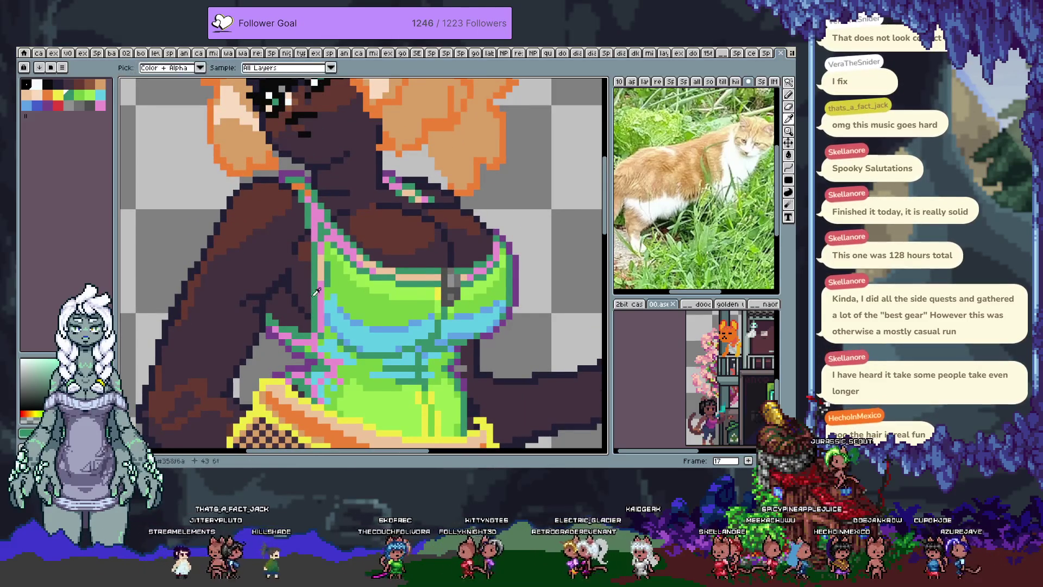
pyautogui.keyDown('alt'); pyautogui.click(370, 218); pyautogui.keyUp('alt')
pyautogui.click(364, 200)
pyautogui.hotkey('ctrl', 'z')
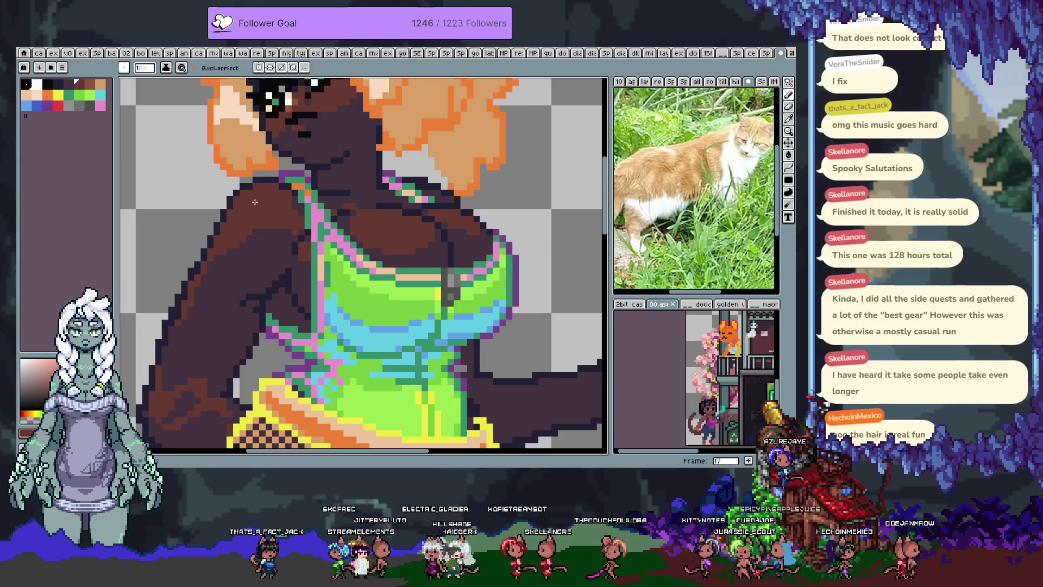
pyautogui.press('p')
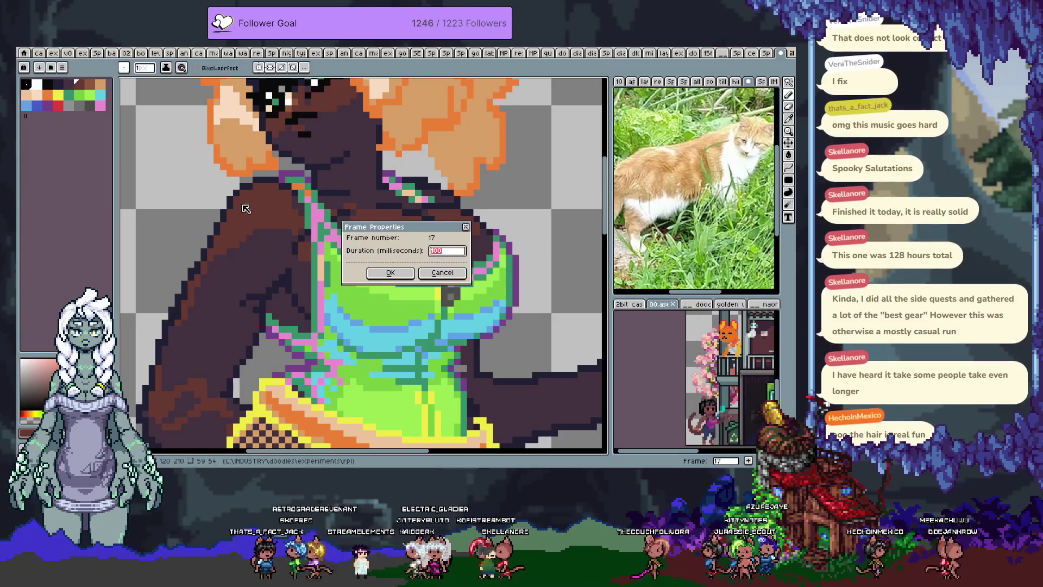
pyautogui.press('Escape')
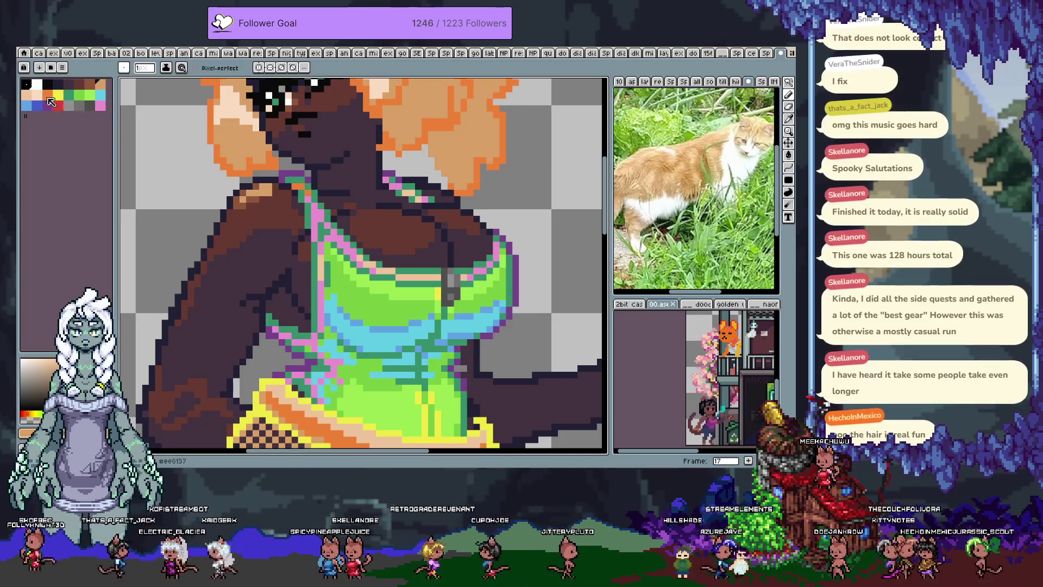
pyautogui.press('x')
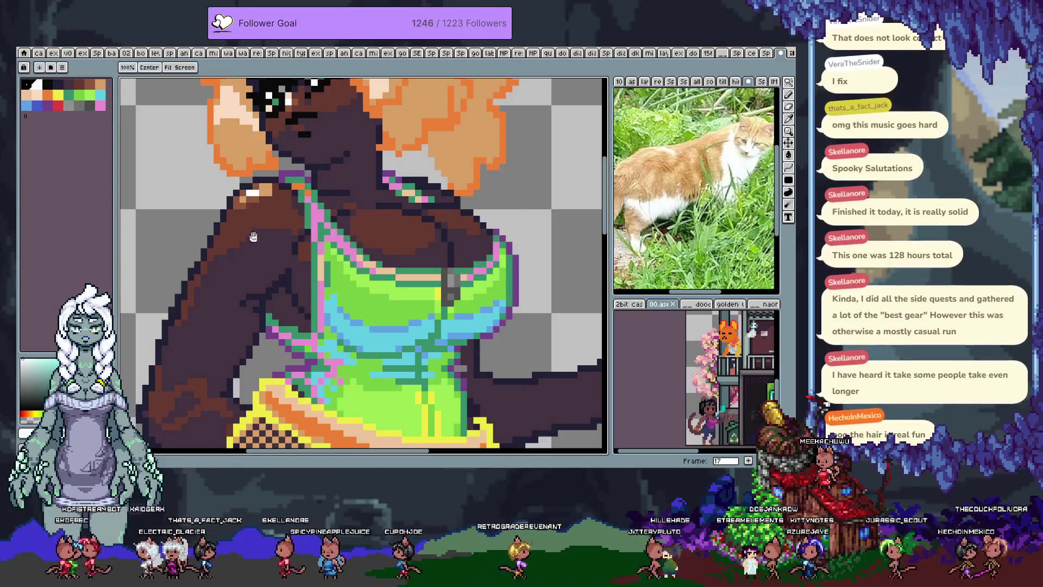
pyautogui.moveTo(260, 197); pyautogui.dragTo(228, 244)
pyautogui.press('x')
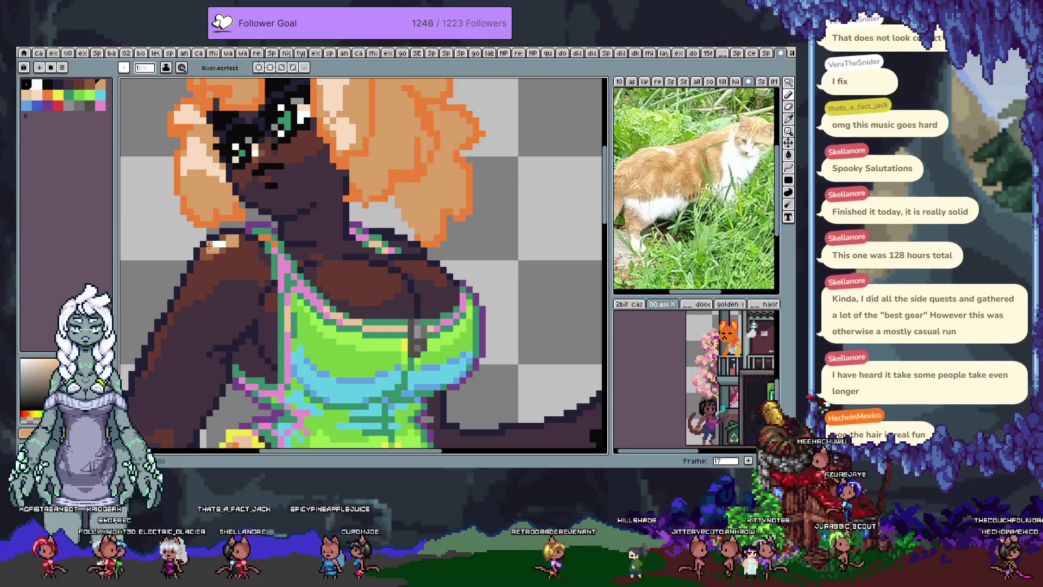
# - Dab a tan highlight onto the shoulder, then undo it
pyautogui.press('x')
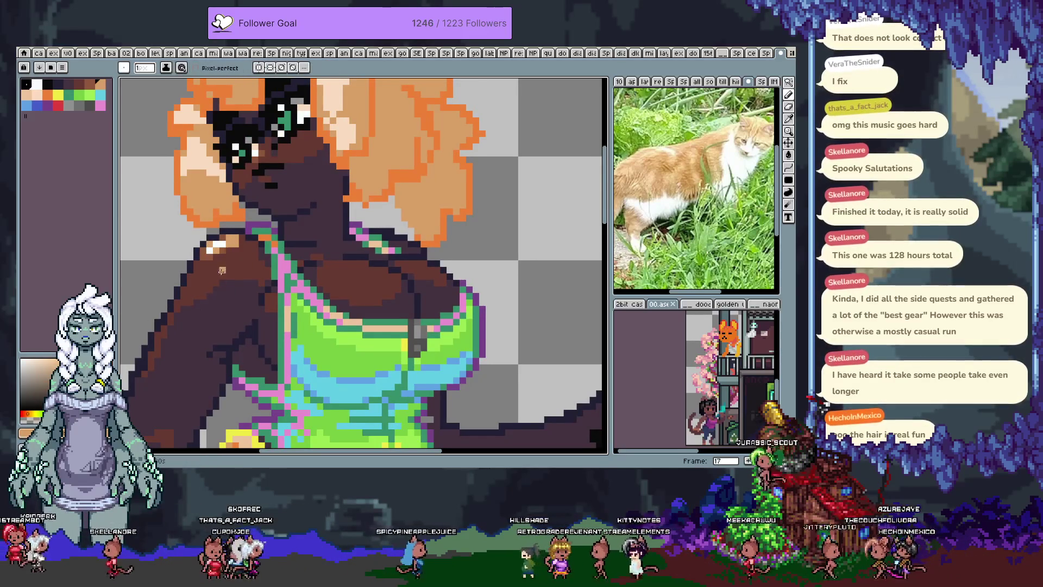
pyautogui.keyDown('alt'); pyautogui.click(234, 243); pyautogui.keyUp('alt')
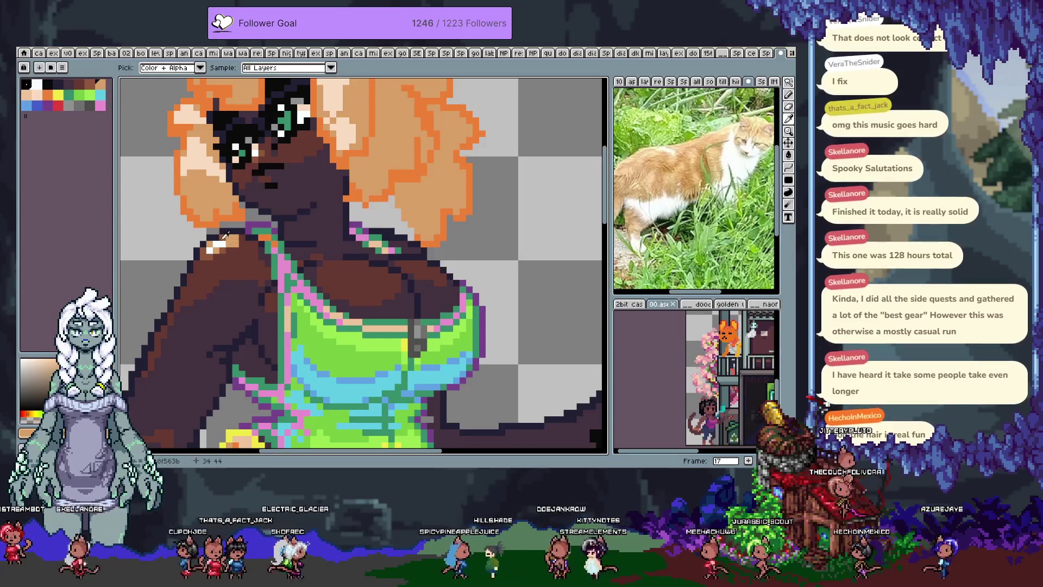
pyautogui.keyDown('alt'); pyautogui.click(223, 234); pyautogui.keyUp('alt')
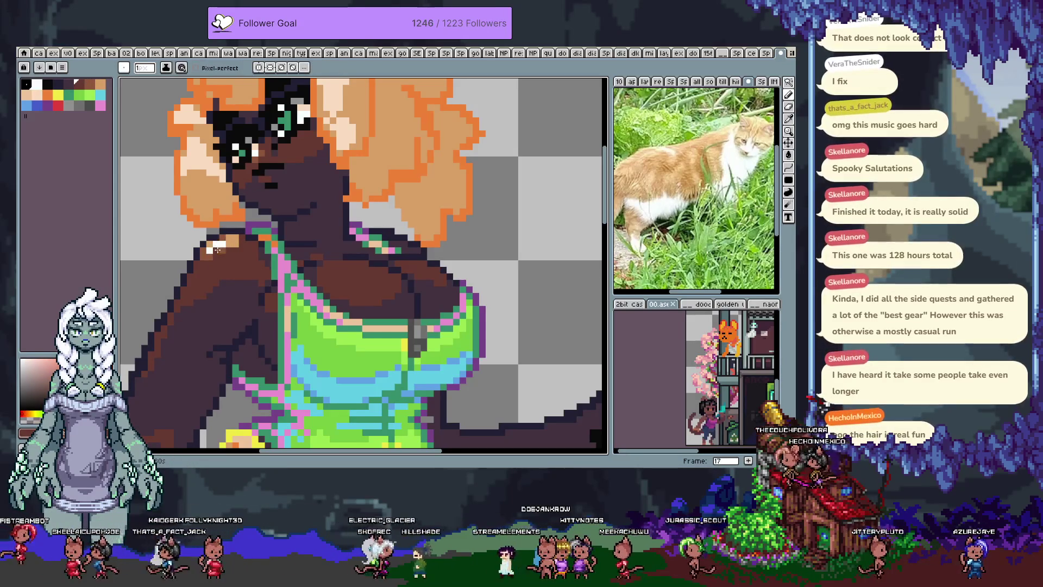
pyautogui.keyDown('alt'); pyautogui.click(220, 248); pyautogui.keyUp('alt')
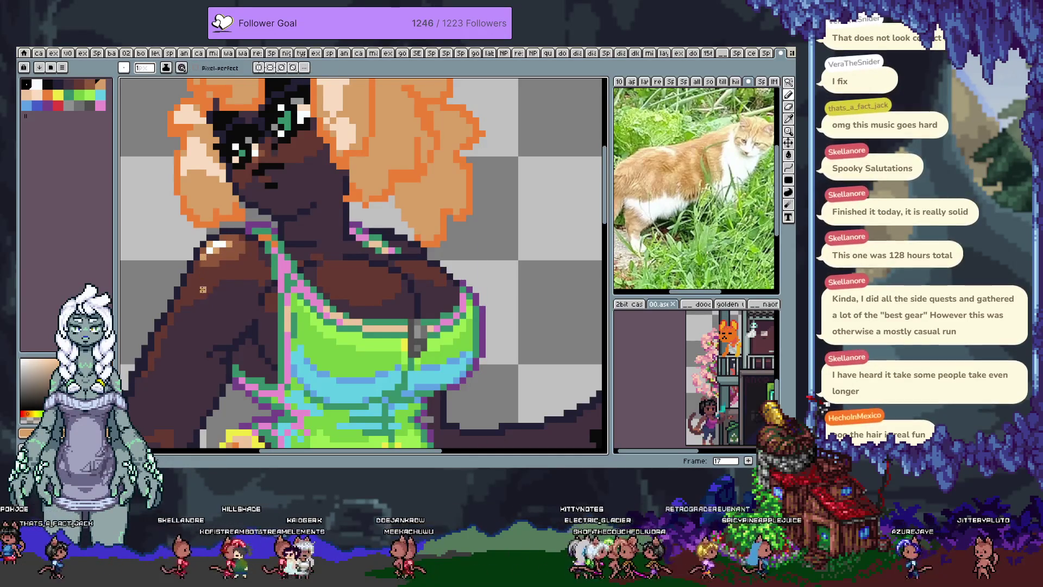
pyautogui.scroll(-2, 203, 289)
pyautogui.scroll(2, 300, 235)
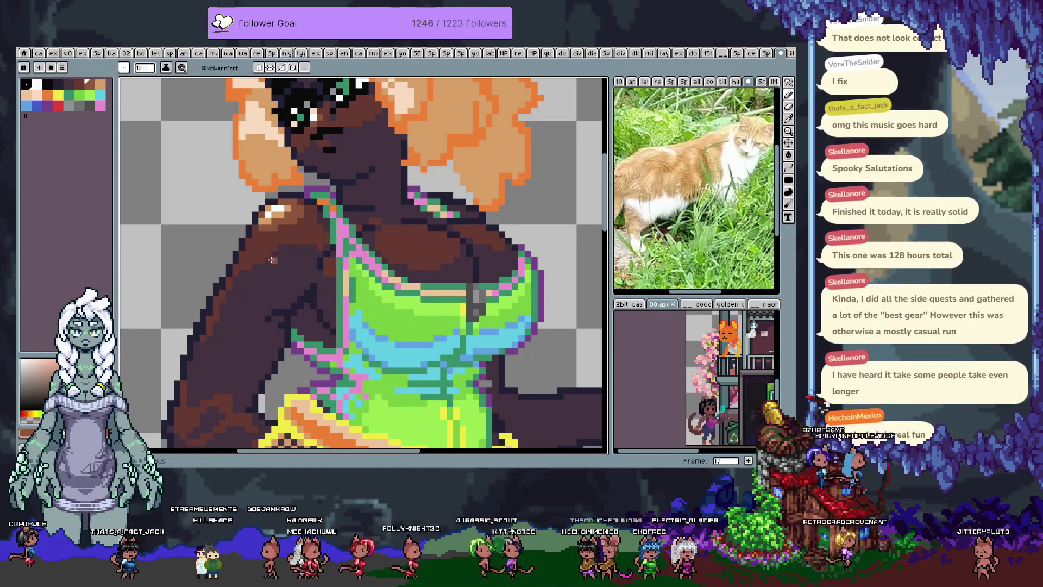
pyautogui.scroll(-1, 262, 197)
pyautogui.scroll(1, 267, 228)
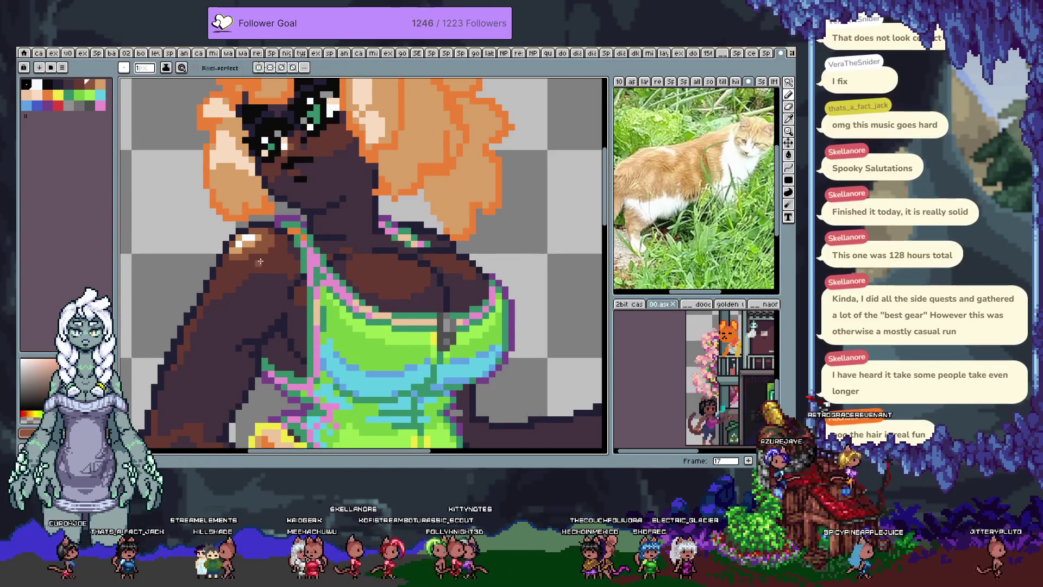
pyautogui.scroll(-2, 306, 320)
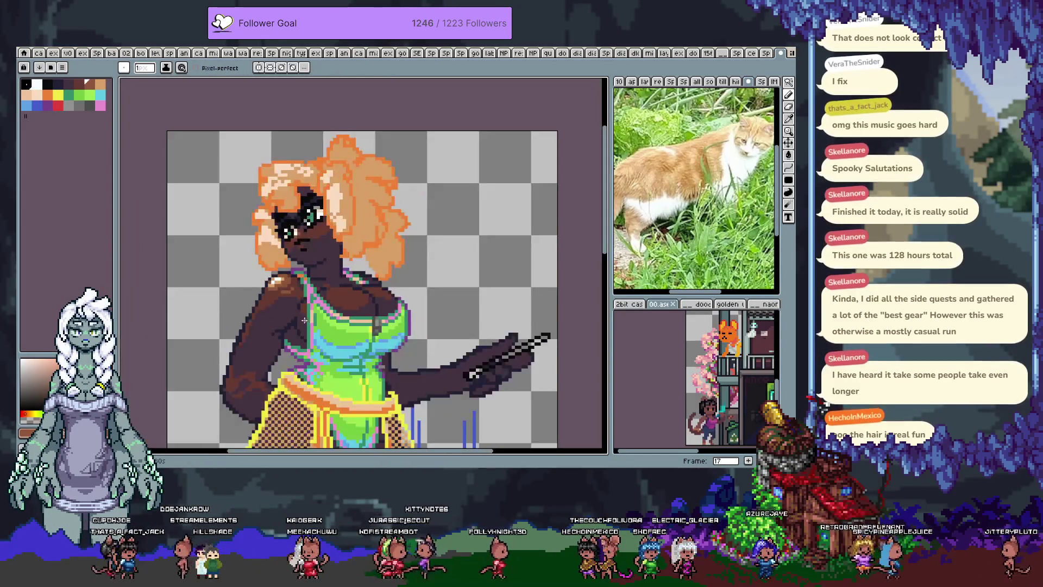
pyautogui.scroll(2, 270, 323)
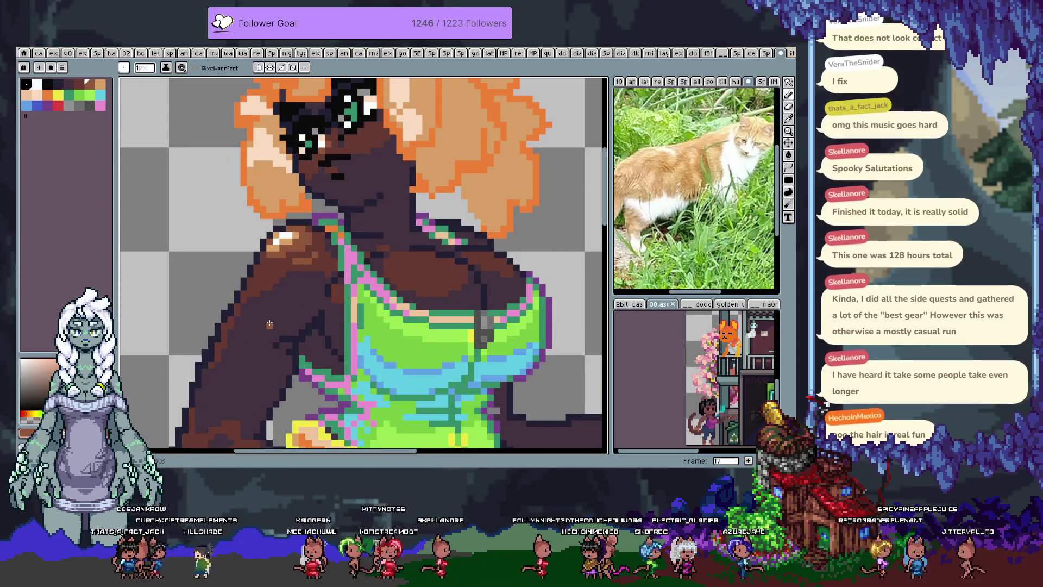
pyautogui.hotkey('ctrl', 'z')
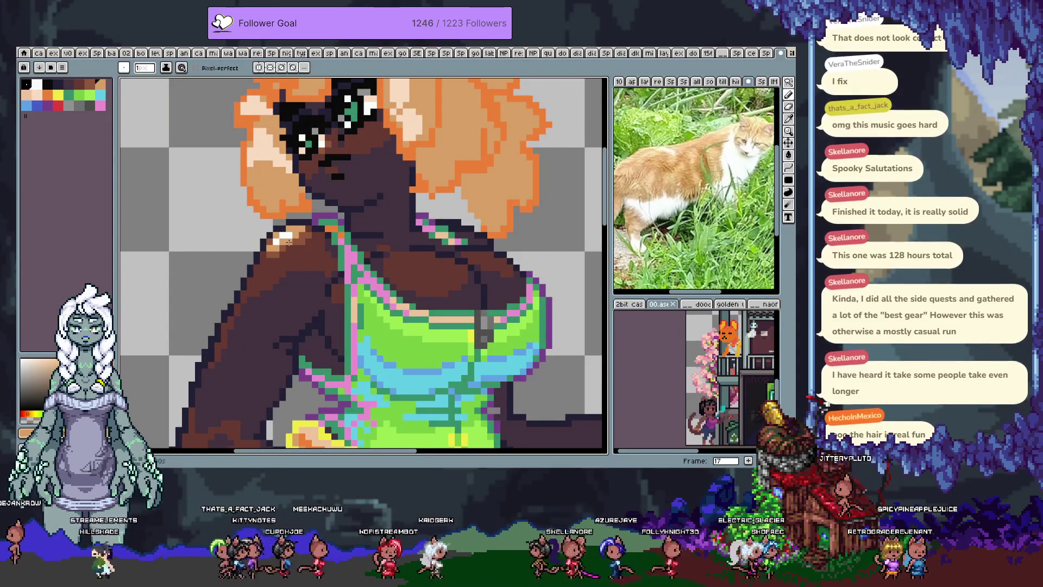
# - Sample shoulder skin tones including tan #d9a066, undoing a stray stroke
pyautogui.press('alt')
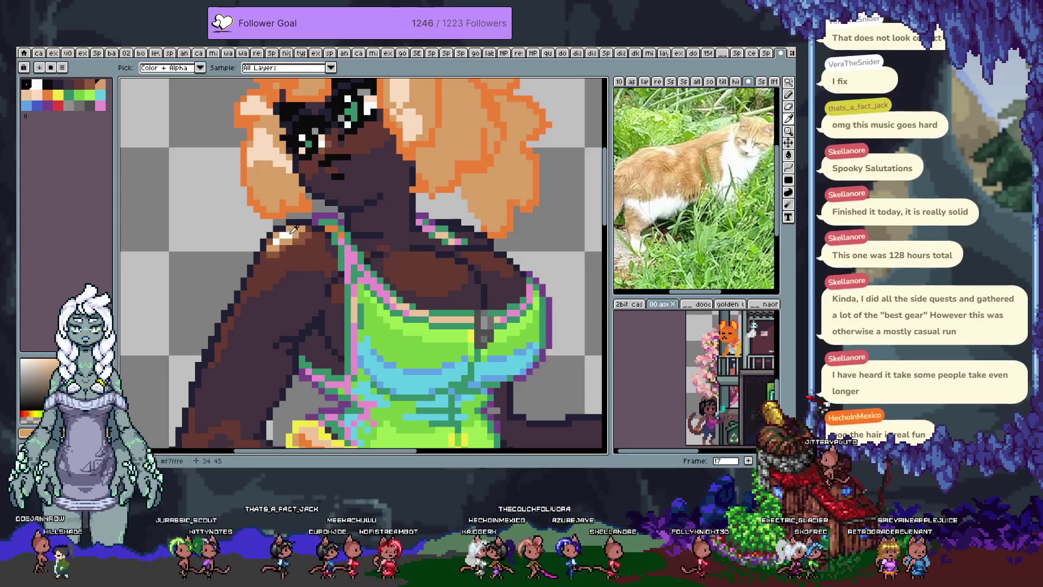
pyautogui.keyDown('alt'); pyautogui.click(300, 233); pyautogui.keyUp('alt')
pyautogui.keyDown('alt'); pyautogui.click(290, 240); pyautogui.keyUp('alt')
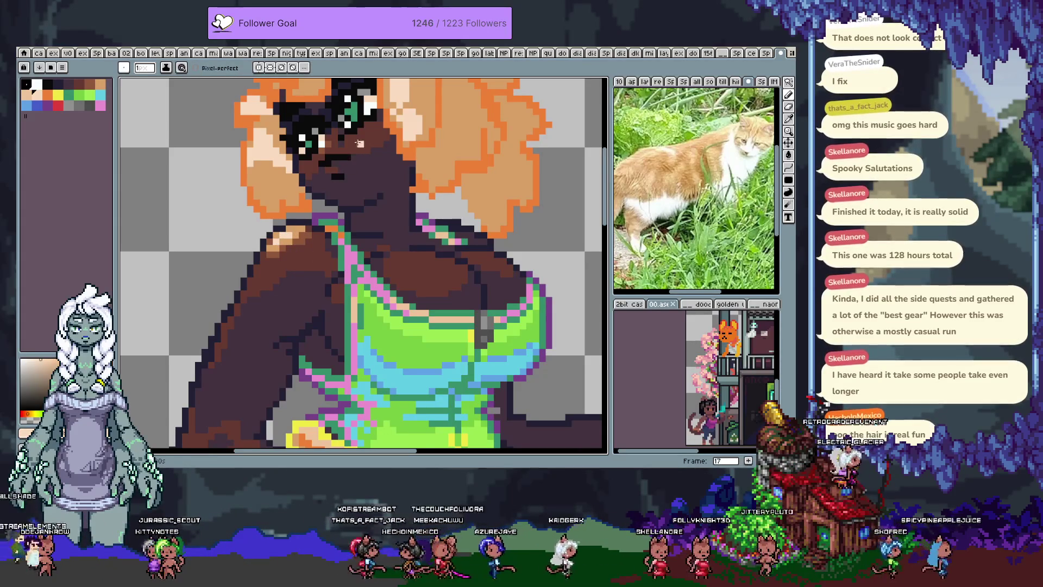
pyautogui.keyDown('alt'); pyautogui.click(277, 242); pyautogui.keyUp('alt')
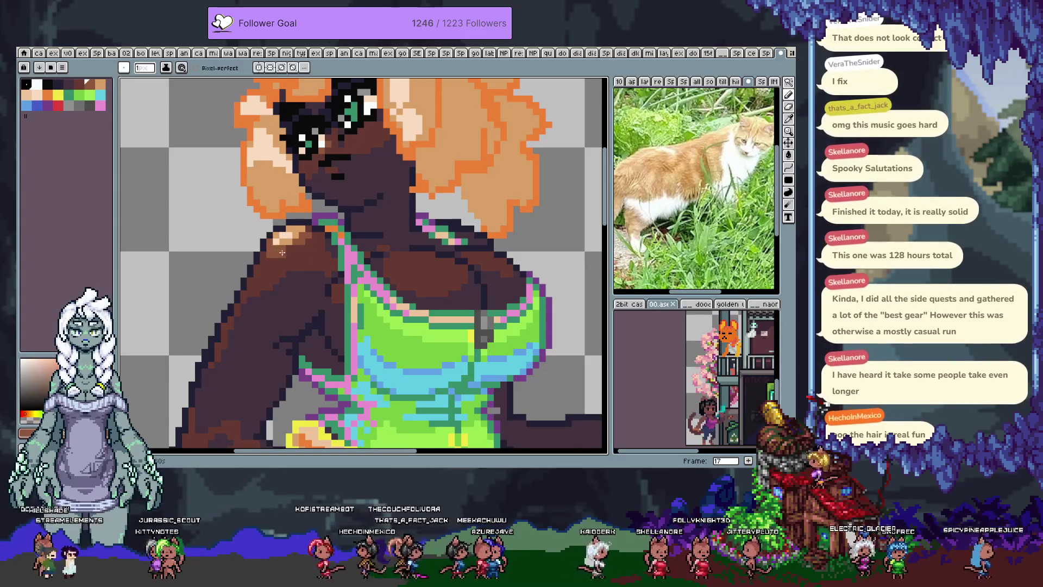
pyautogui.keyDown('alt'); pyautogui.click(295, 235); pyautogui.keyUp('alt')
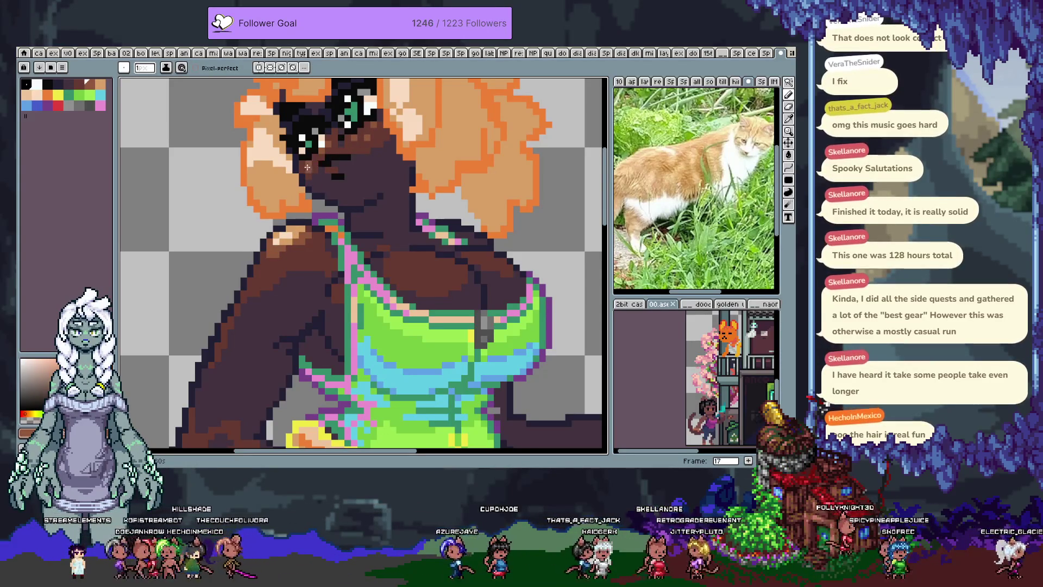
pyautogui.scroll(-2, 357, 216)
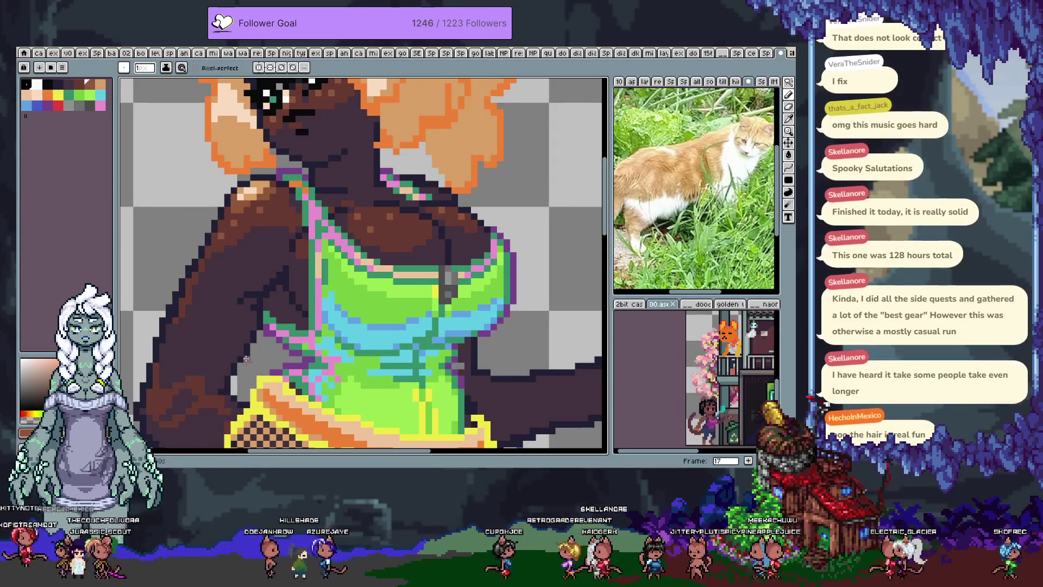
pyautogui.hotkey('ctrl', 'z')
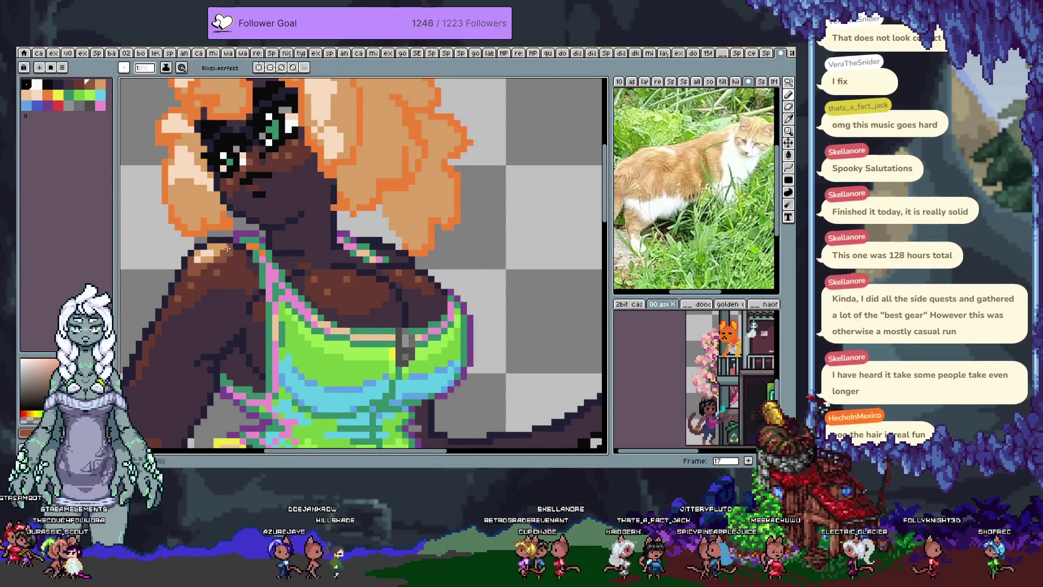
pyautogui.press('b')
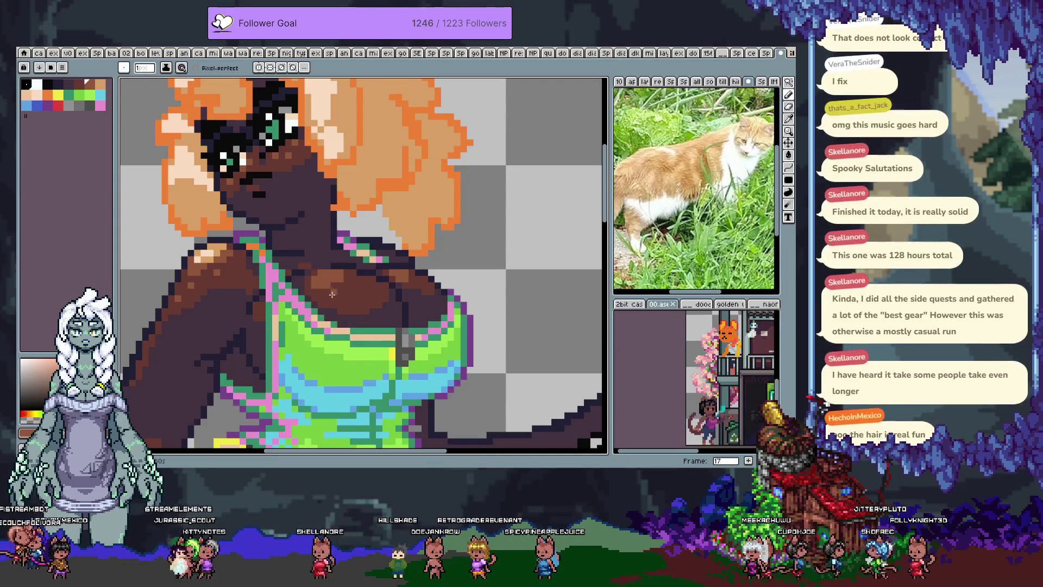
# - Touch up peach #d9a066 highlights across the chest
pyautogui.press('alt')
pyautogui.keyDown('alt'); pyautogui.click(222, 242); pyautogui.keyUp('alt')
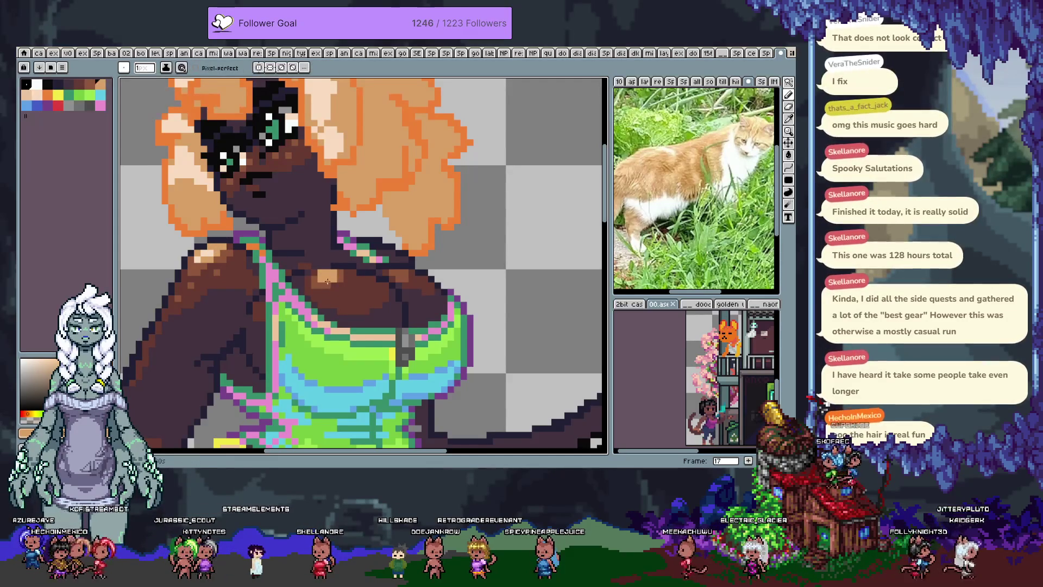
pyautogui.press('alt')
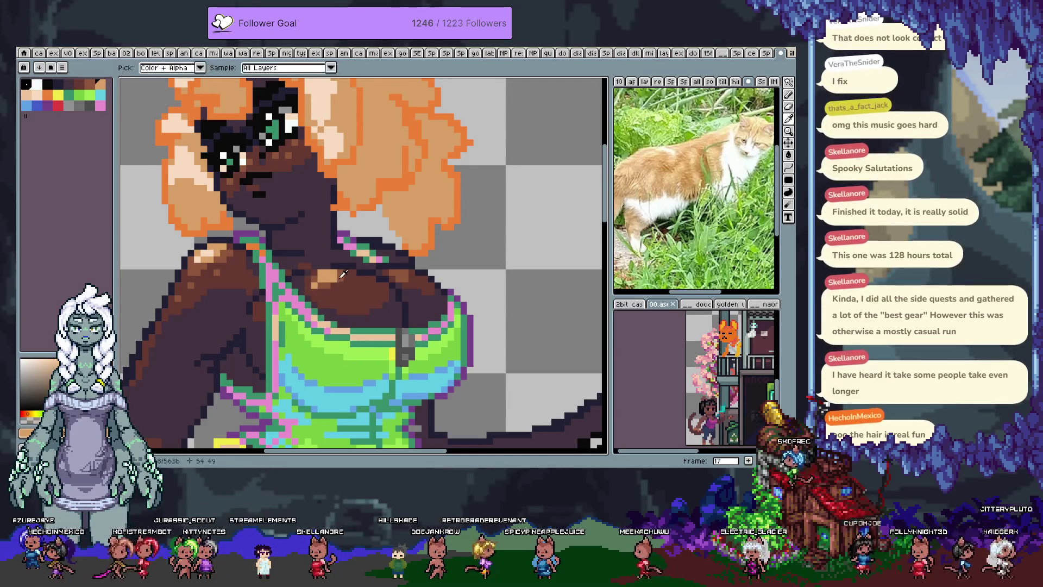
pyautogui.keyDown('alt'); pyautogui.click(337, 273); pyautogui.keyUp('alt')
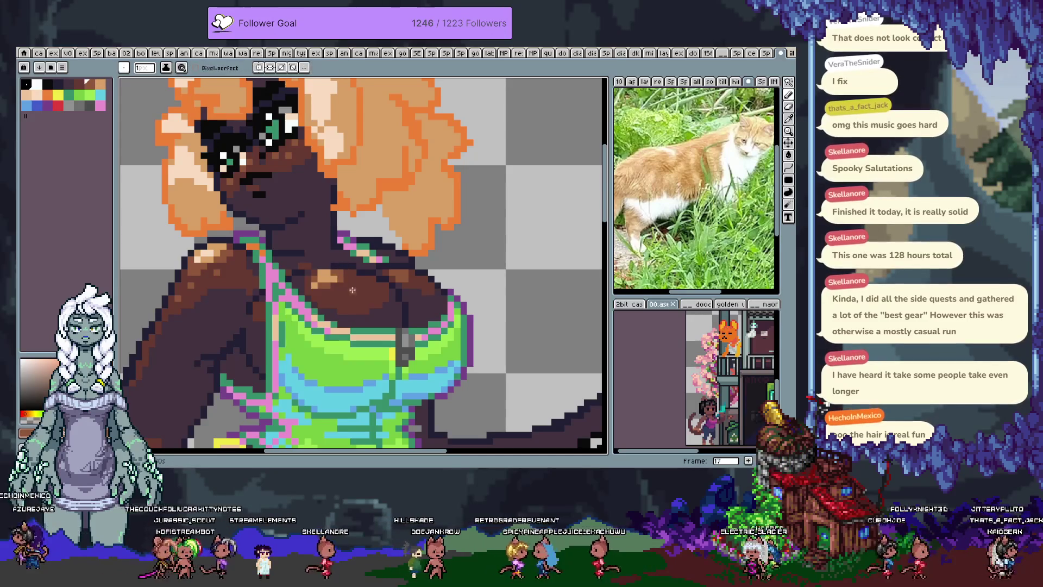
pyautogui.keyDown('alt'); pyautogui.click(321, 279); pyautogui.keyUp('alt')
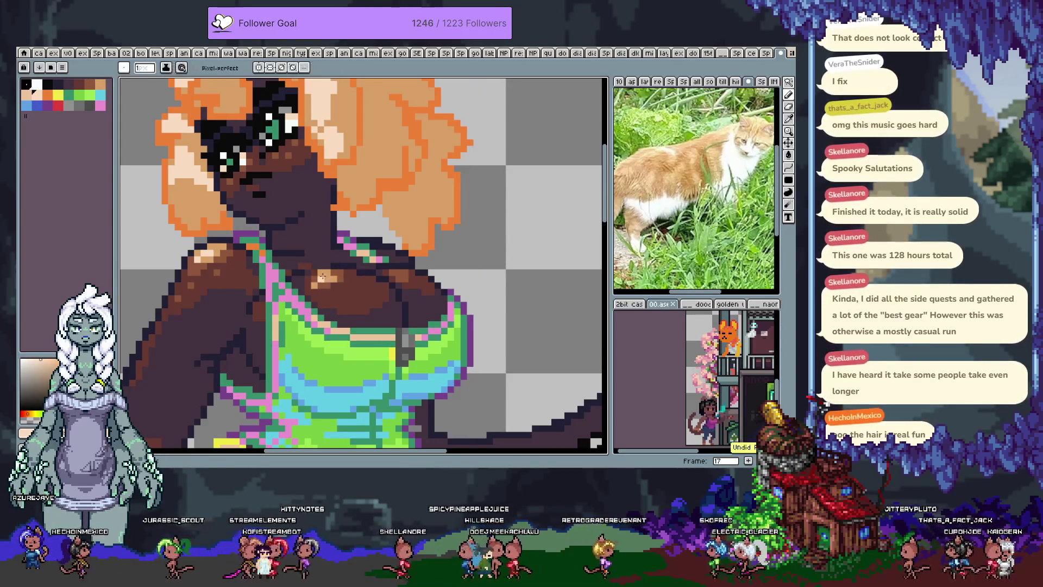
pyautogui.keyDown('alt'); pyautogui.click(395, 271); pyautogui.keyUp('alt')
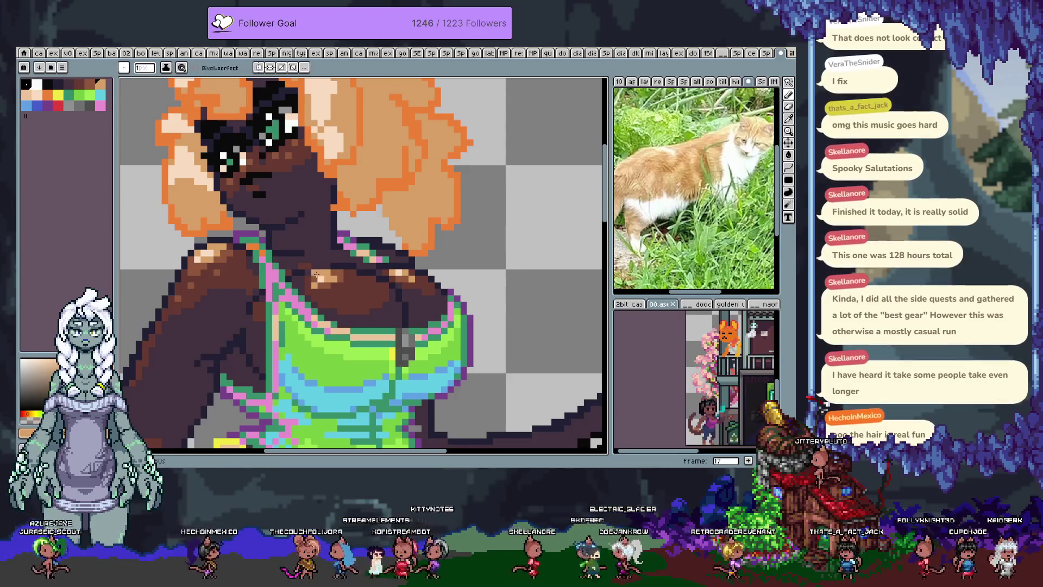
pyautogui.keyDown('alt'); pyautogui.click(333, 282); pyautogui.keyUp('alt')
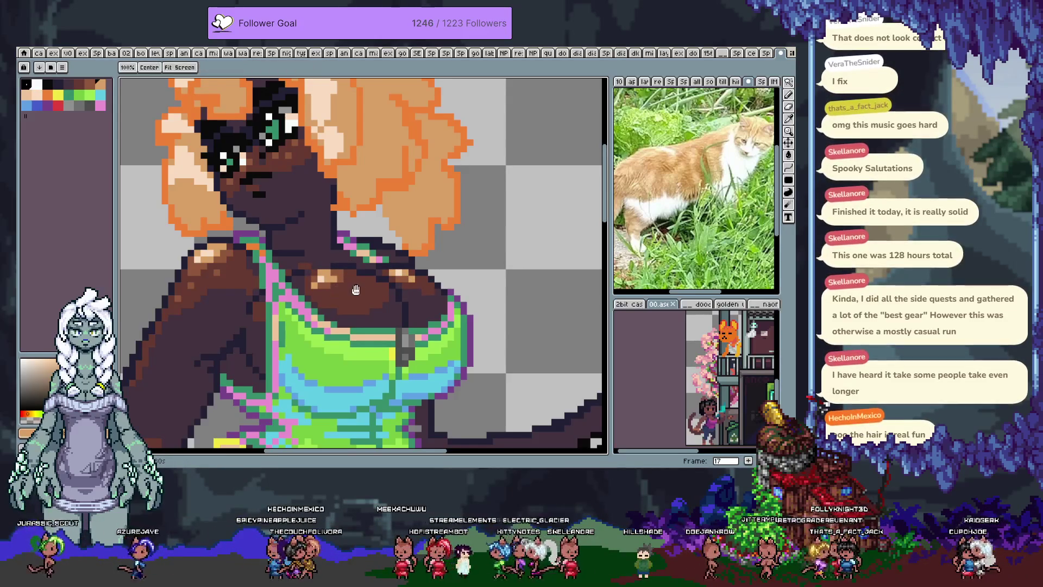
pyautogui.moveTo(333, 283); pyautogui.dragTo(314, 264)
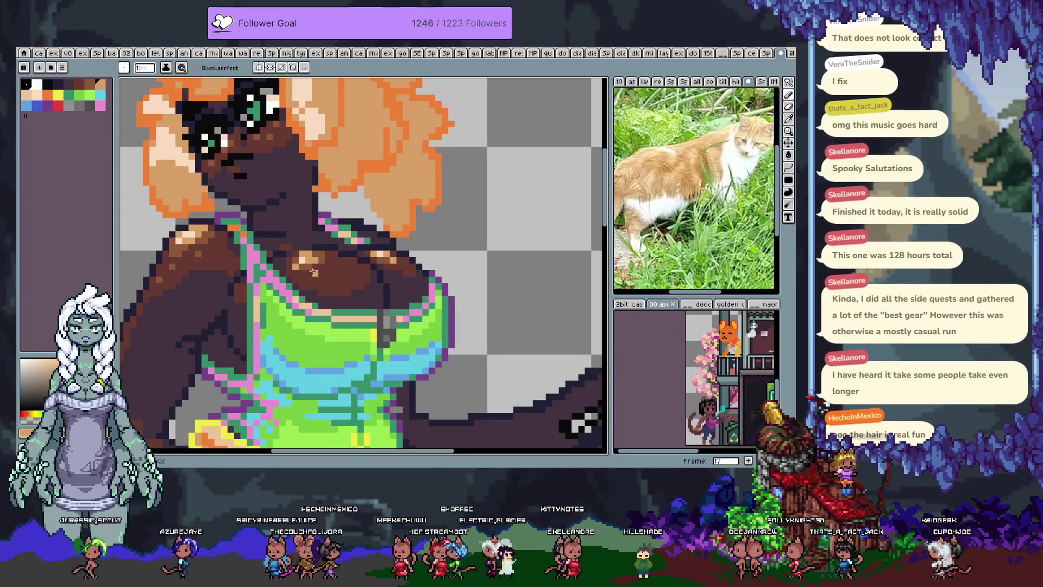
# - Pick darker brown skin tones for shading and move toward the face
pyautogui.keyDown('alt'); pyautogui.click(303, 253); pyautogui.keyUp('alt')
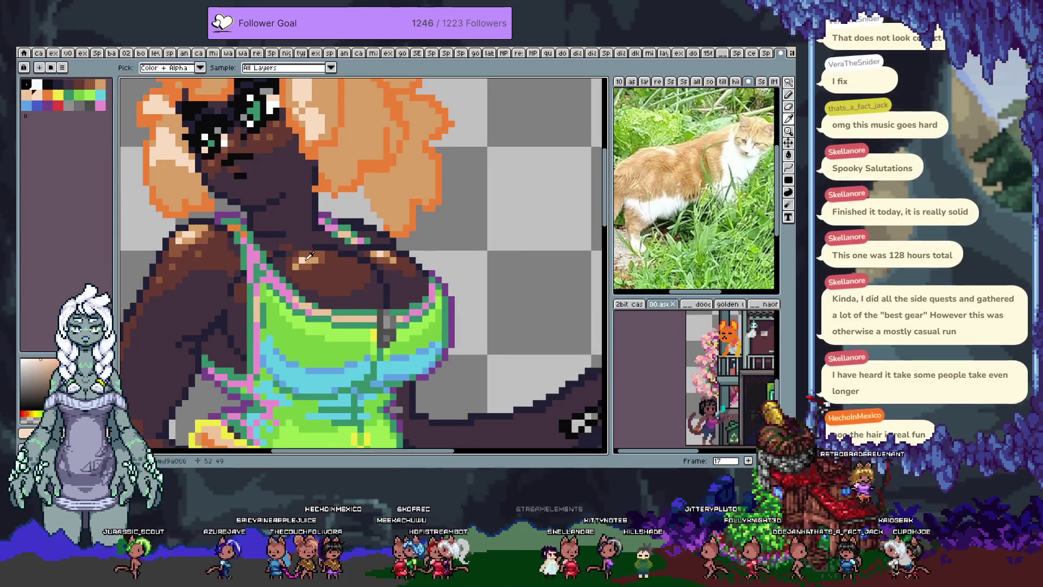
pyautogui.keyDown('alt'); pyautogui.click(323, 252); pyautogui.keyUp('alt')
pyautogui.keyDown('alt'); pyautogui.click(319, 254); pyautogui.keyUp('alt')
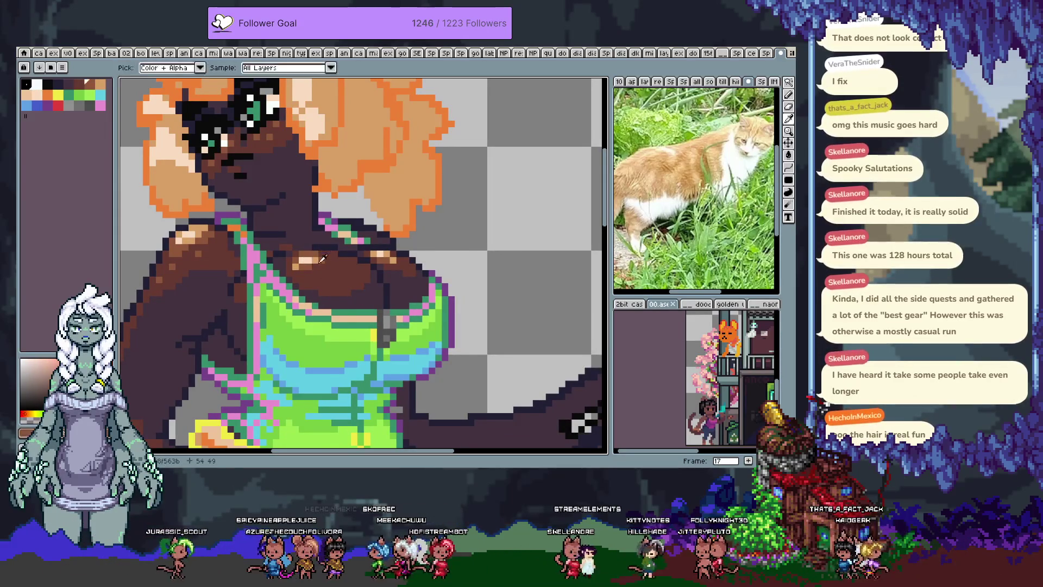
pyautogui.keyDown('alt'); pyautogui.click(317, 254); pyautogui.keyUp('alt')
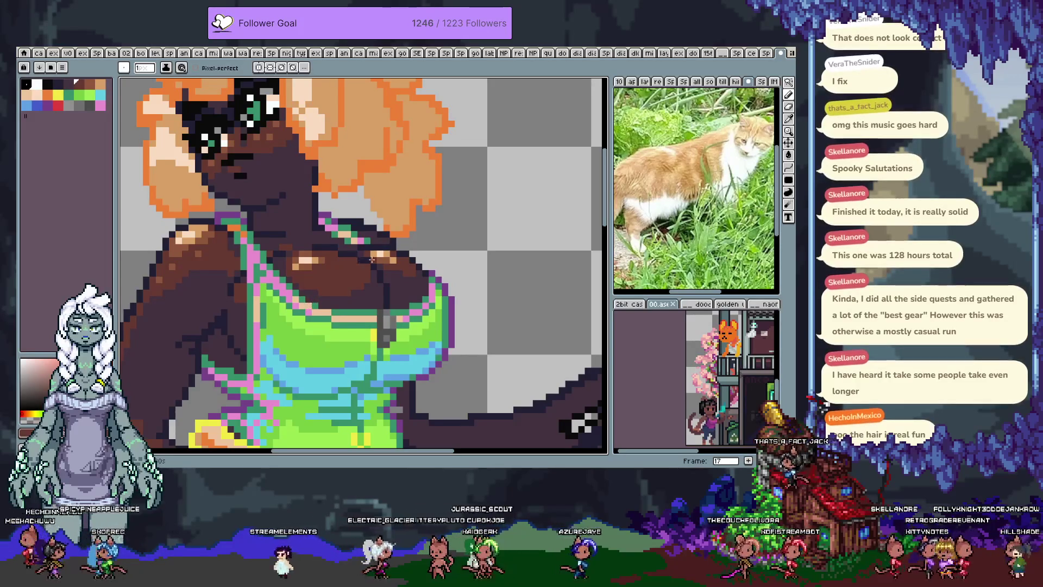
pyautogui.moveTo(339, 258); pyautogui.dragTo(382, 251)
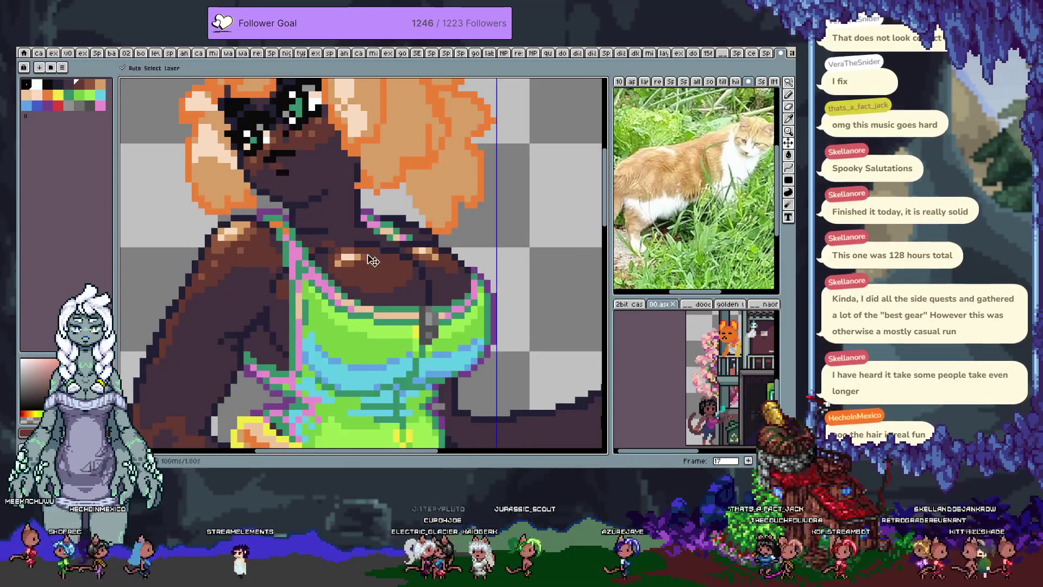
# - Undo three recent pixel edits on the character's mouth and save the sprite
pyautogui.moveTo(282, 169); pyautogui.dragTo(325, 229)
pyautogui.keyDown('alt'); pyautogui.click(325, 230); pyautogui.keyUp('alt')
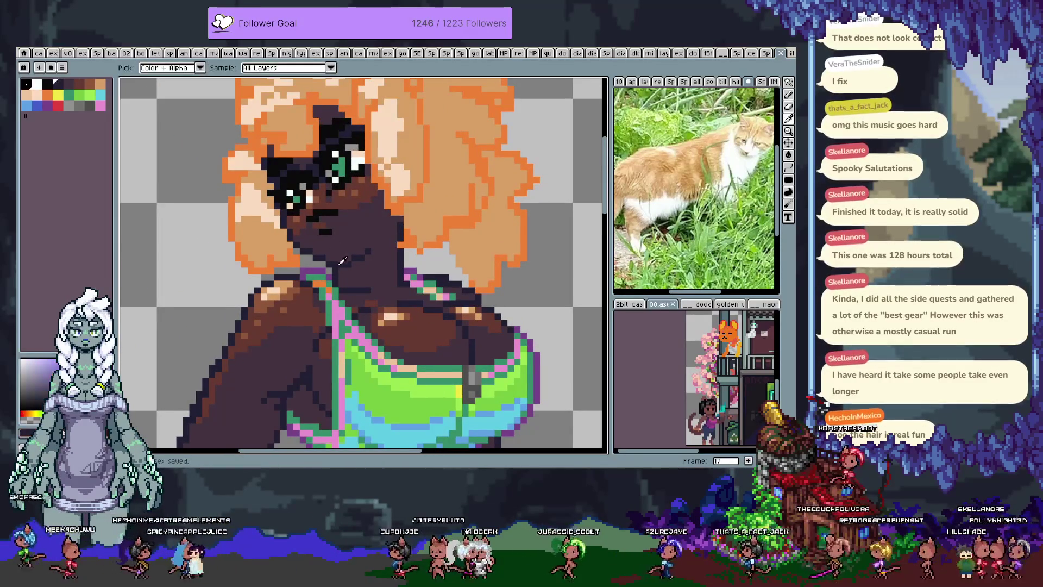
pyautogui.hotkey('ctrl', 'z')
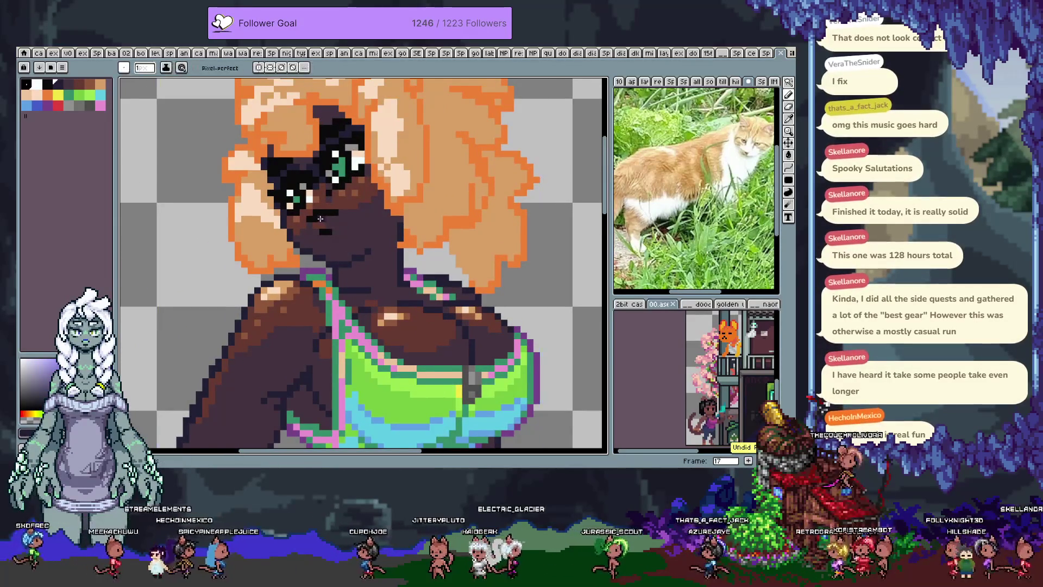
pyautogui.hotkey('ctrl', 'z')
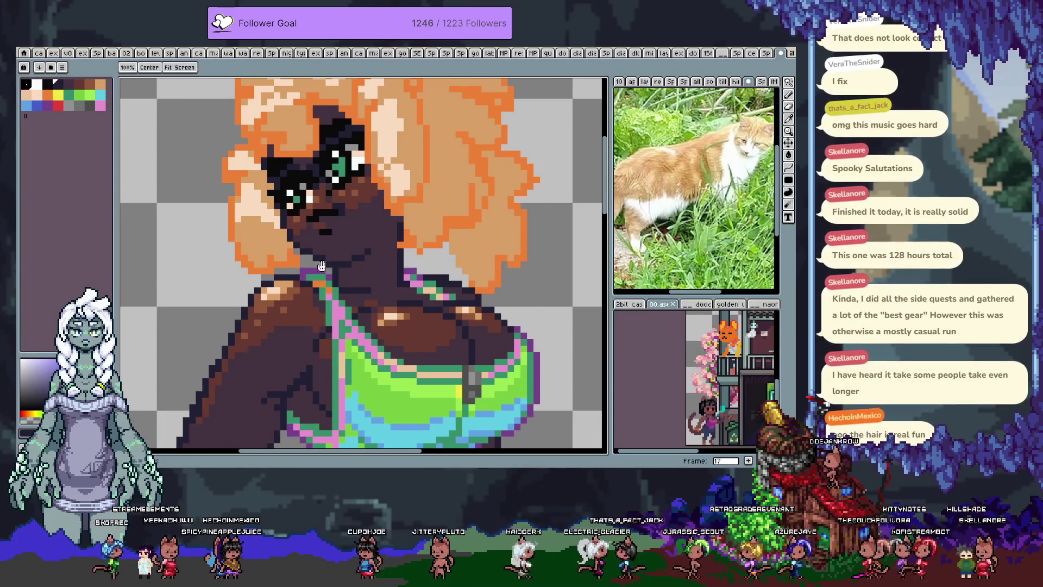
pyautogui.moveTo(321, 266); pyautogui.dragTo(333, 320)
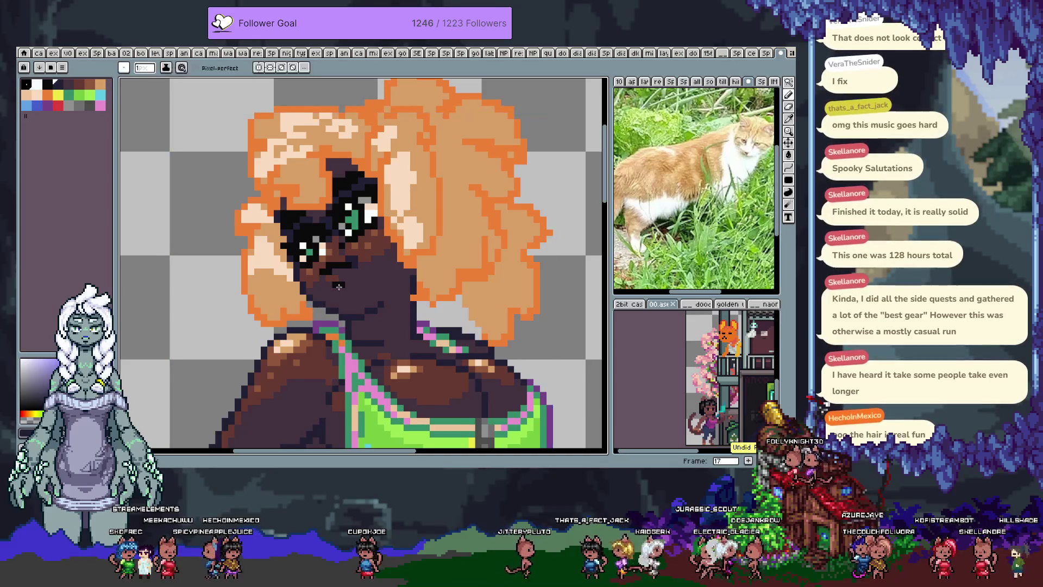
pyautogui.moveTo(337, 314); pyautogui.dragTo(325, 297)
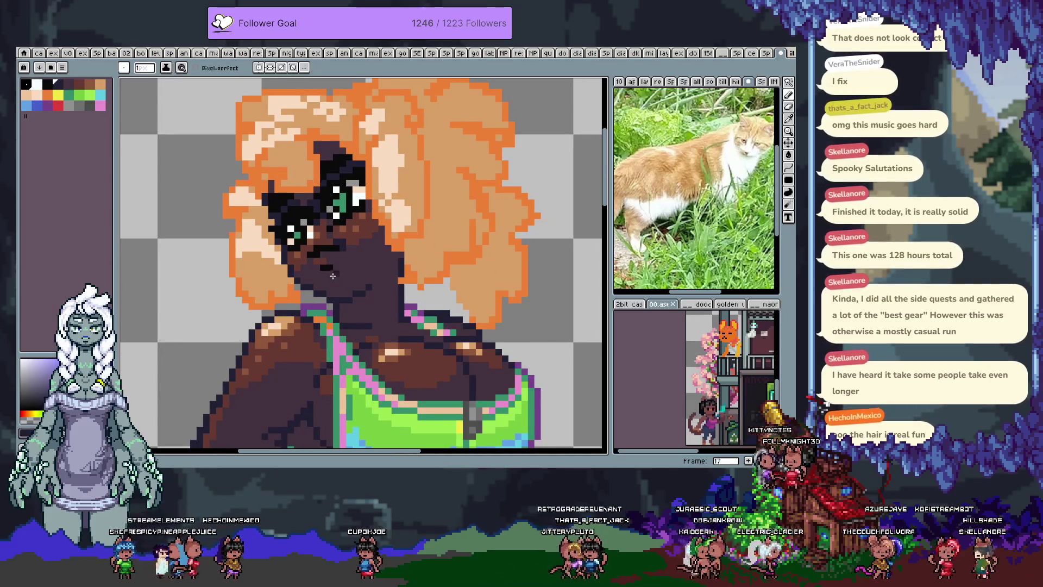
pyautogui.hotkey('ctrl', 'z')
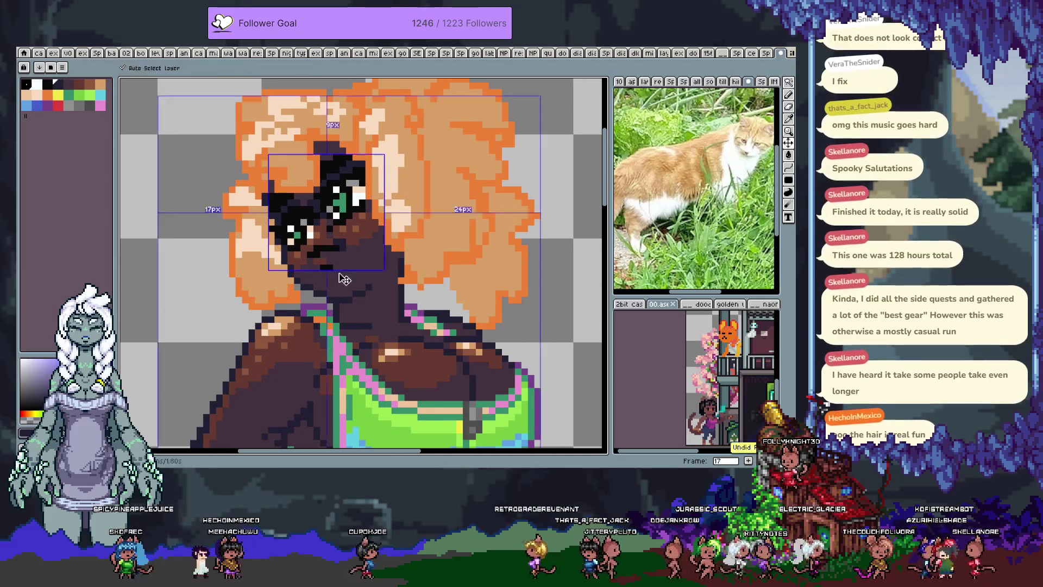
pyautogui.press('v')
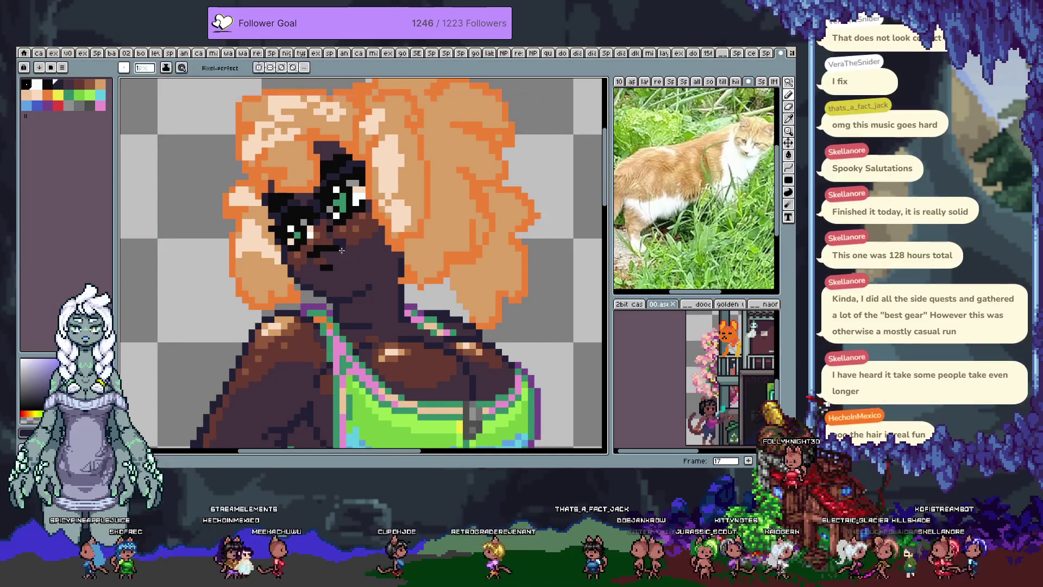
pyautogui.press('b')
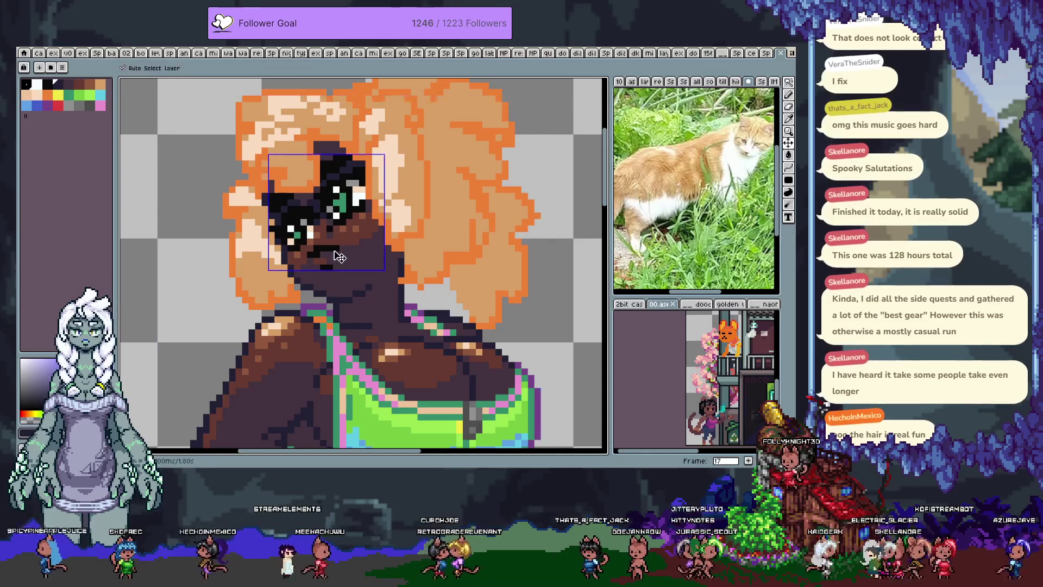
pyautogui.hotkey('ctrl', 's')
pyautogui.scroll(-3, 316, 295)
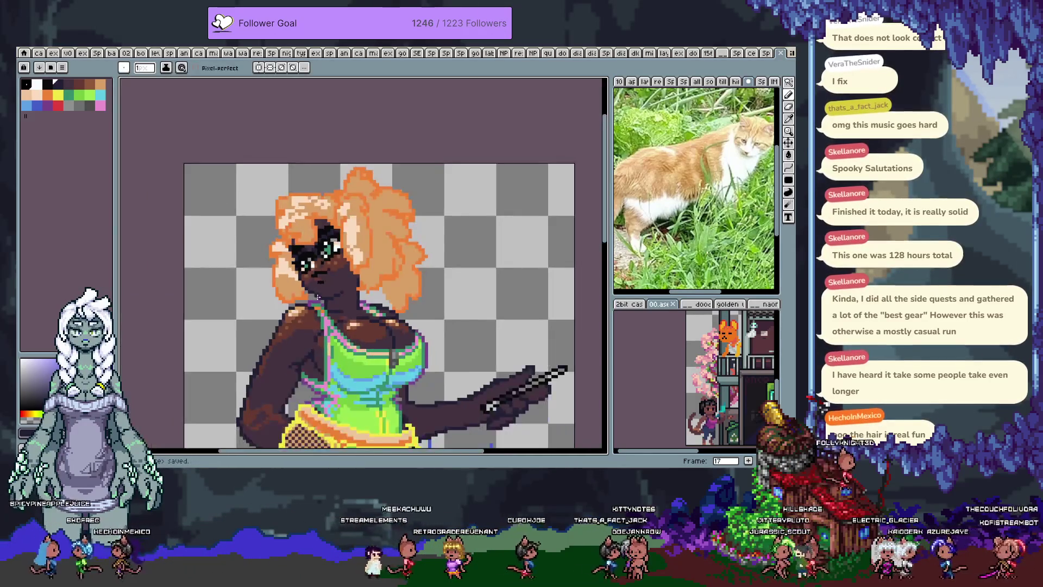
# - Draw a darker blue shading line across the green swimsuit chest
pyautogui.scroll(1, 344, 267)
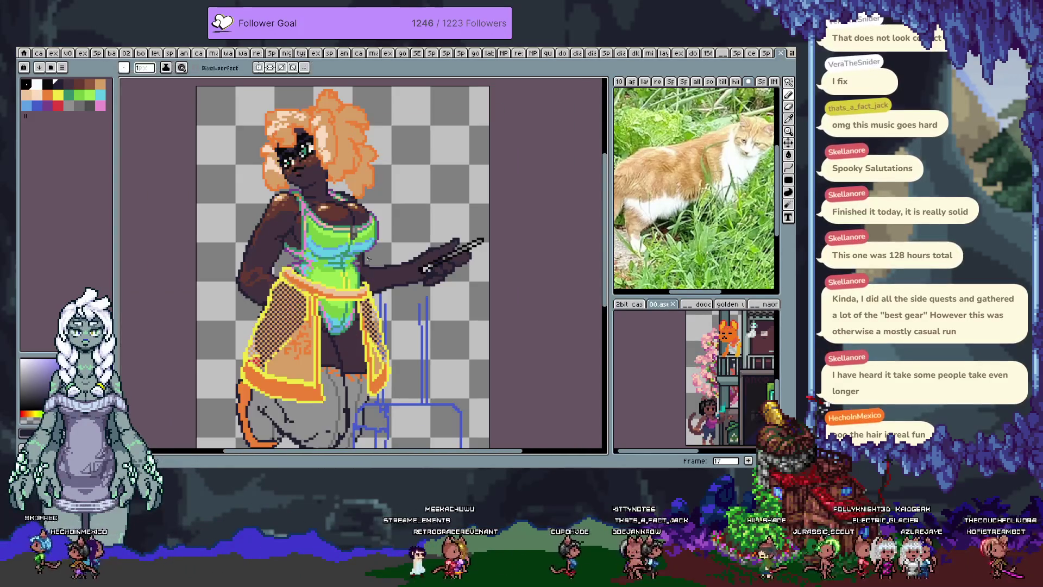
pyautogui.scroll(3, 344, 239)
pyautogui.moveTo(344, 240); pyautogui.dragTo(380, 183)
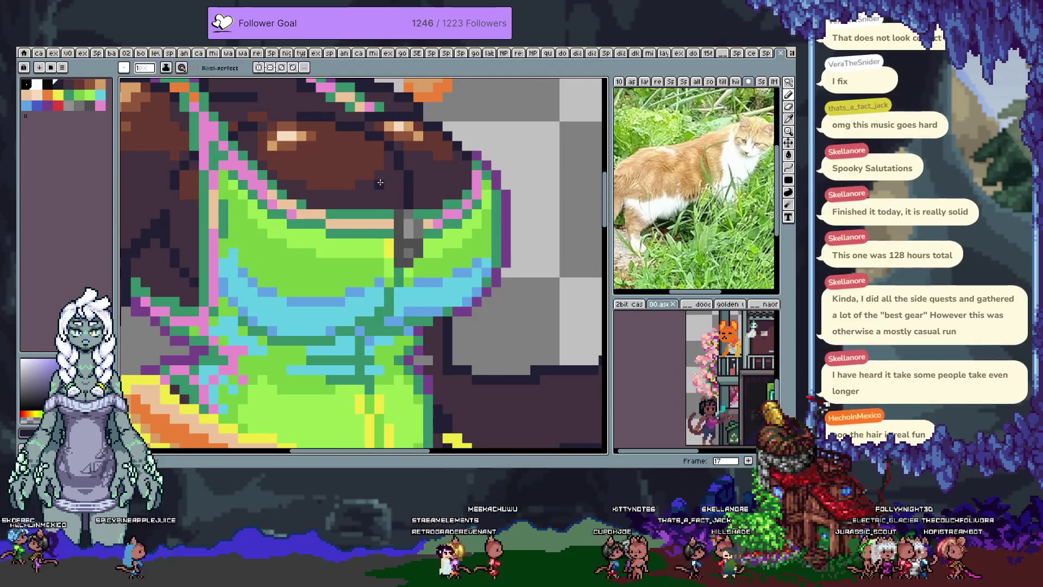
pyautogui.keyDown('alt'); pyautogui.click(379, 254); pyautogui.keyUp('alt')
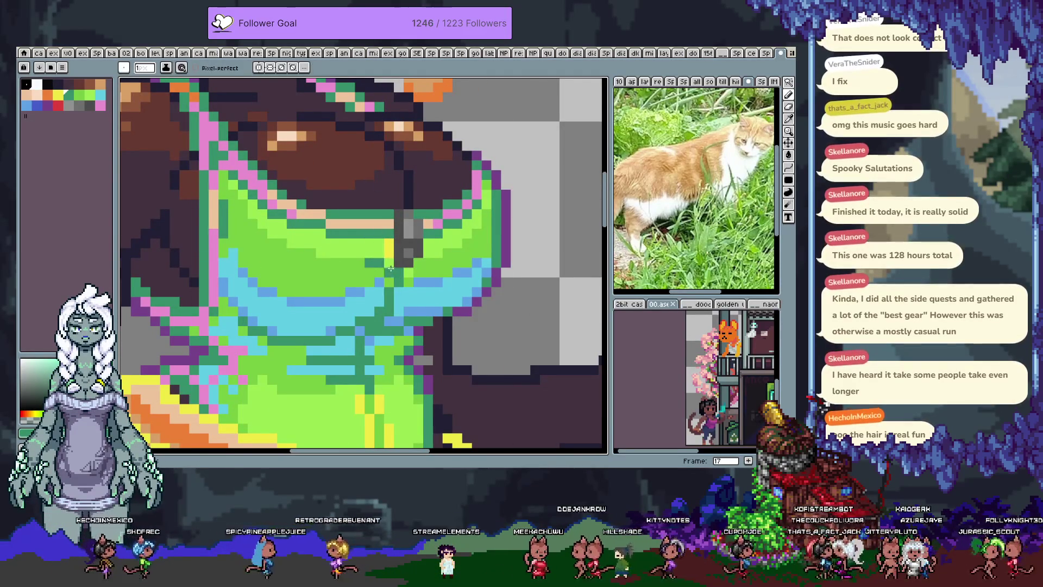
pyautogui.press('i')
pyautogui.press('b')
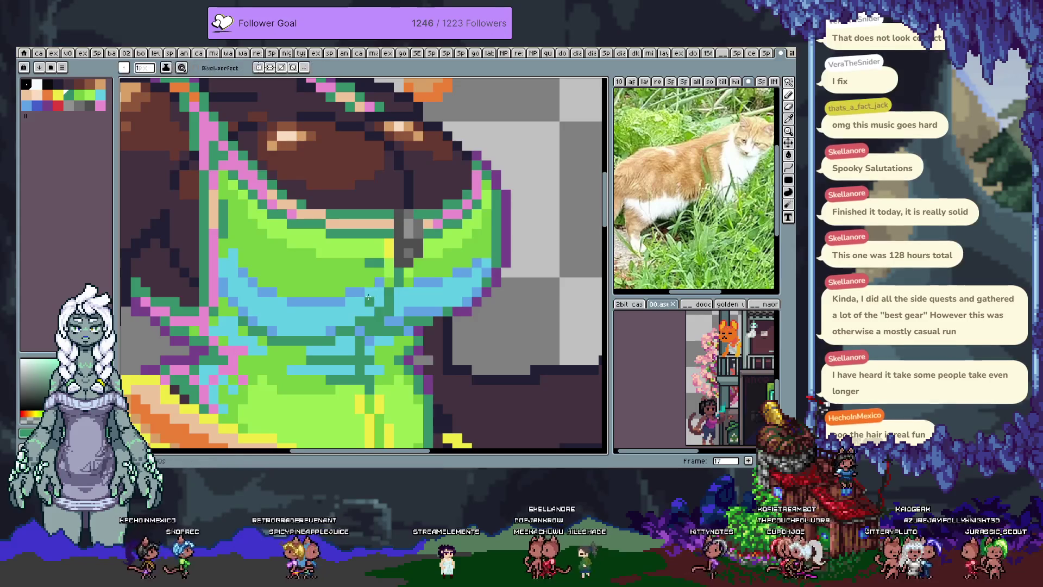
pyautogui.scroll(-3, 388, 278)
pyautogui.scroll(2, 389, 283)
pyautogui.press('i')
pyautogui.press('b')
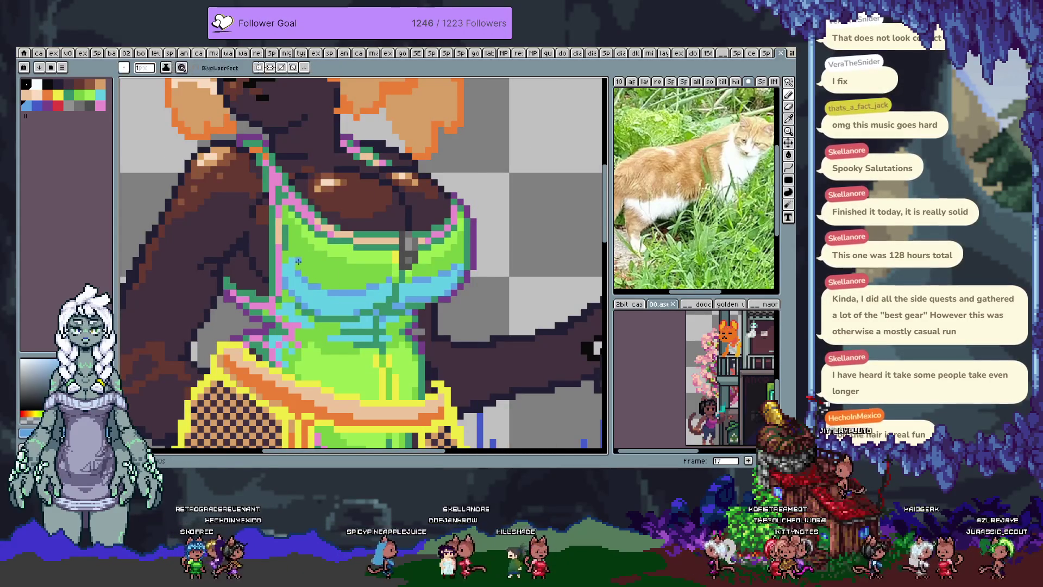
pyautogui.moveTo(328, 258); pyautogui.dragTo(383, 267)
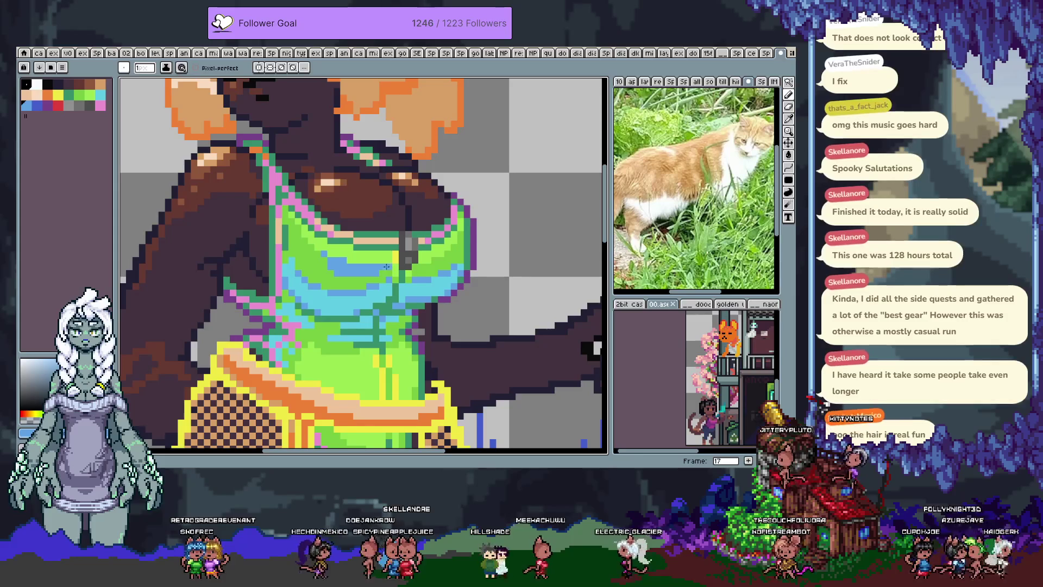
# - Undo the last change and save the sprite
pyautogui.scroll(-2, 365, 296)
pyautogui.scroll(2, 330, 311)
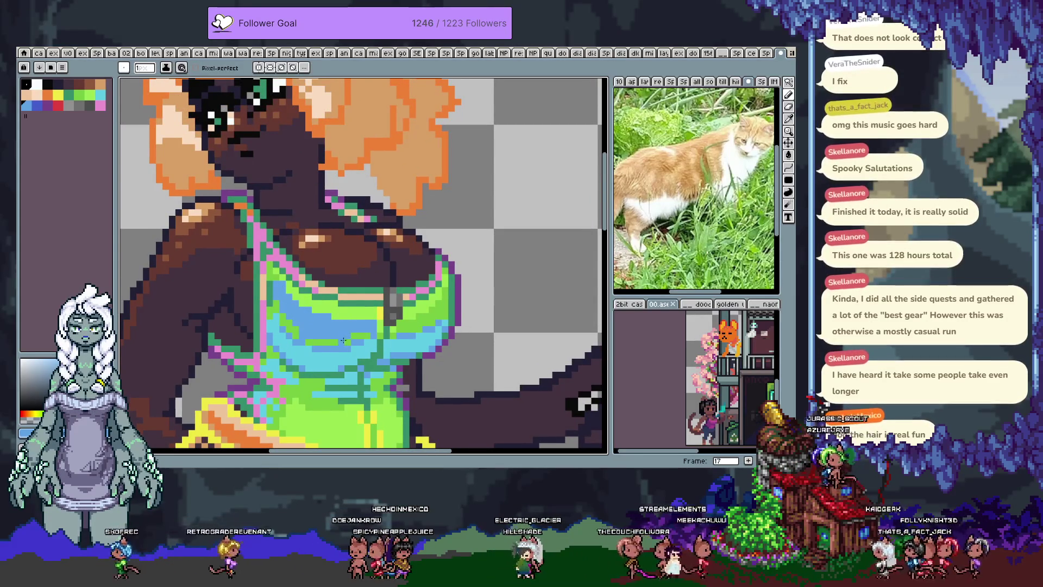
pyautogui.scroll(-2, 370, 326)
pyautogui.scroll(-1, 380, 310)
pyautogui.scroll(-1, 392, 299)
pyautogui.press('v')
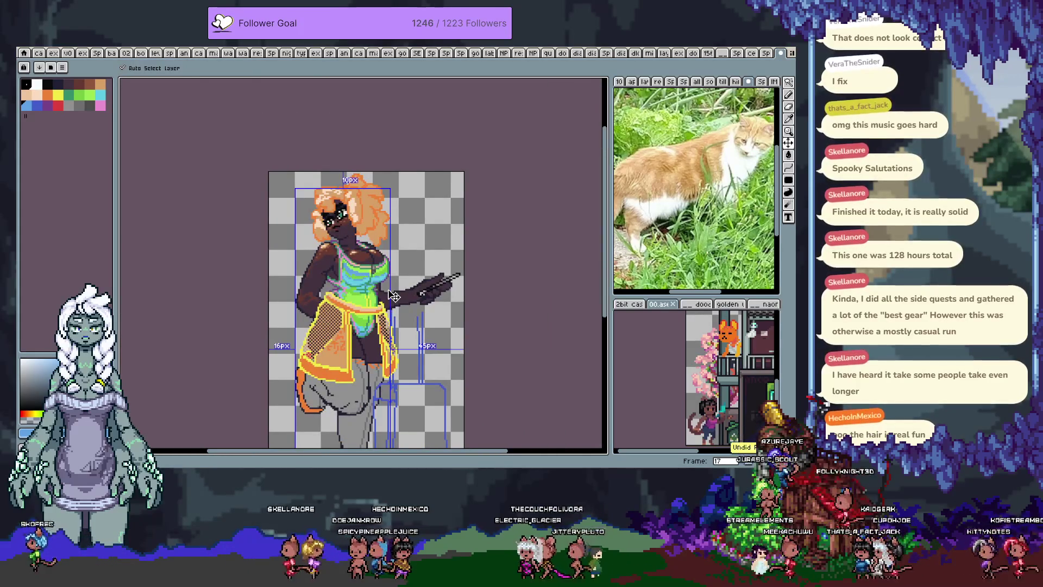
pyautogui.hotkey('ctrl', 'z')
pyautogui.press('b')
pyautogui.hotkey('ctrl', 's')
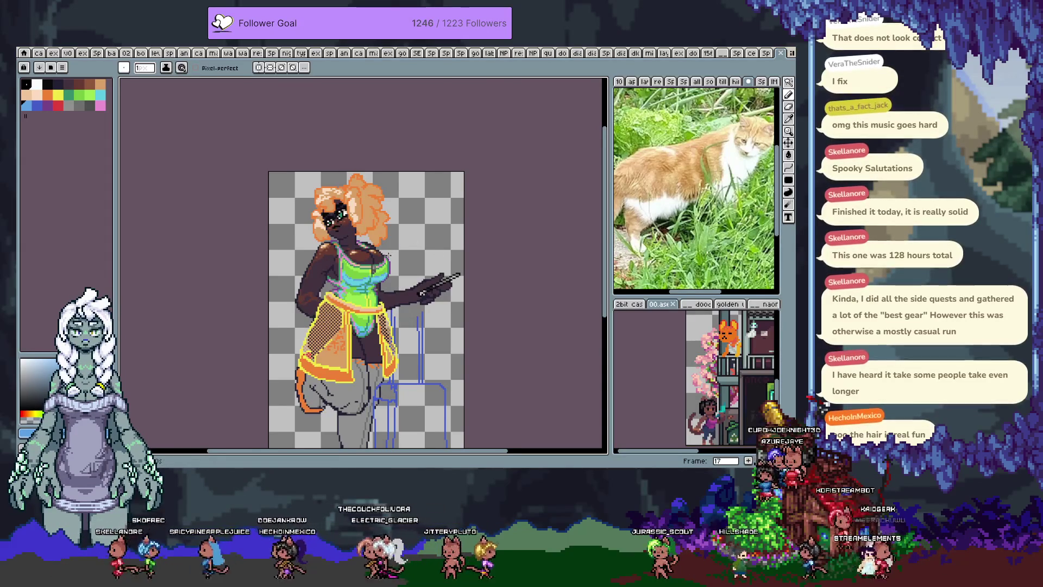
# - Show the timeline and add a new empty Layer 6 on top
pyautogui.scroll(1, 413, 239)
pyautogui.press('Tab')
pyautogui.hotkey('shift', 'n')
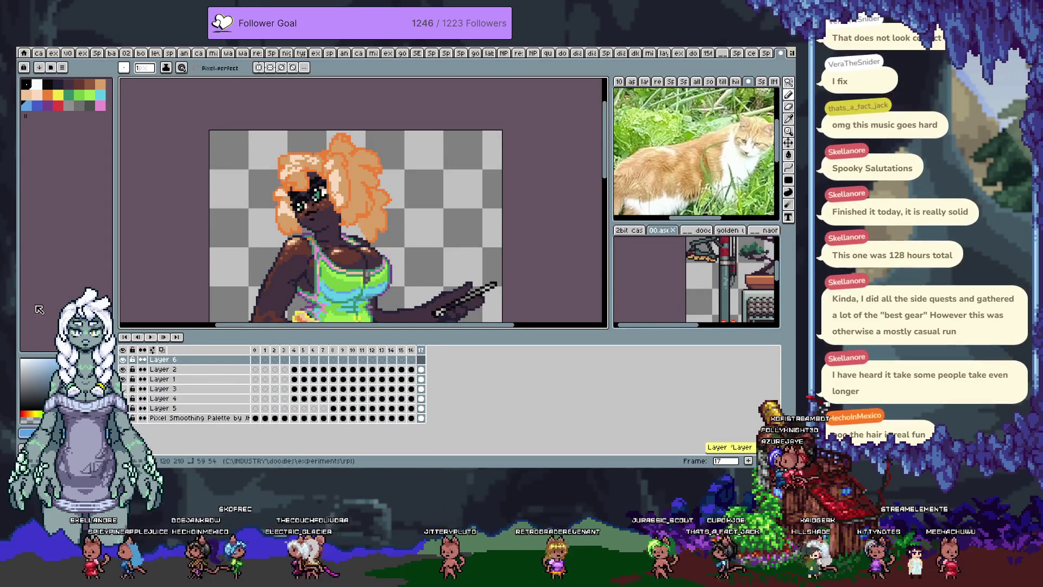
# - Rename Layer 6 to 'NOTE', give it a purple colour tag, and save
pyautogui.doubleClick(198, 361)
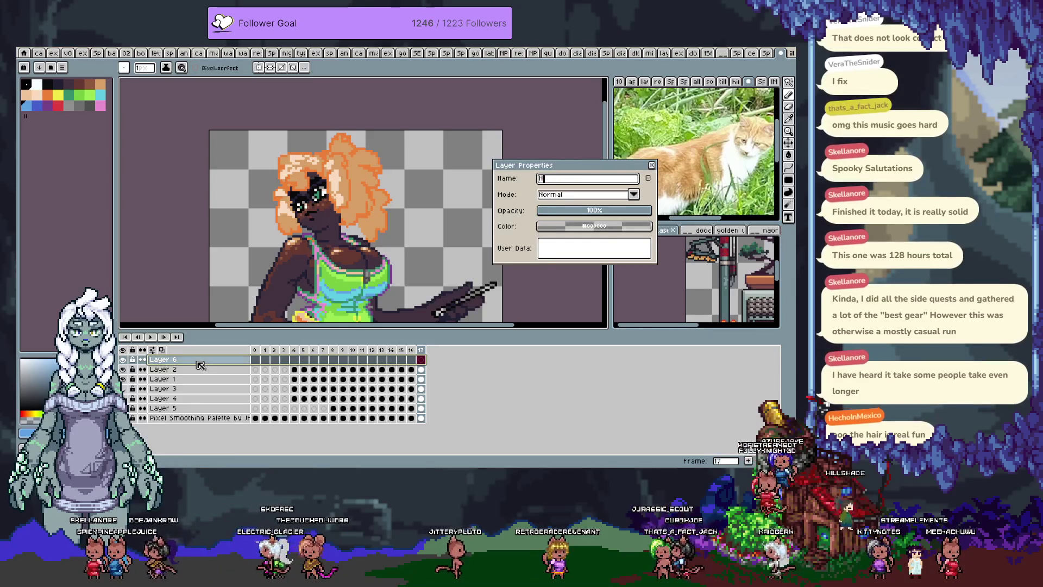
pyautogui.write('NOTE')
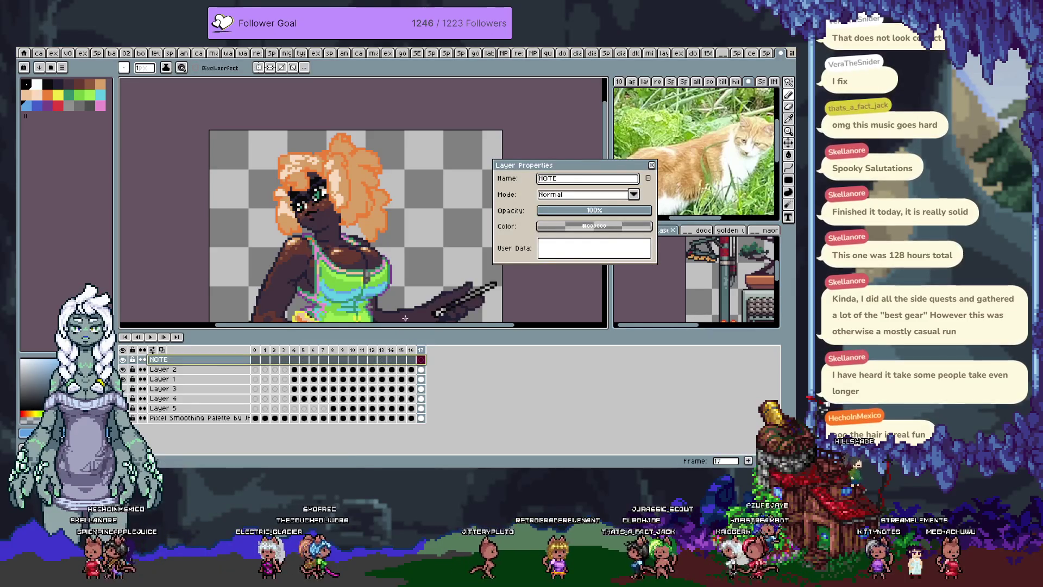
pyautogui.click(594, 226)
pyautogui.click(642, 242)
pyautogui.press('Escape')
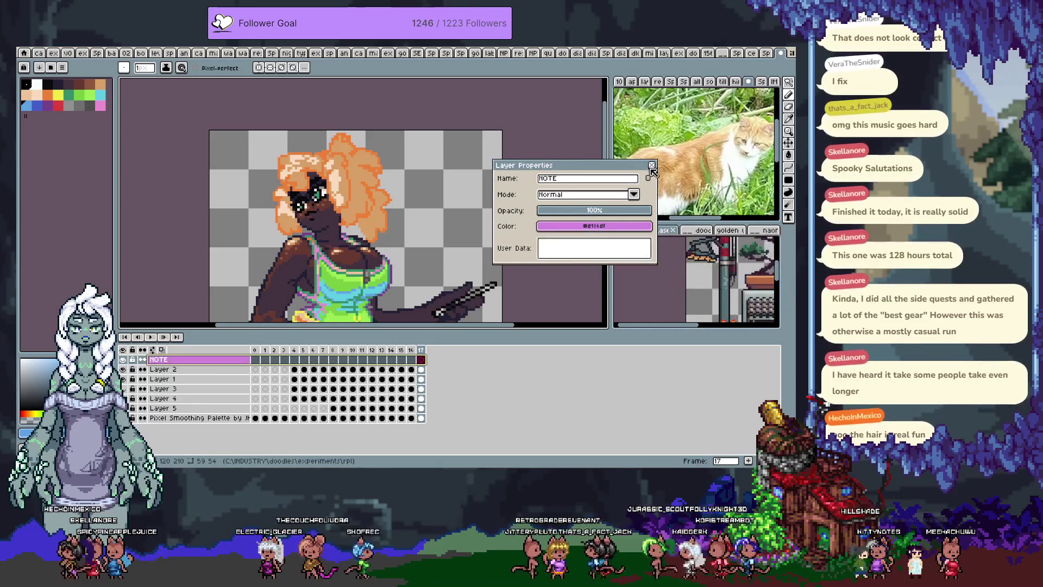
pyautogui.press('Escape')
pyautogui.press('Tab')
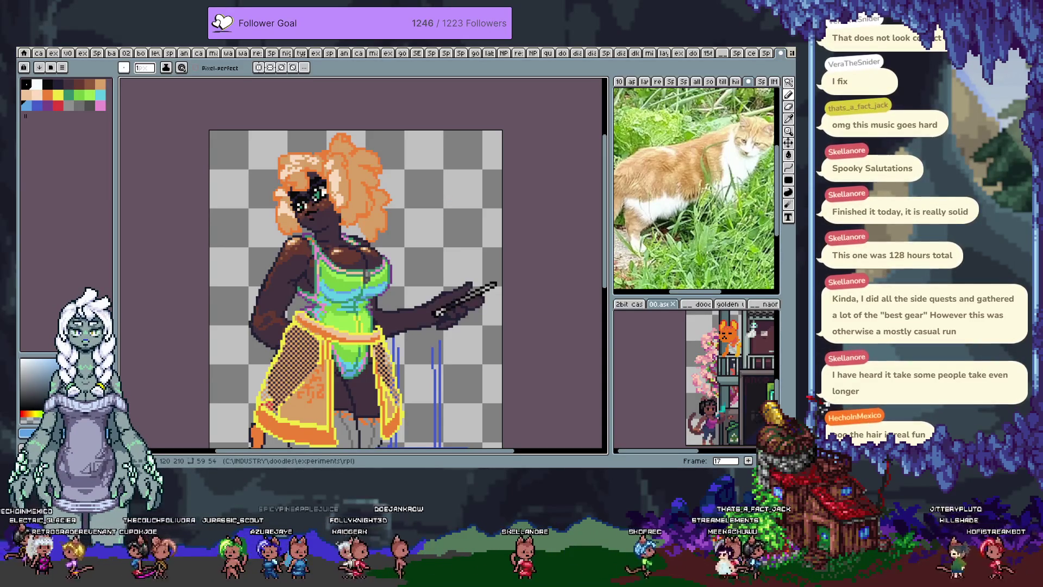
pyautogui.hotkey('ctrl', 's')
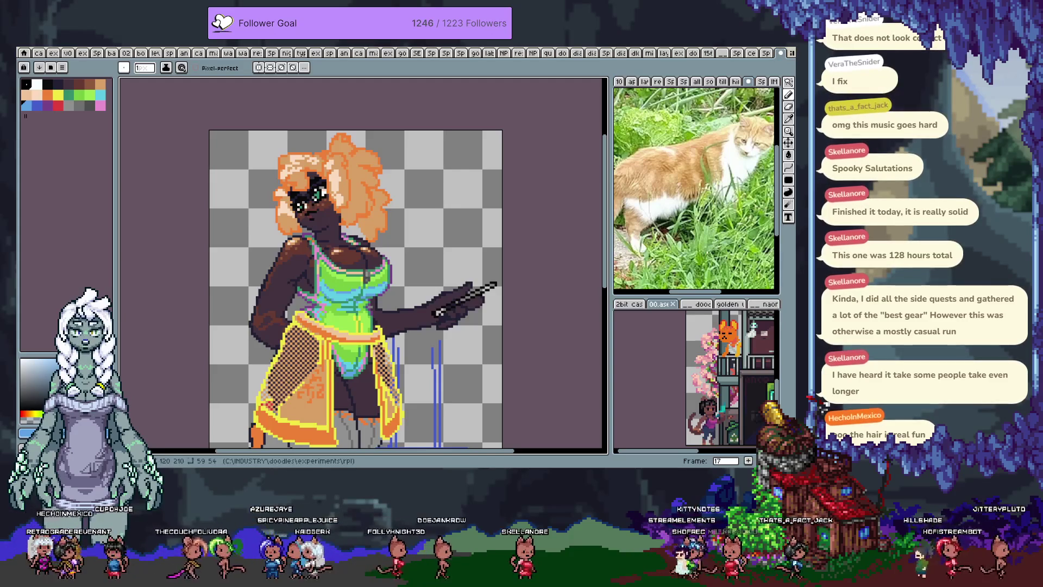
# - Paste the 18-pixel black-and-white strip and commit it near the canvas top
pyautogui.scroll(1, 421, 189)
pyautogui.hotkey('ctrl', 'v')
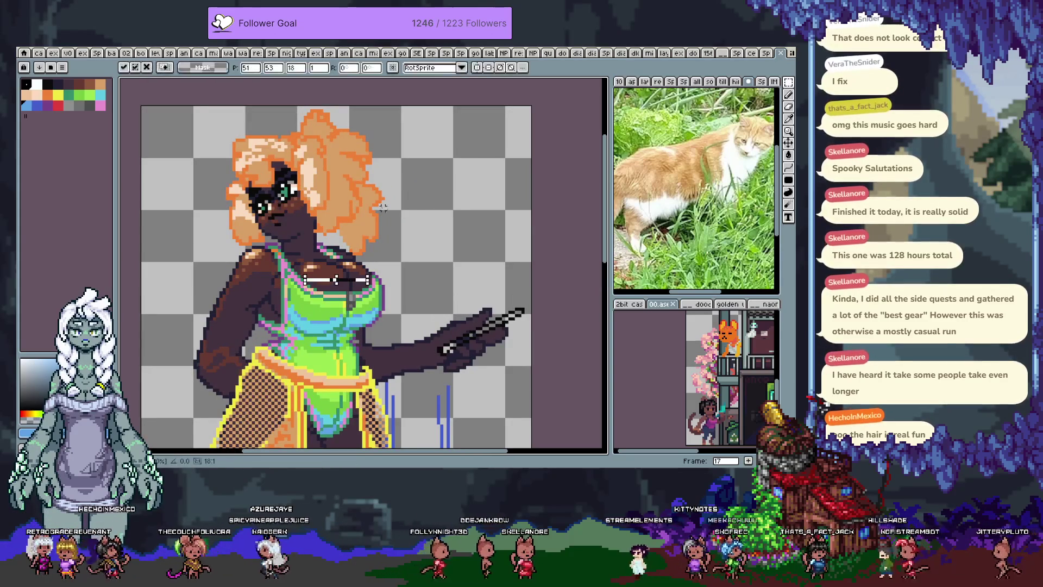
pyautogui.press('BackSpace')
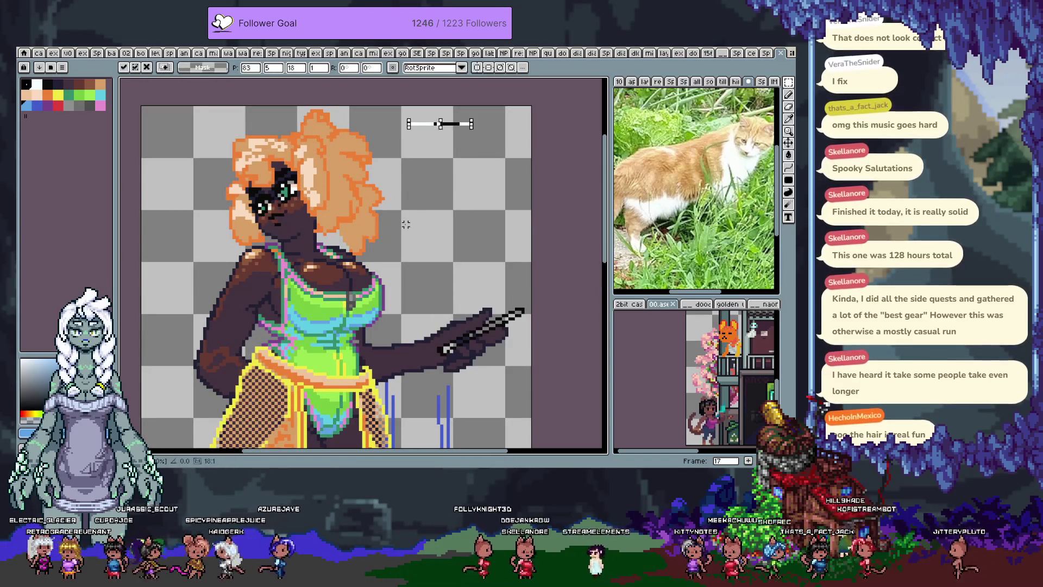
pyautogui.scroll(3, 438, 117)
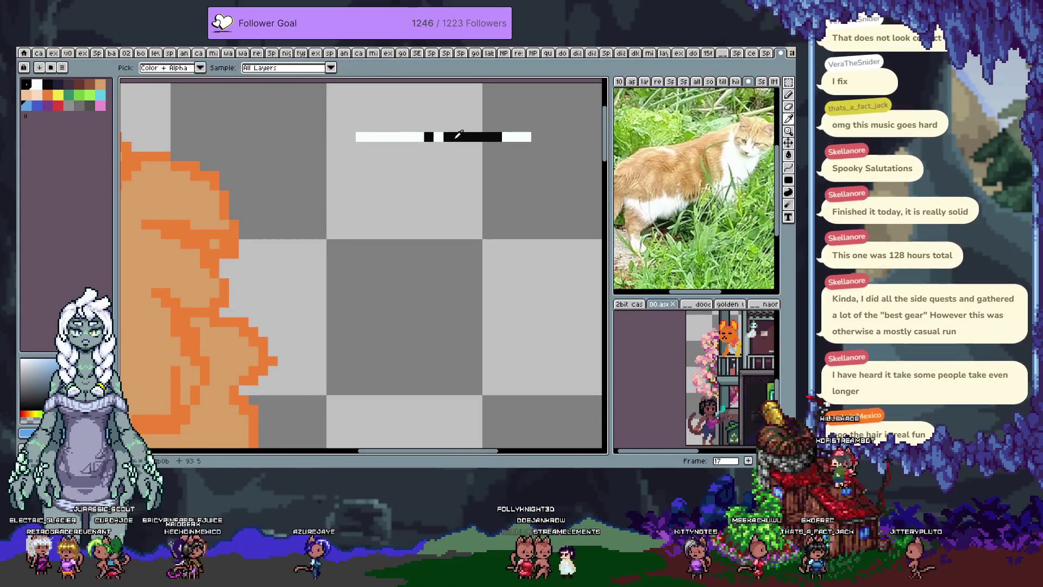
pyautogui.press('Return')
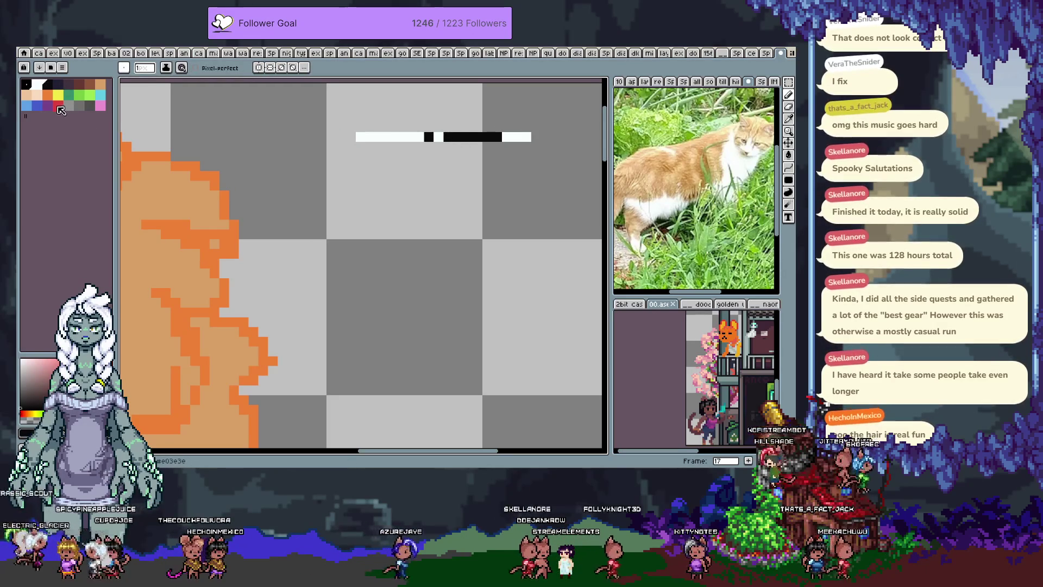
# - Pixel dark grey letters, including a C, below the strip and save
pyautogui.click(90, 105)
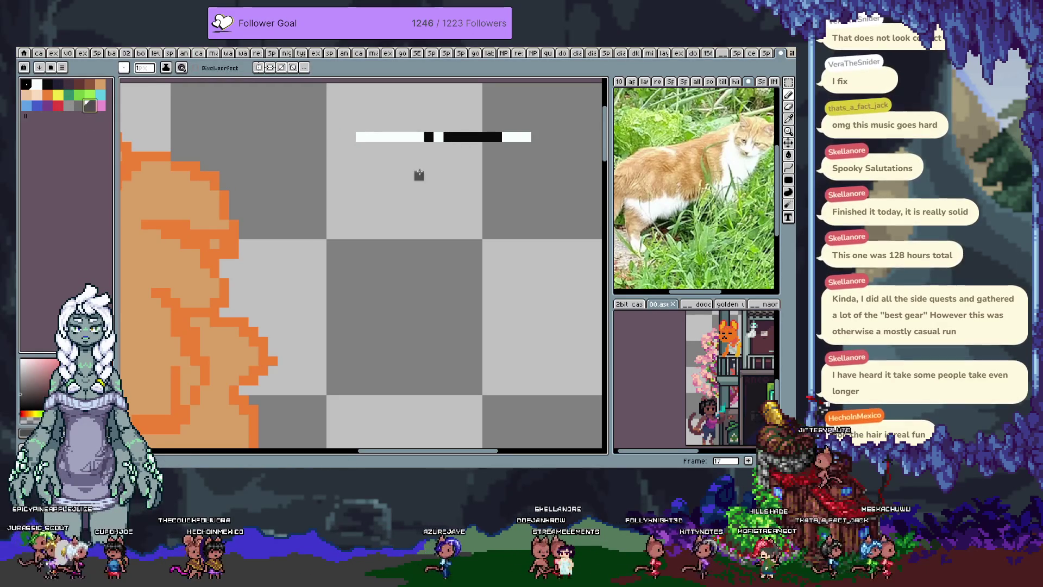
pyautogui.moveTo(370, 156)
pyautogui.mouseDown()
pyautogui.moveTo(362, 179)
pyautogui.moveTo(391, 179)
pyautogui.mouseUp()
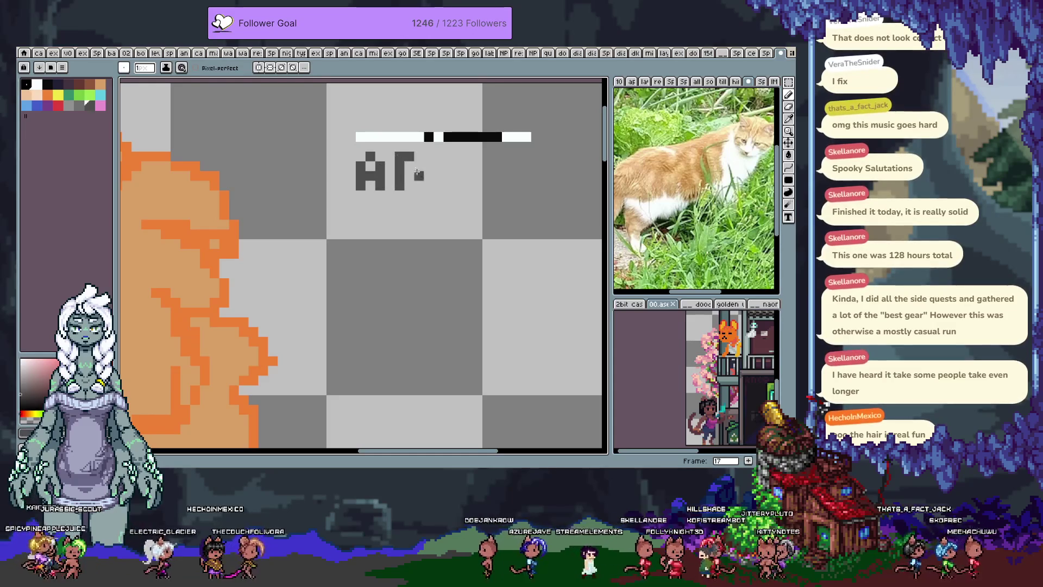
pyautogui.click(449, 156)
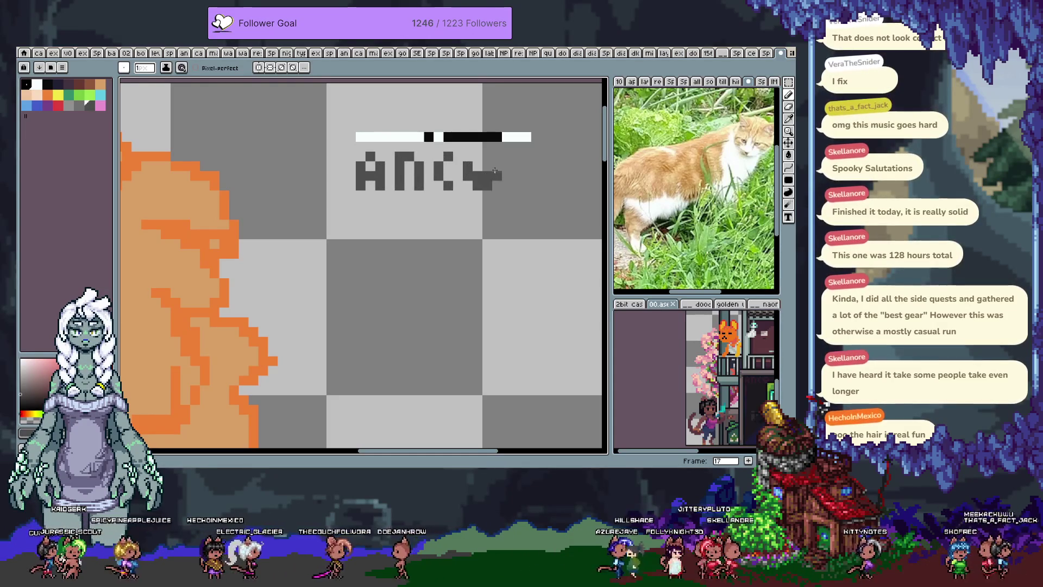
pyautogui.click(484, 154)
pyautogui.click(409, 186)
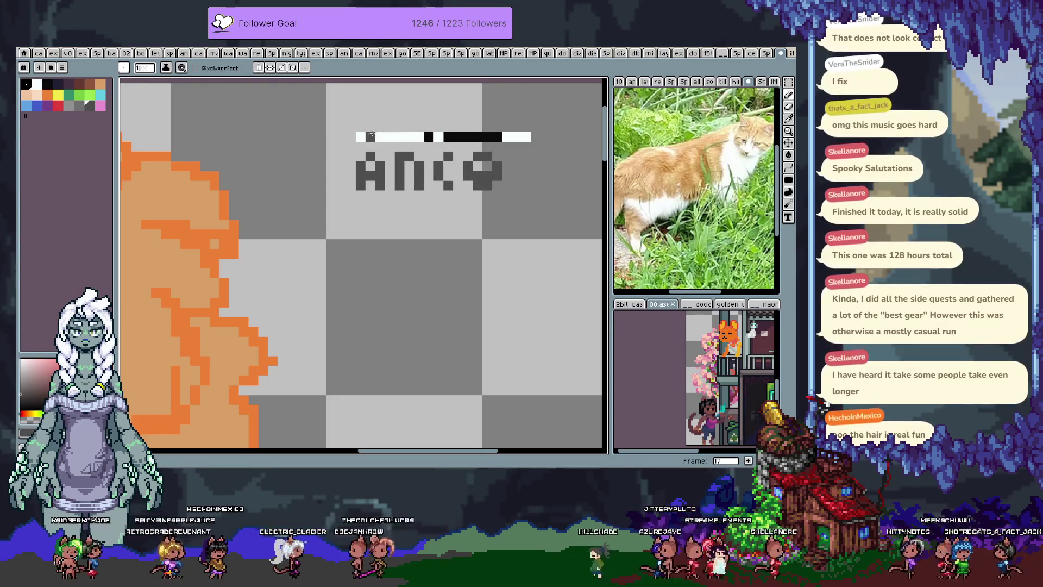
pyautogui.hotkey('ctrl', 's')
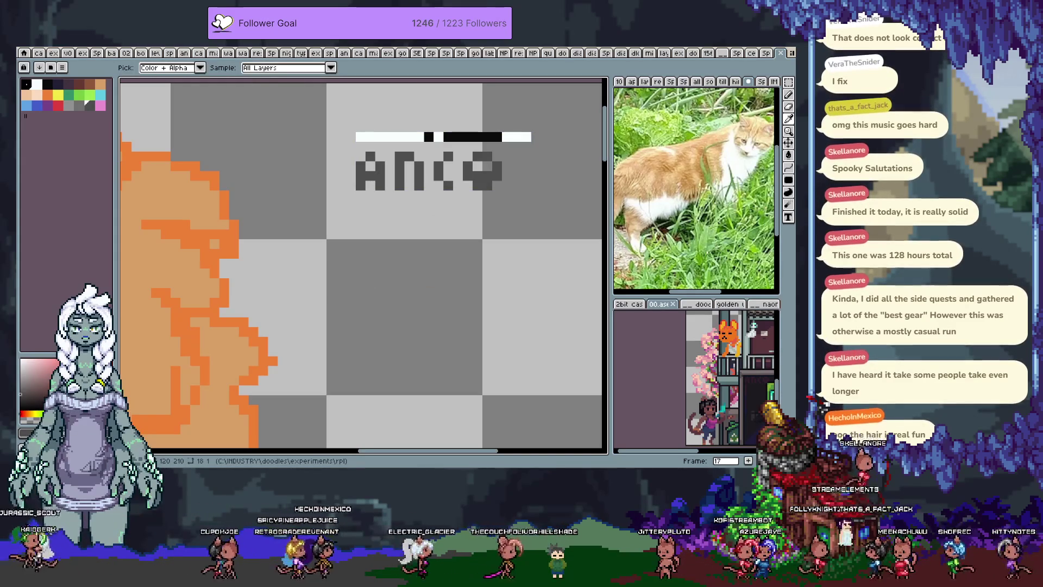
pyautogui.press('b')
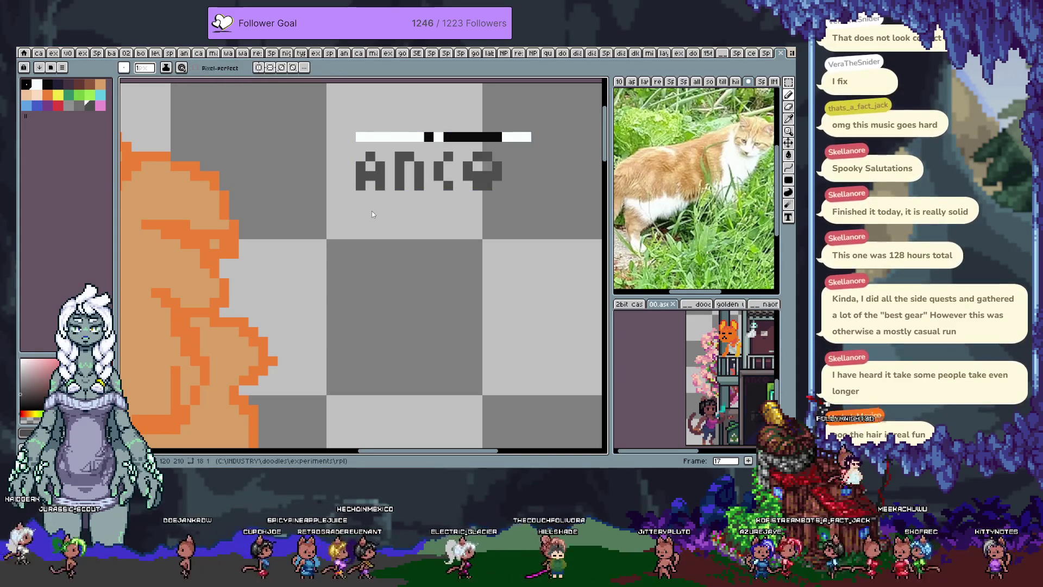
# - Sample greys from the leggings below the sarong and choose one for leg shading
pyautogui.scroll(-5, 413, 181)
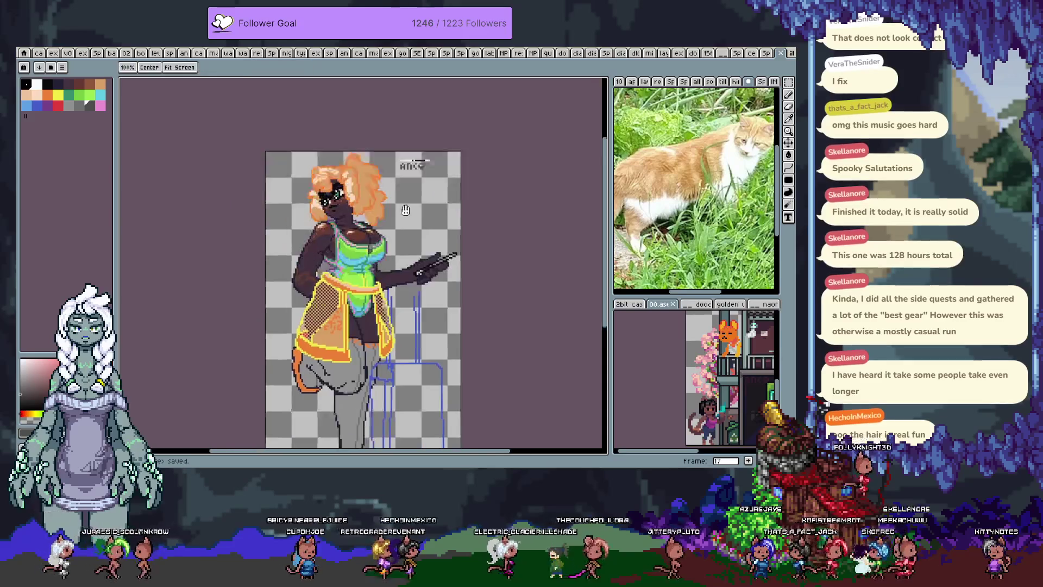
pyautogui.scroll(2, 362, 308)
pyautogui.scroll(1, 361, 308)
pyautogui.scroll(1, 362, 308)
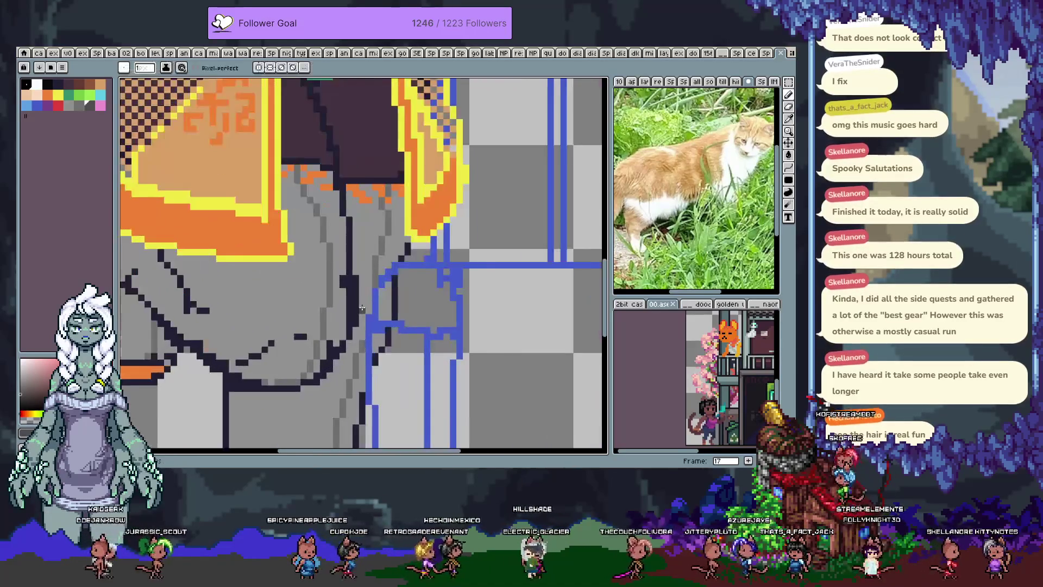
pyautogui.scroll(-1, 361, 308)
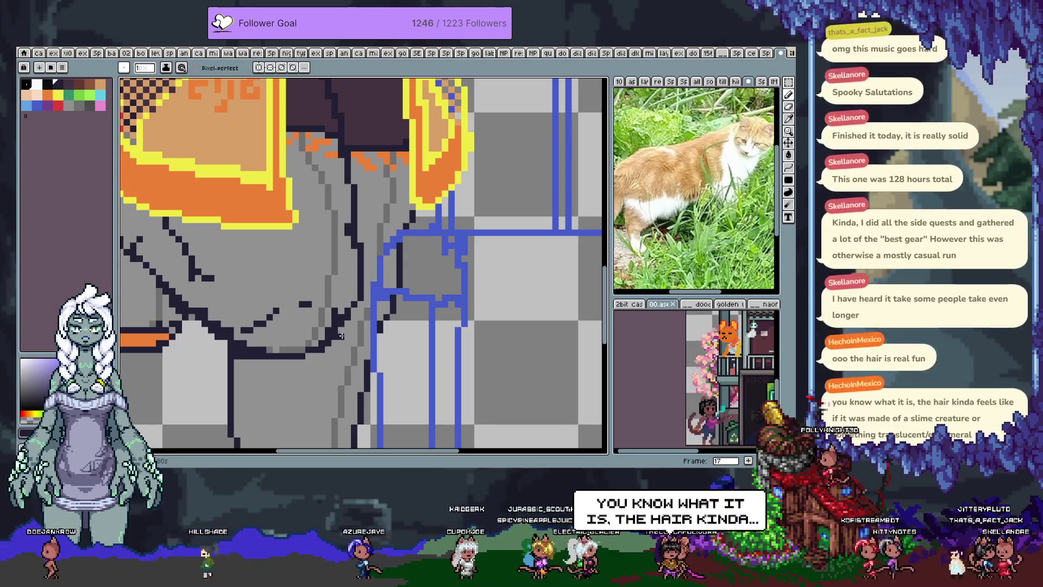
pyautogui.keyDown('alt'); pyautogui.click(349, 298); pyautogui.keyUp('alt')
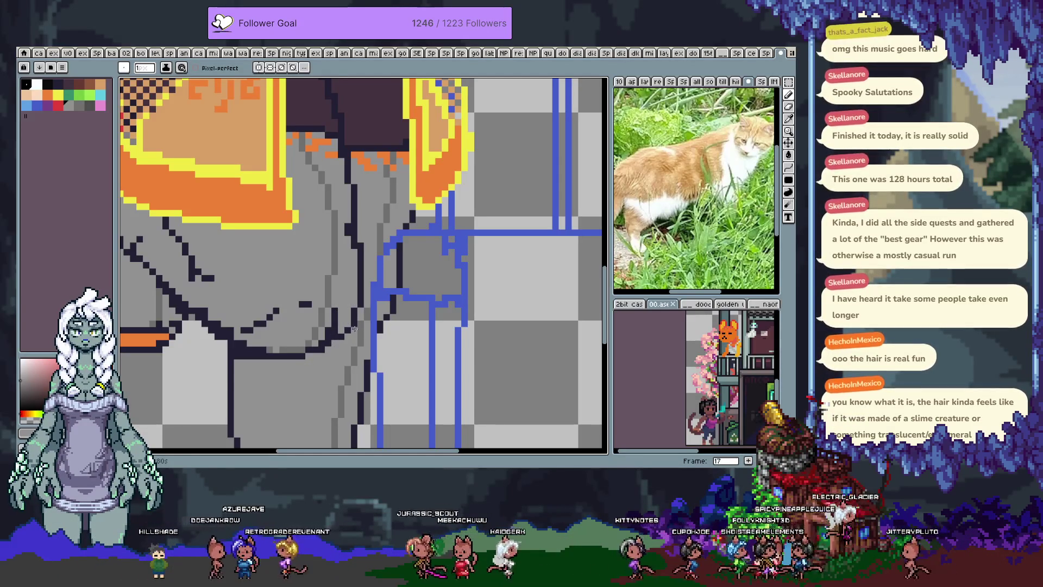
pyautogui.keyDown('alt'); pyautogui.click(332, 337); pyautogui.keyUp('alt')
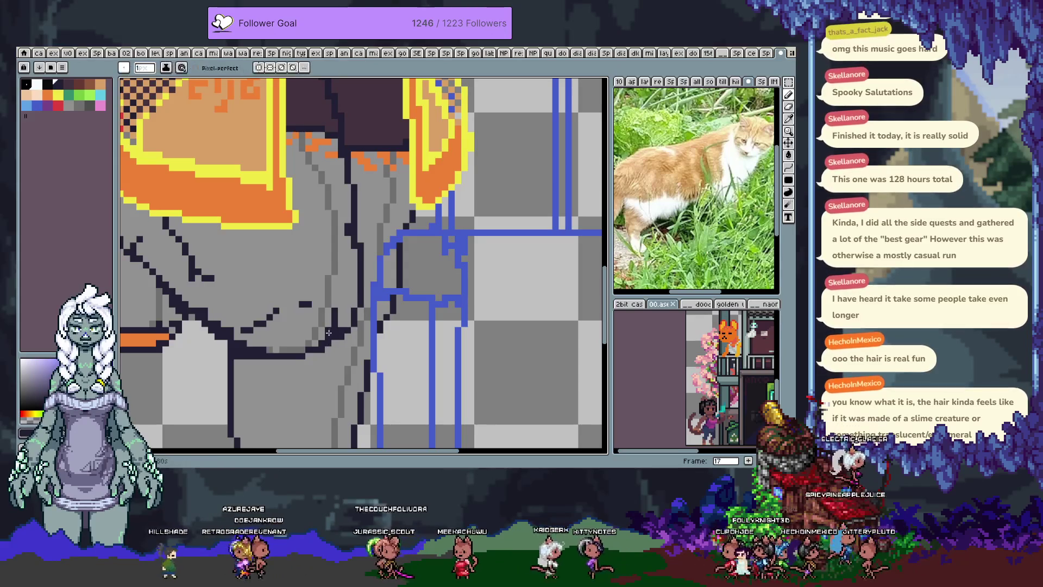
pyautogui.keyDown('alt'); pyautogui.click(322, 340); pyautogui.keyUp('alt')
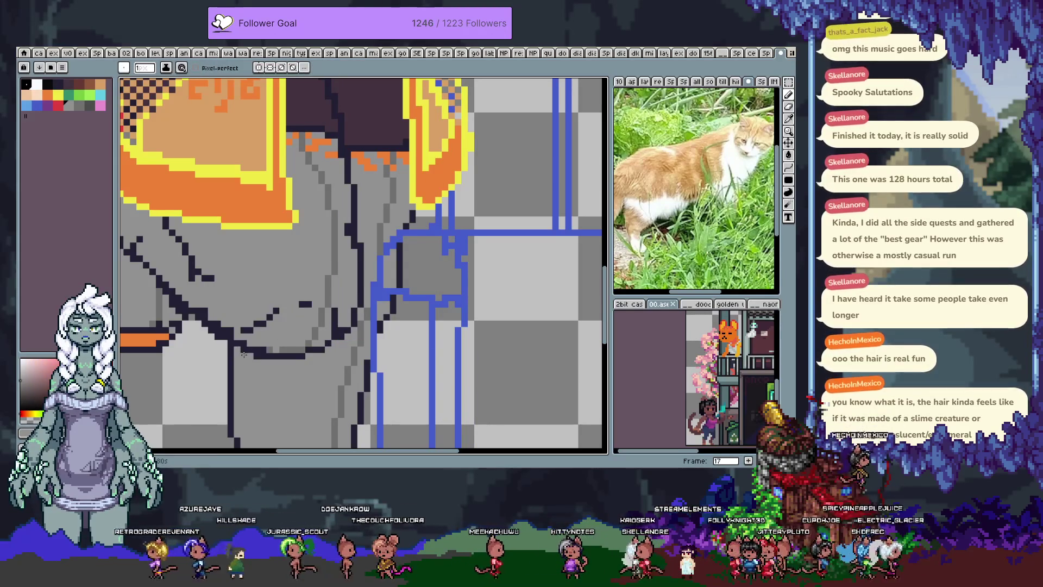
pyautogui.keyDown('alt'); pyautogui.click(266, 349); pyautogui.keyUp('alt')
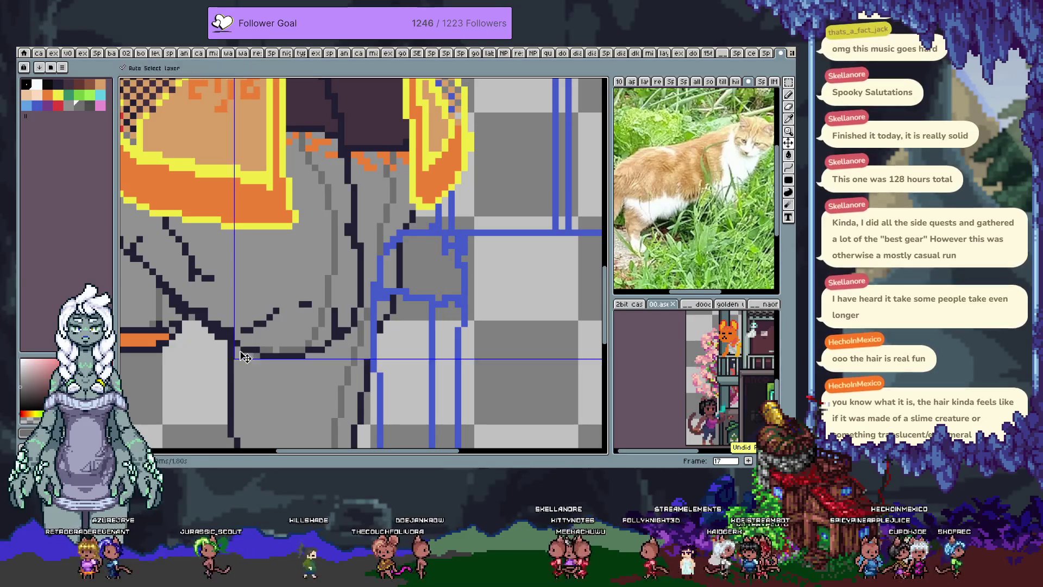
pyautogui.moveTo(246, 379)
pyautogui.mouseDown()
pyautogui.moveTo(287, 258)
pyautogui.moveTo(258, 237)
pyautogui.mouseUp()
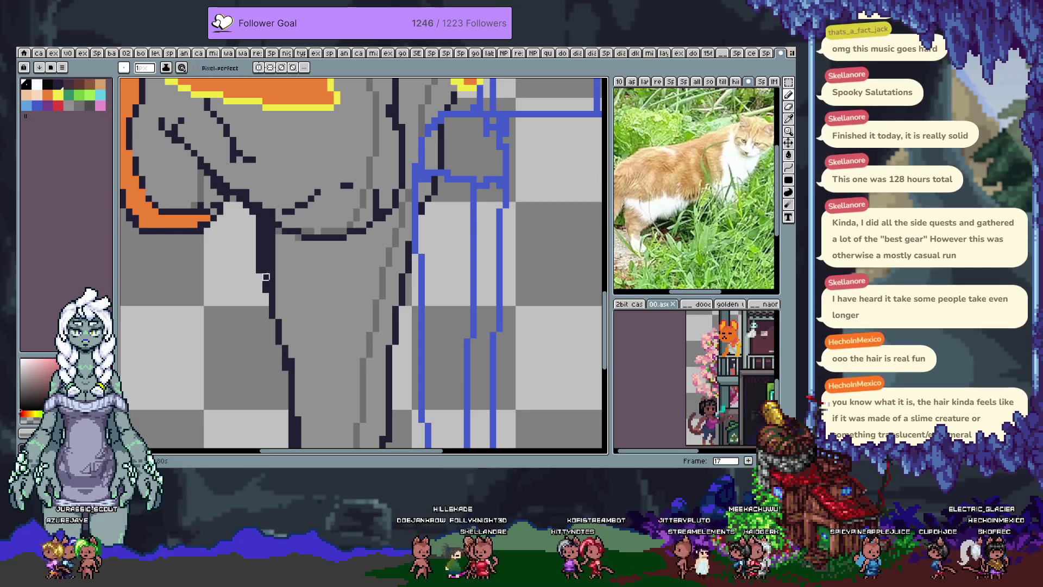
pyautogui.press('Tab')
# - Show the layers timeline and toggle NOTE, Layer 2 and Layer 1 visibility to find the stray marks
pyautogui.press('i')
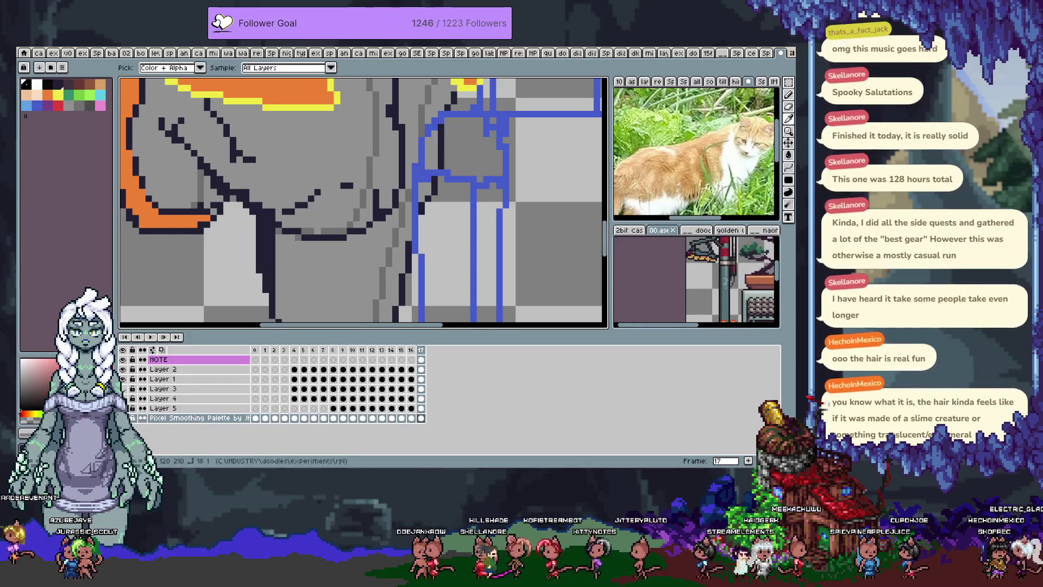
pyautogui.moveTo(122, 359); pyautogui.dragTo(123, 379)
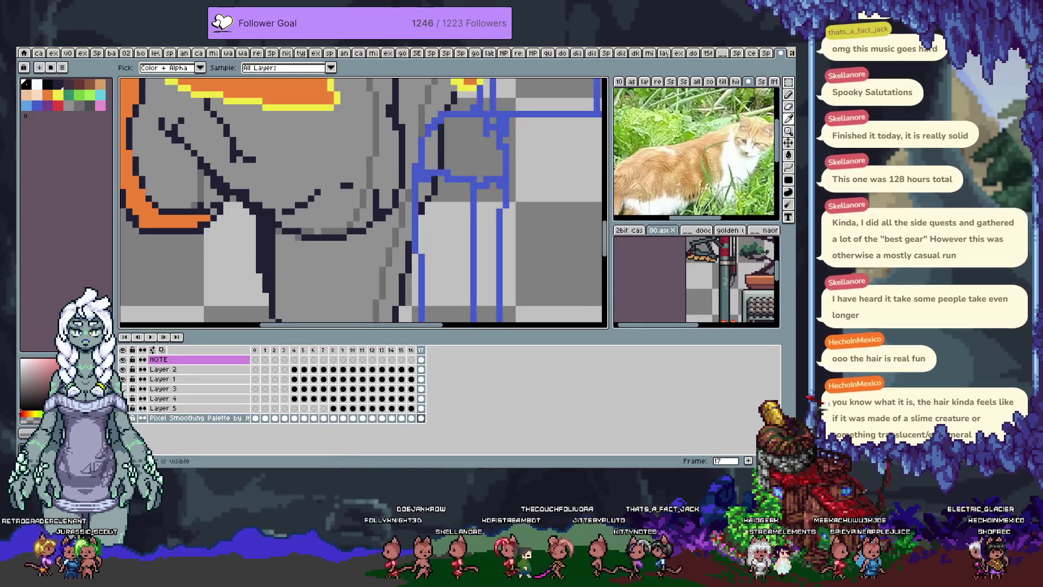
pyautogui.moveTo(122, 360); pyautogui.dragTo(122, 379)
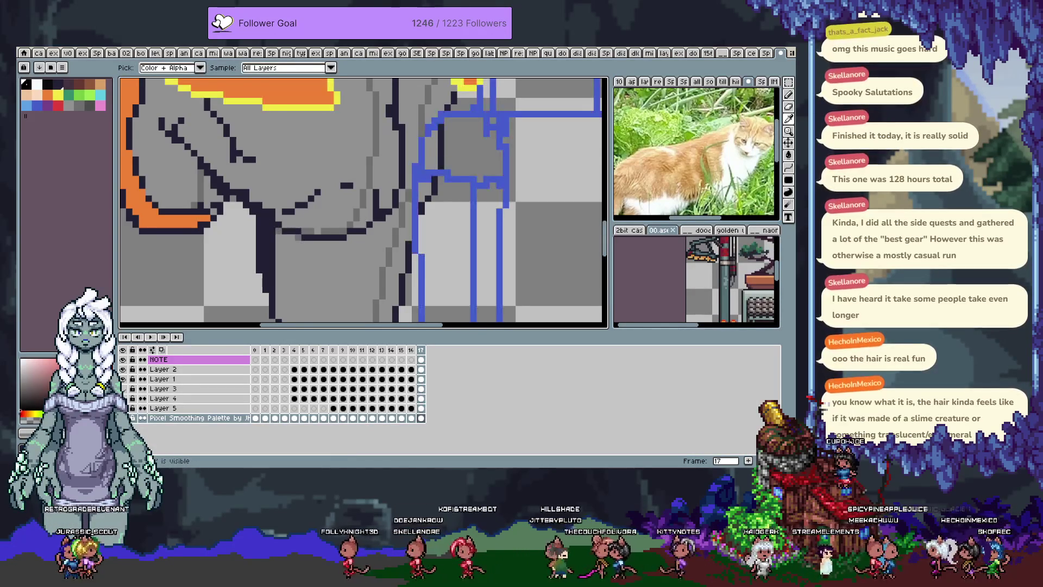
pyautogui.moveTo(131, 416)
pyautogui.mouseDown()
pyautogui.moveTo(122, 369)
pyautogui.moveTo(130, 417)
pyautogui.moveTo(123, 369)
pyautogui.moveTo(122, 407)
pyautogui.mouseUp()
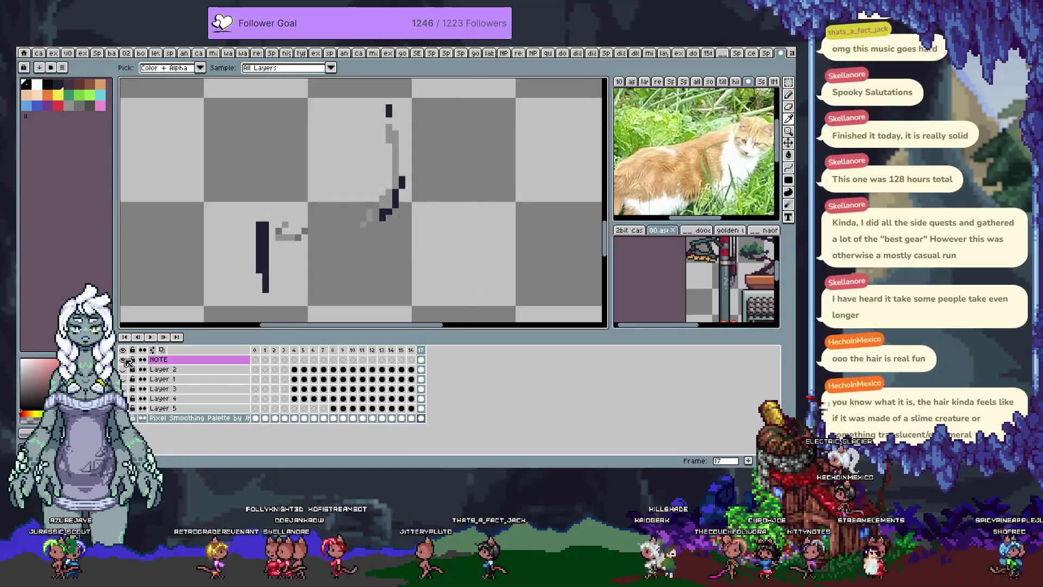
# - Lasso and delete the stray marks in the canvas centre, then select the Pixel Smoothing Palette layer
pyautogui.scroll(-2, 380, 185)
pyautogui.press('q')
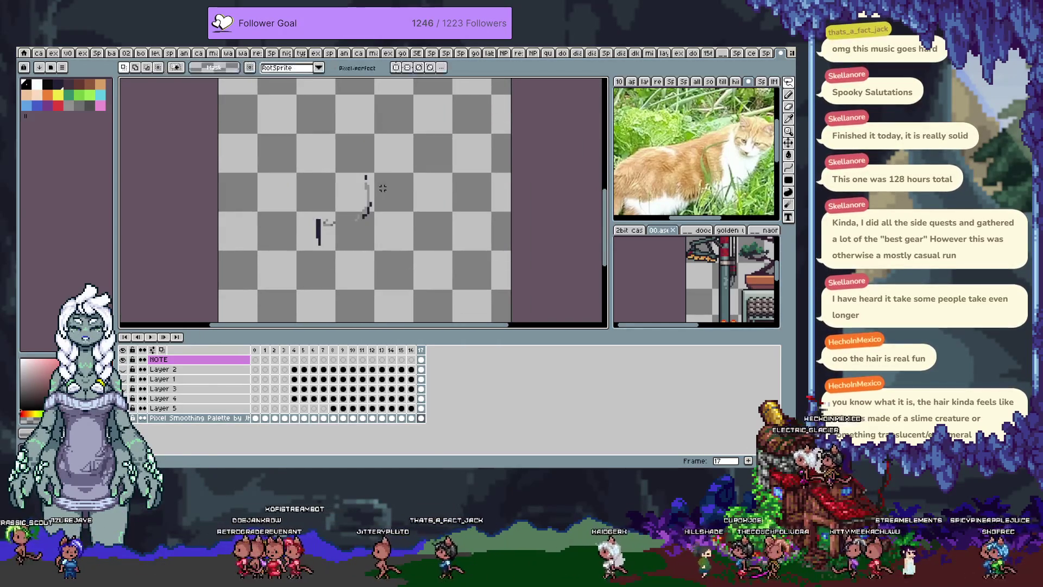
pyautogui.moveTo(361, 154); pyautogui.dragTo(377, 152)
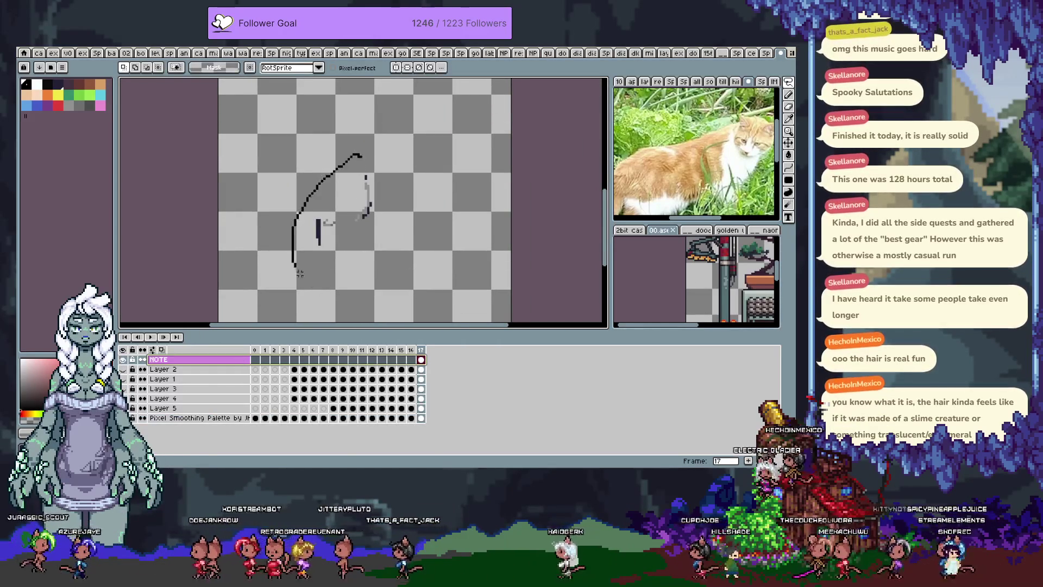
pyautogui.press('Delete')
pyautogui.click(163, 418)
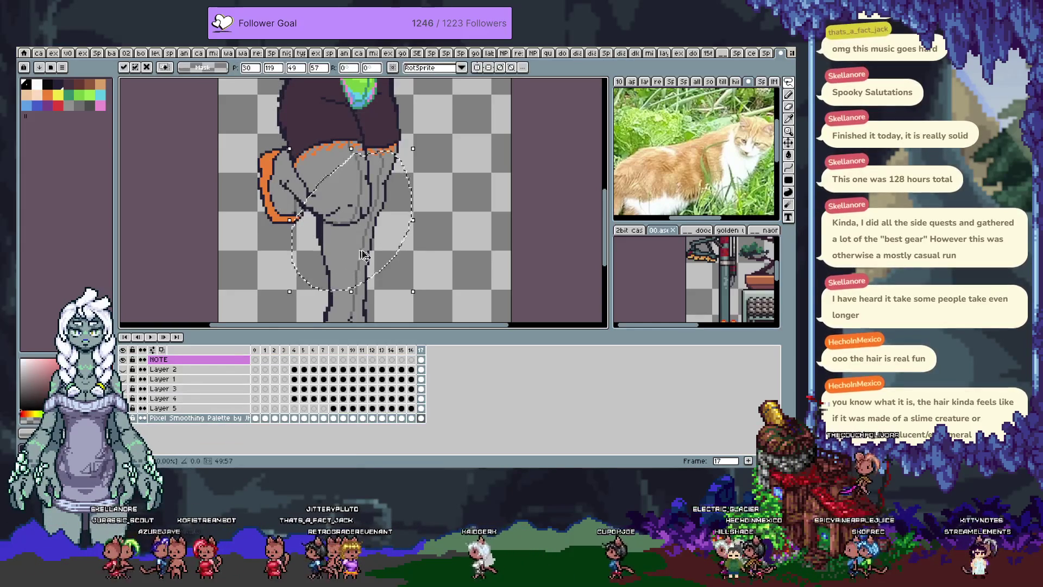
pyautogui.scroll(2, 378, 186)
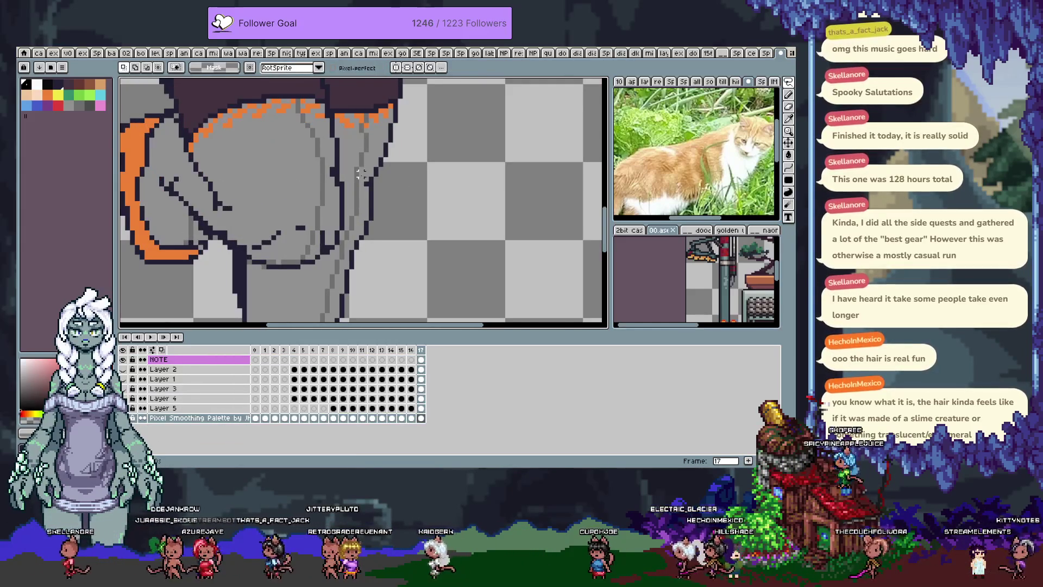
# - Switch between pencil, move and eyedropper tools on the leggings and undo the last stroke
pyautogui.press('b')
pyautogui.scroll(-1, 416, 188)
pyautogui.scroll(1, 379, 193)
pyautogui.press('v')
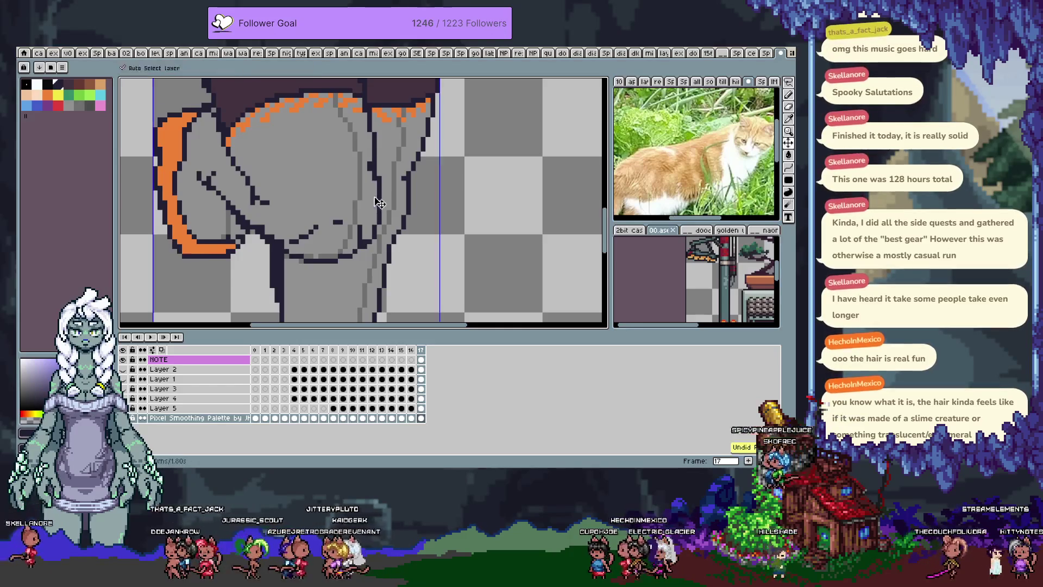
pyautogui.press('b')
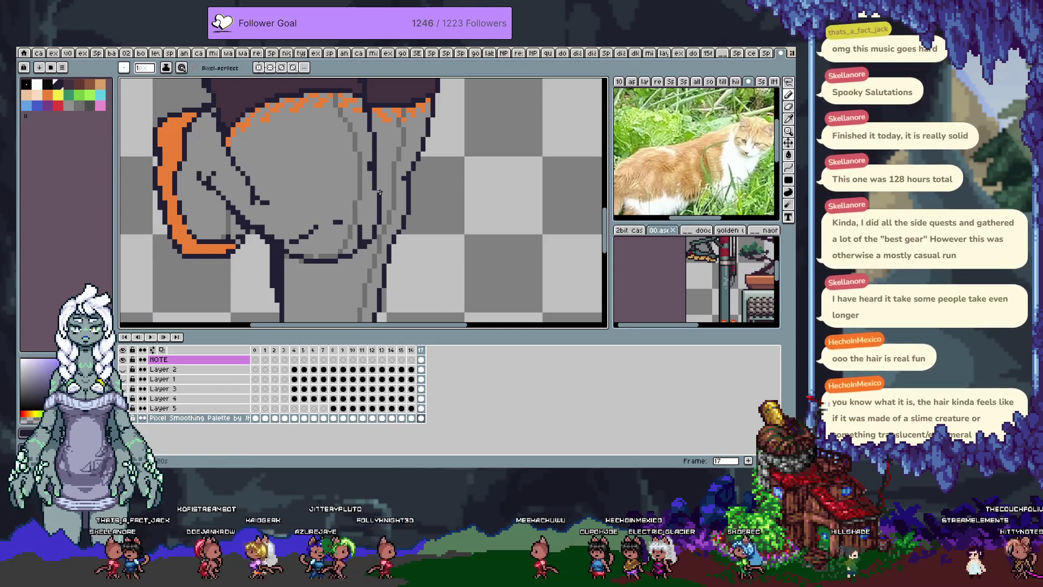
pyautogui.press('i')
pyautogui.press('b')
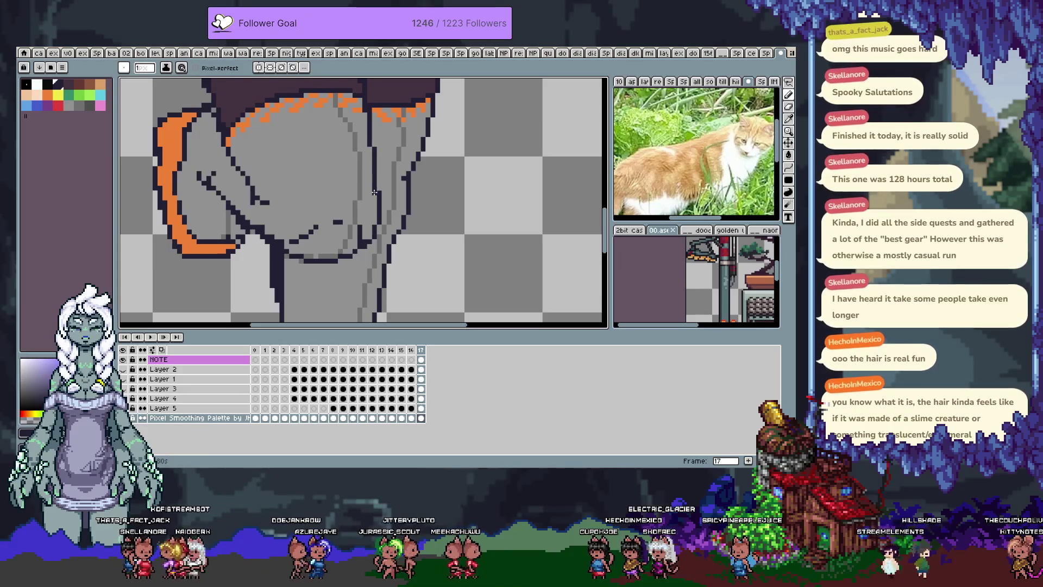
pyautogui.hotkey('ctrl', 'z')
pyautogui.press('b')
# - Pan down the legs, save the sprite, and zoom out to the whole figure
pyautogui.moveTo(378, 182); pyautogui.dragTo(364, 217)
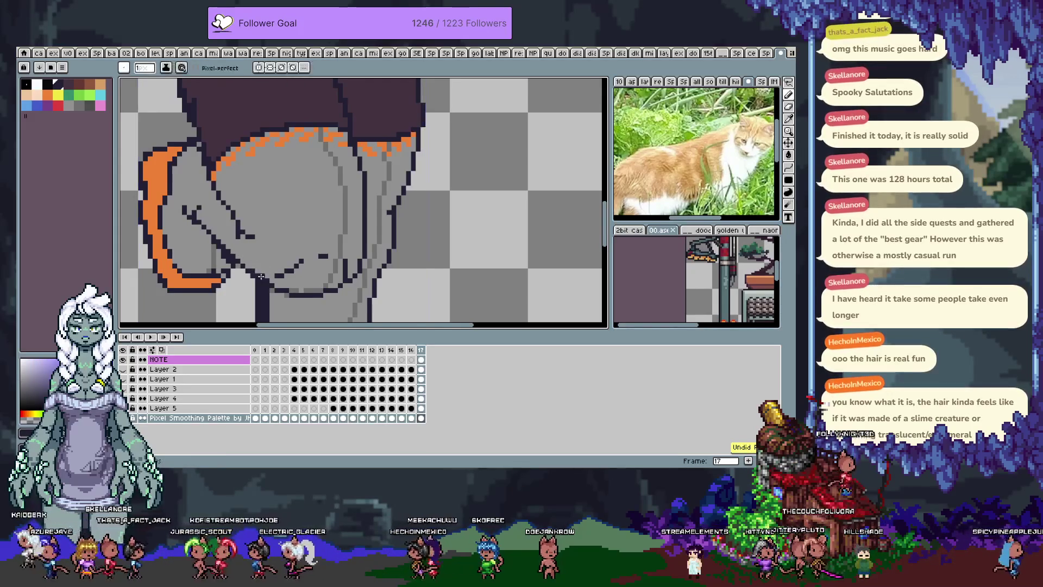
pyautogui.press('space')
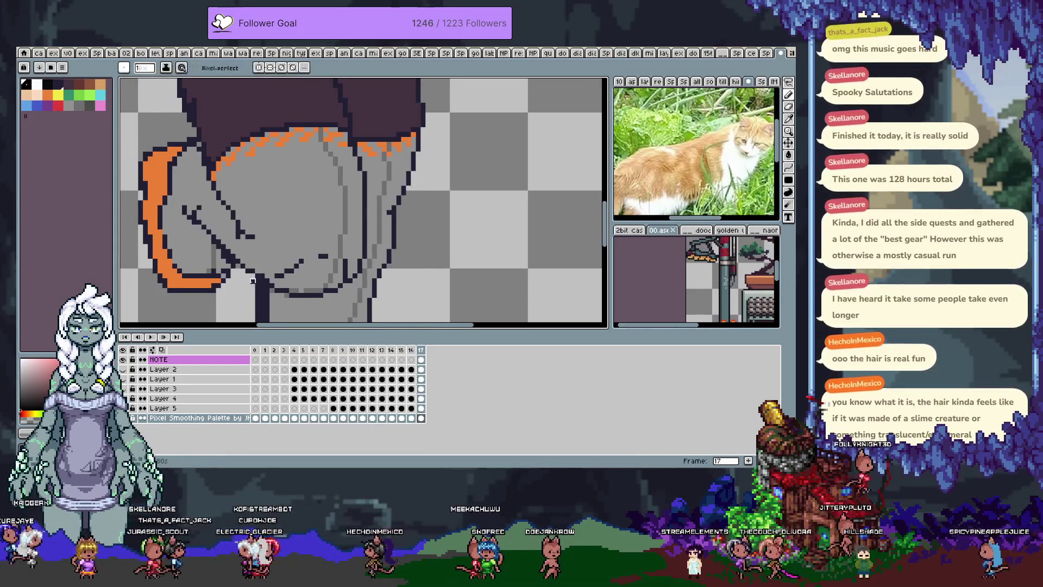
pyautogui.moveTo(253, 292); pyautogui.dragTo(265, 172)
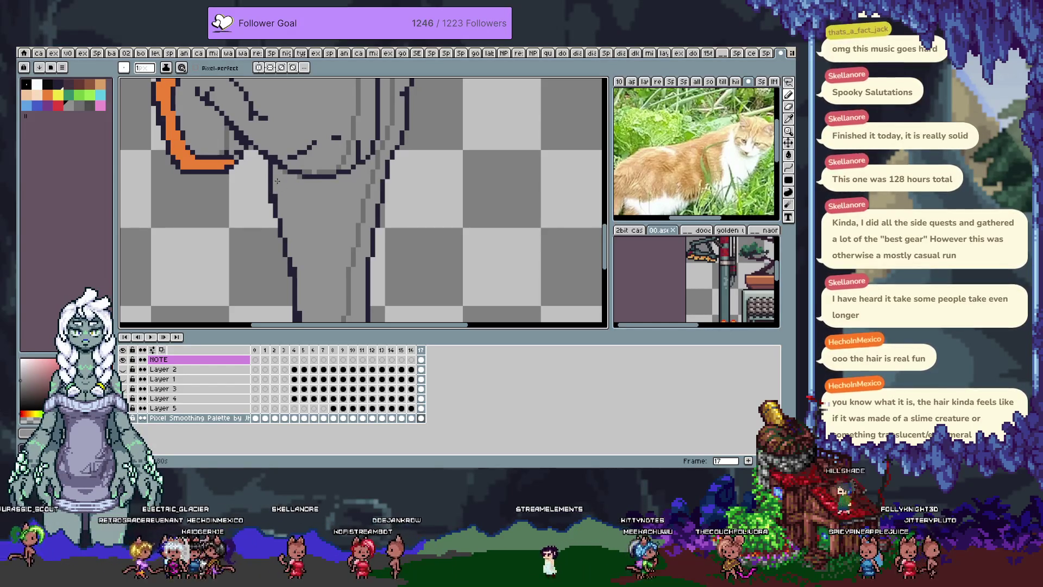
pyautogui.hotkey('ctrl', 's')
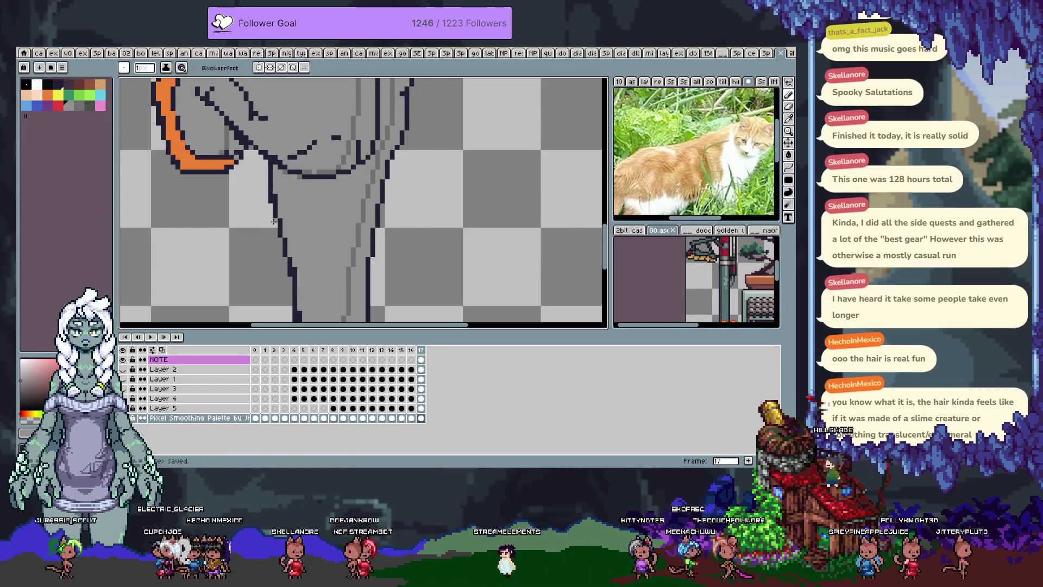
pyautogui.scroll(-2, 273, 221)
pyautogui.moveTo(380, 135); pyautogui.dragTo(407, 245)
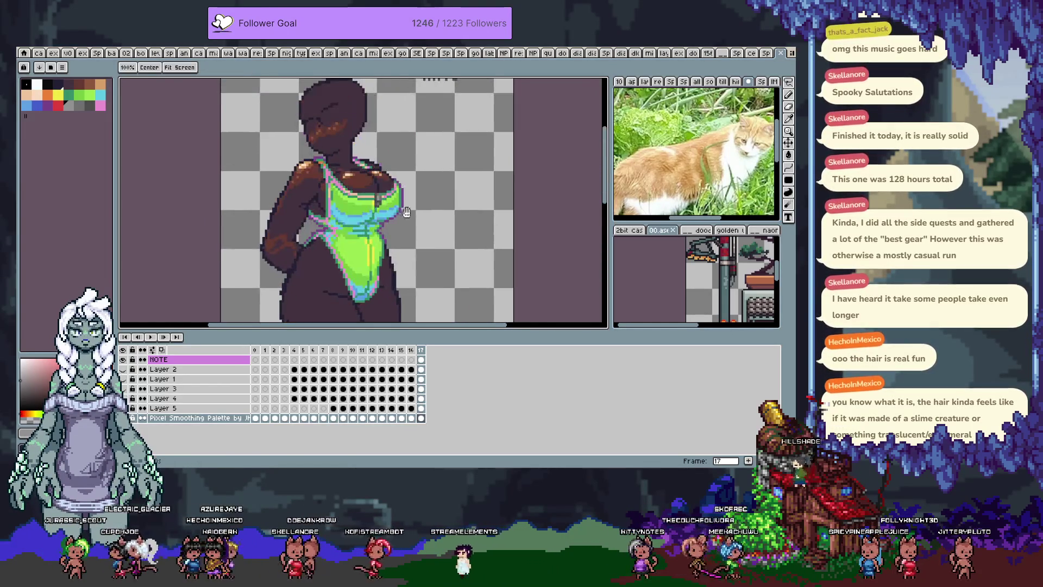
# - Hide the timeline, zoom into the swimsuit neckline, pick its colour, and undo the last change
pyautogui.press('Tab')
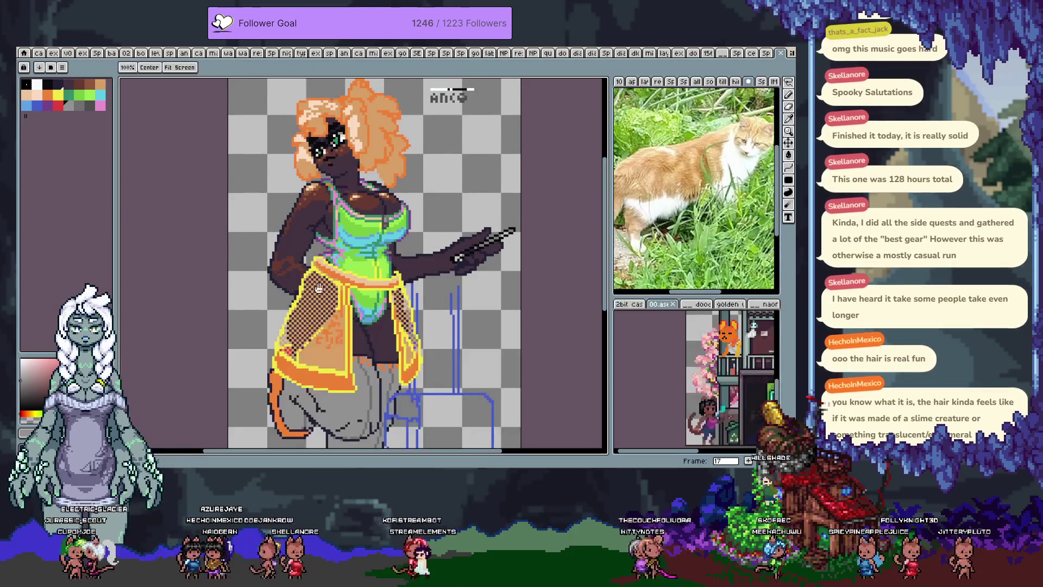
pyautogui.press('b')
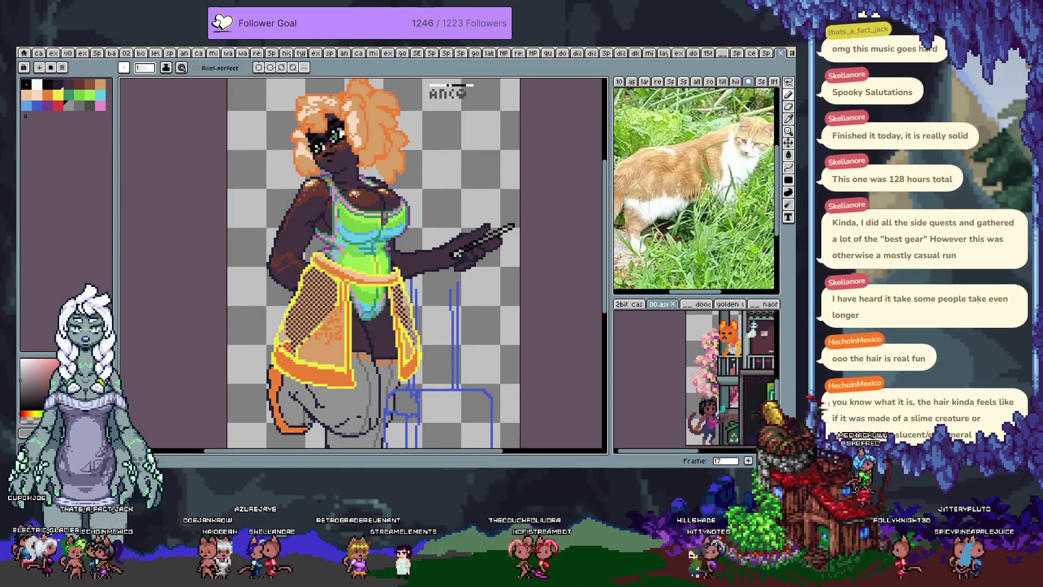
pyautogui.scroll(1, 352, 190)
pyautogui.scroll(1, 352, 190)
pyautogui.press('alt')
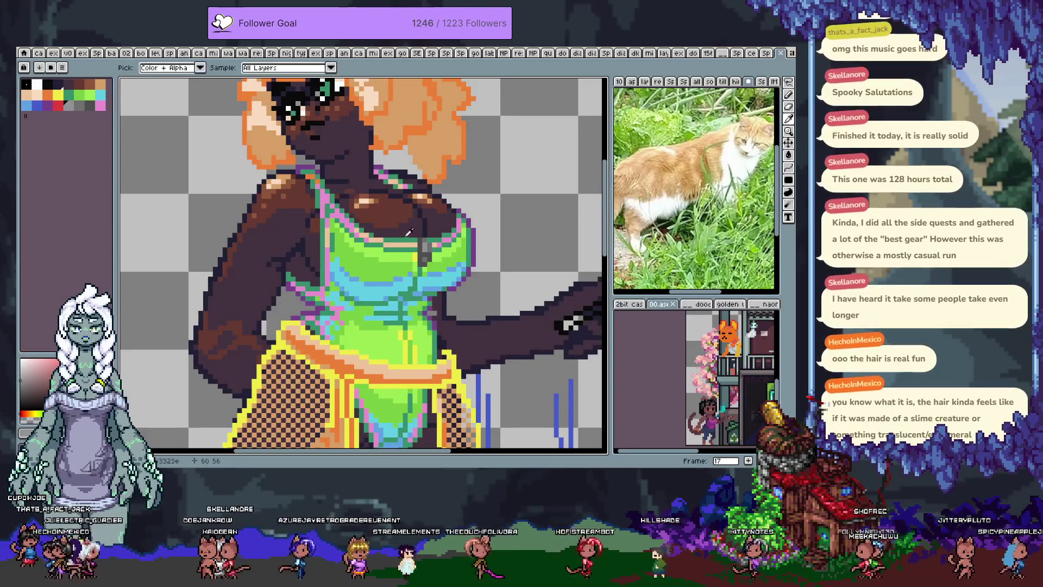
pyautogui.keyDown('alt'); pyautogui.click(369, 202); pyautogui.keyUp('alt')
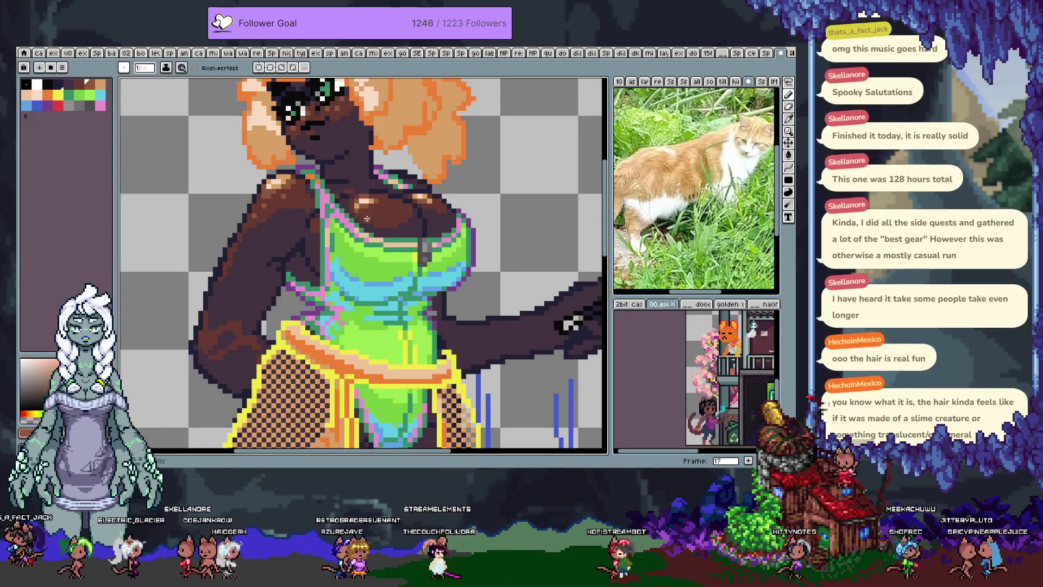
pyautogui.press('ctrl')
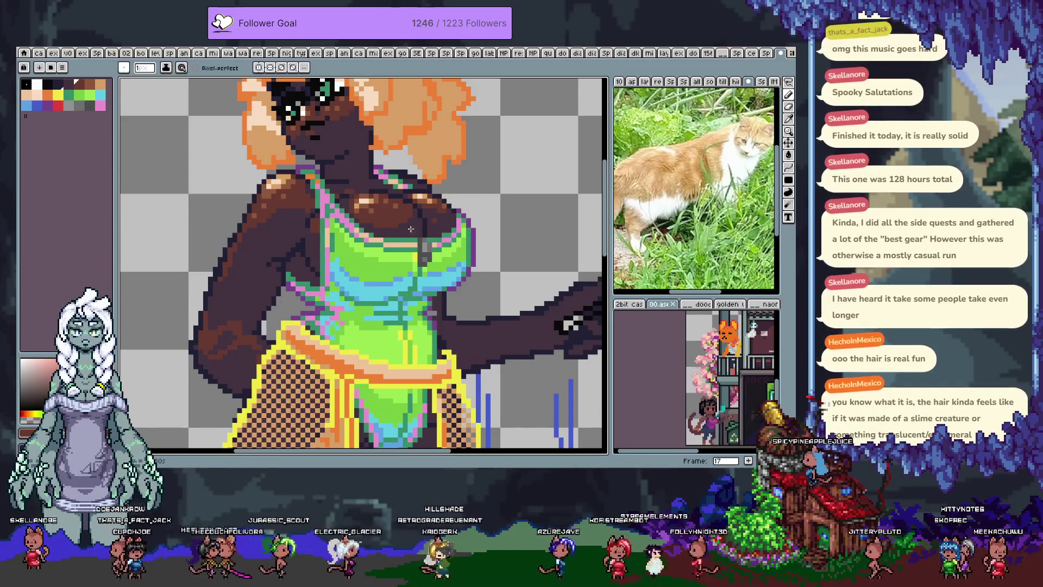
pyautogui.hotkey('ctrl', 'z')
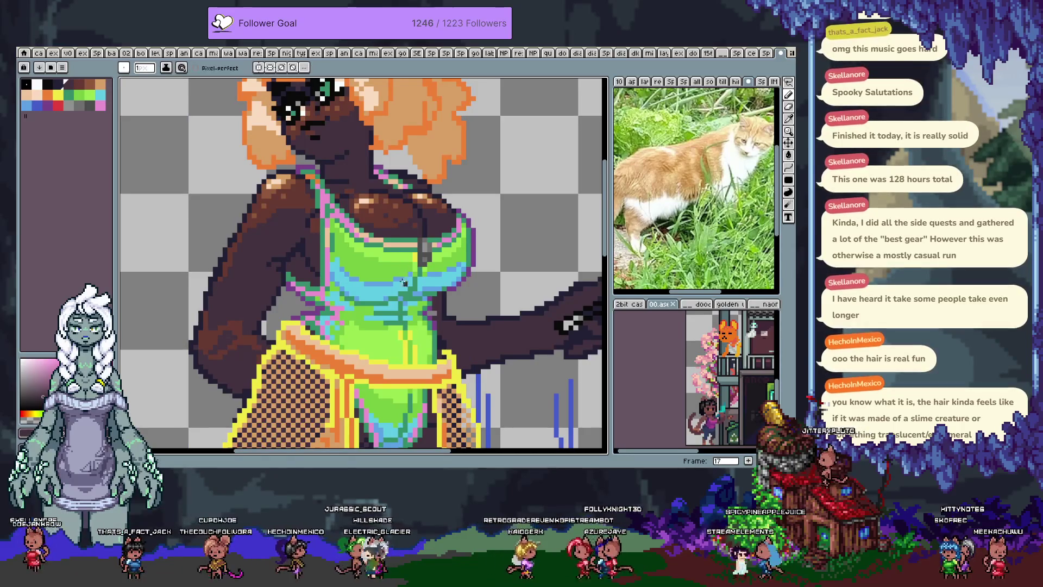
# - Save the sprite, zoom back out, and save it once more
pyautogui.hotkey('ctrl', 's')
pyautogui.press('ctrl')
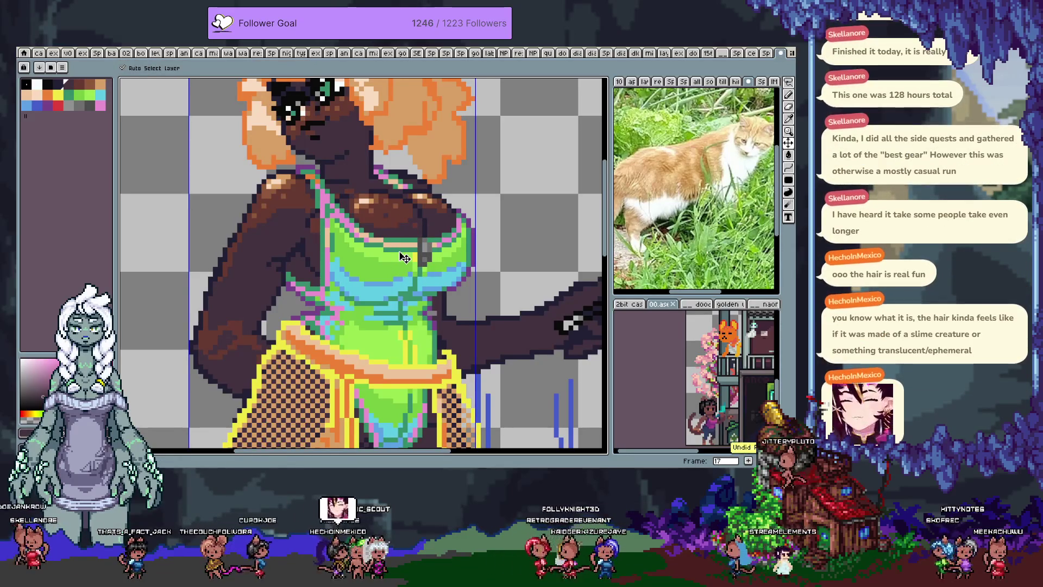
pyautogui.scroll(-1, 413, 228)
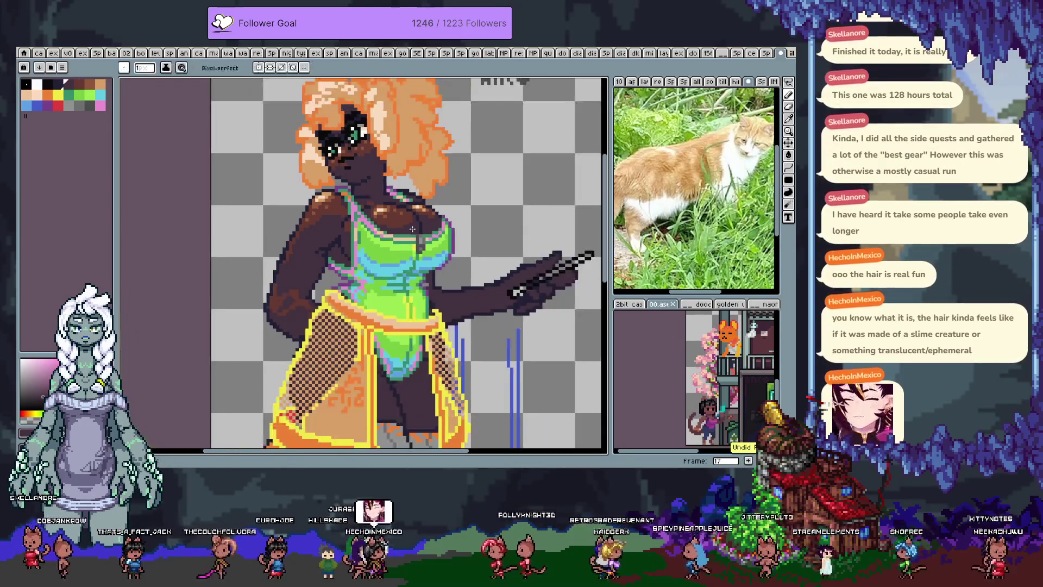
pyautogui.scroll(-1, 412, 229)
pyautogui.hotkey('ctrl', 's')
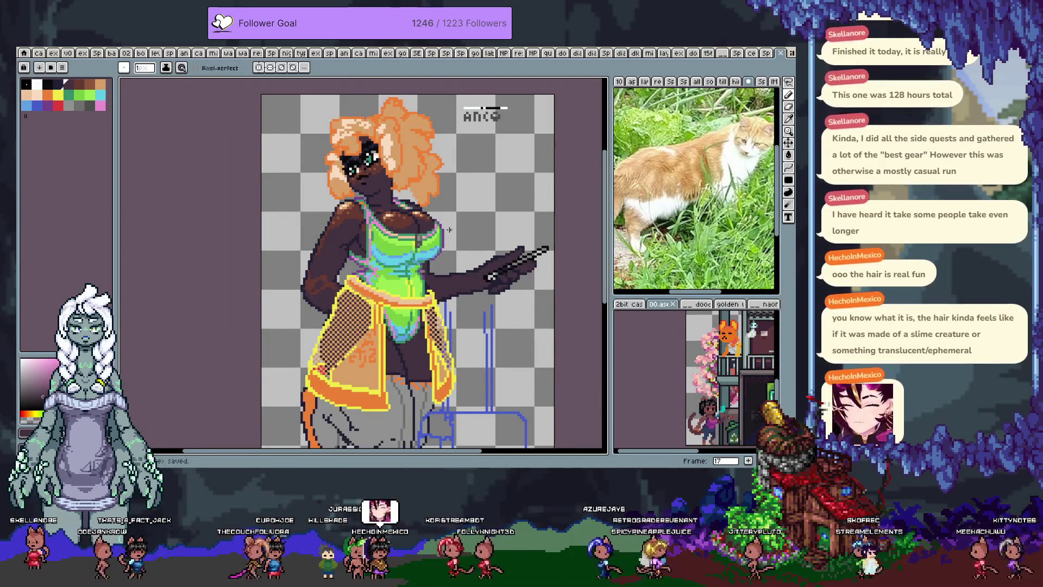
# - Briefly show and hide the timeline while zooming around the legs
pyautogui.scroll(5, 292, 268)
pyautogui.press('Tab')
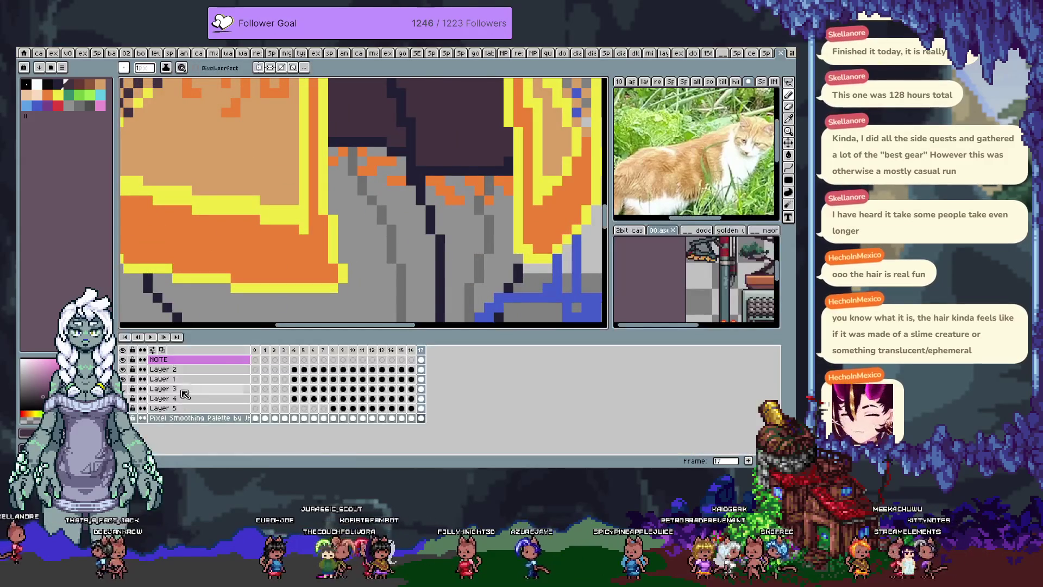
pyautogui.scroll(-1, 343, 238)
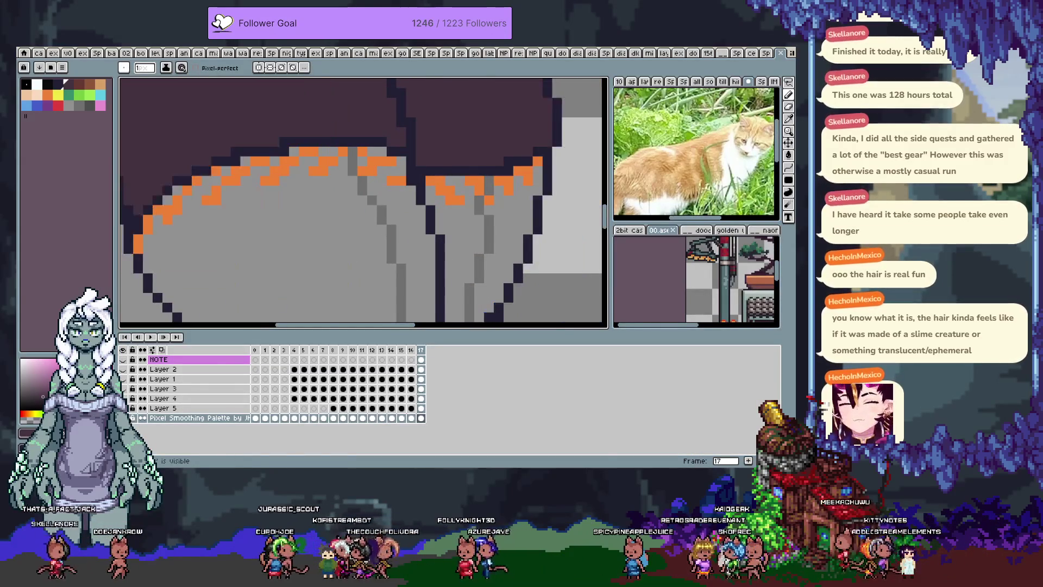
pyautogui.scroll(-1, 343, 239)
pyautogui.press('Tab')
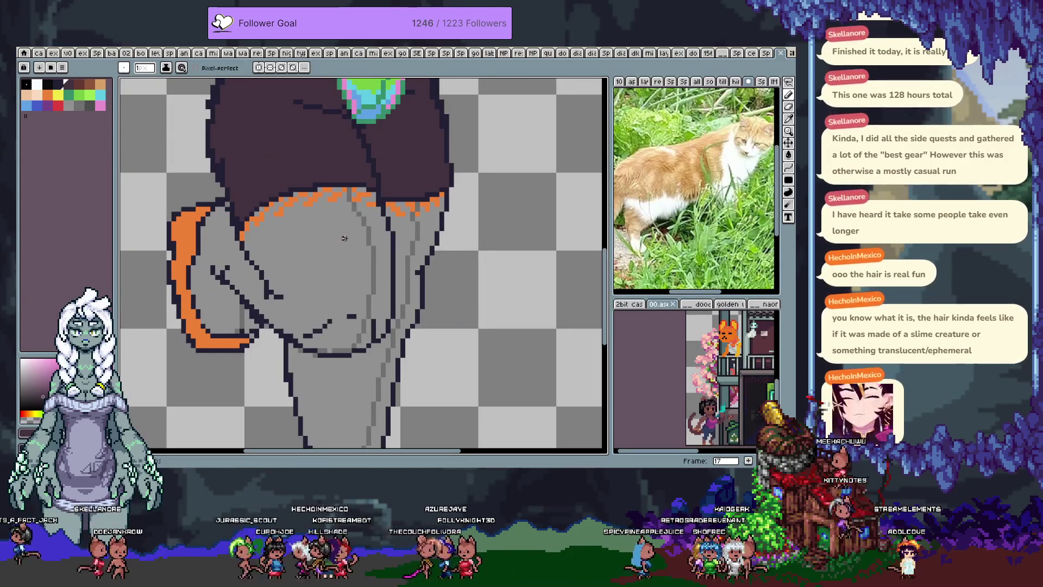
# - Eyedrop a grey from the leggings and draw a light-grey shading stroke at the hip
pyautogui.scroll(-1, 344, 237)
pyautogui.scroll(1, 326, 272)
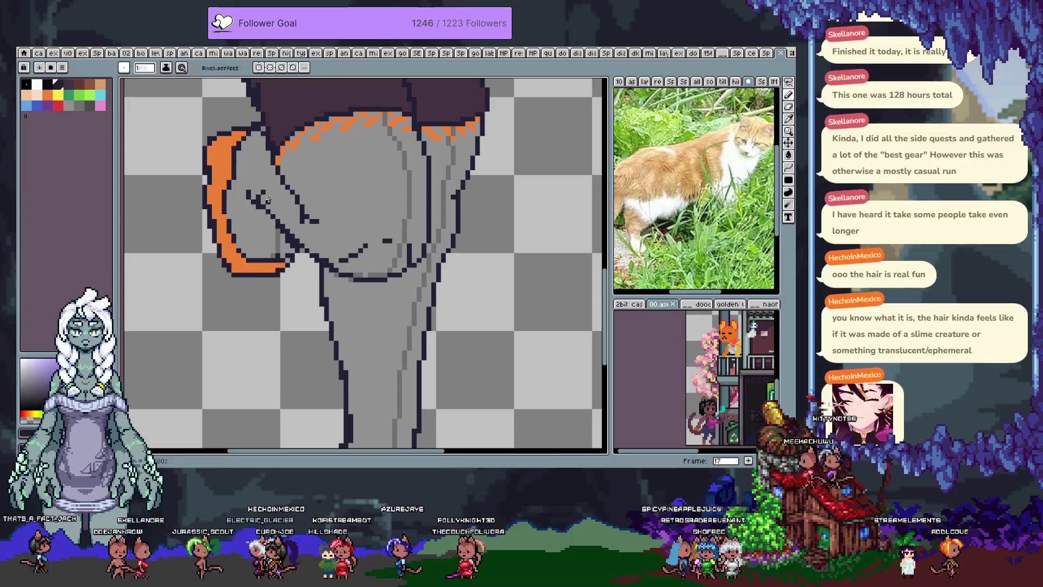
pyautogui.keyDown('alt'); pyautogui.click(267, 207); pyautogui.keyUp('alt')
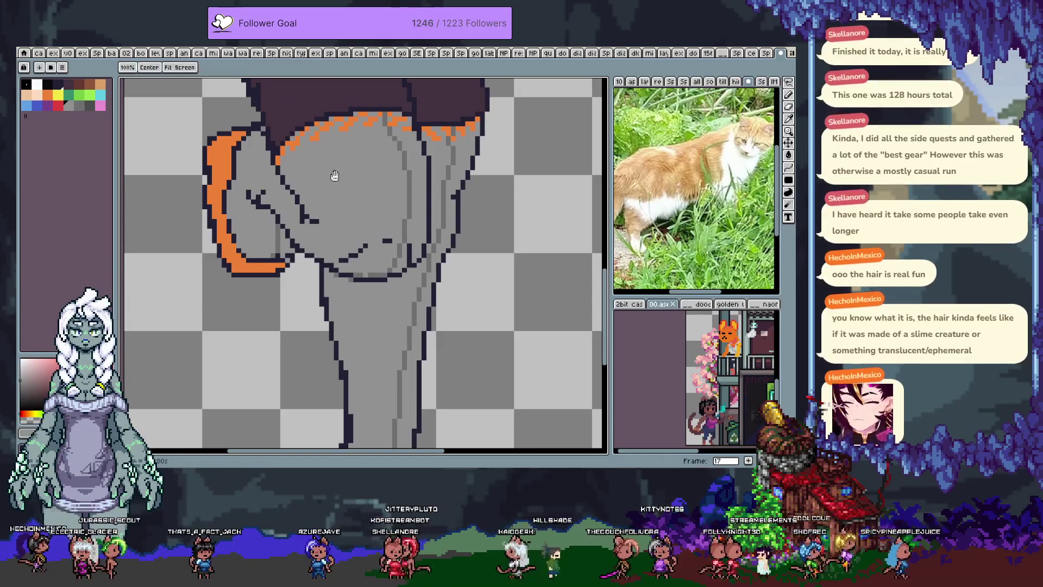
pyautogui.scroll(2, 312, 266)
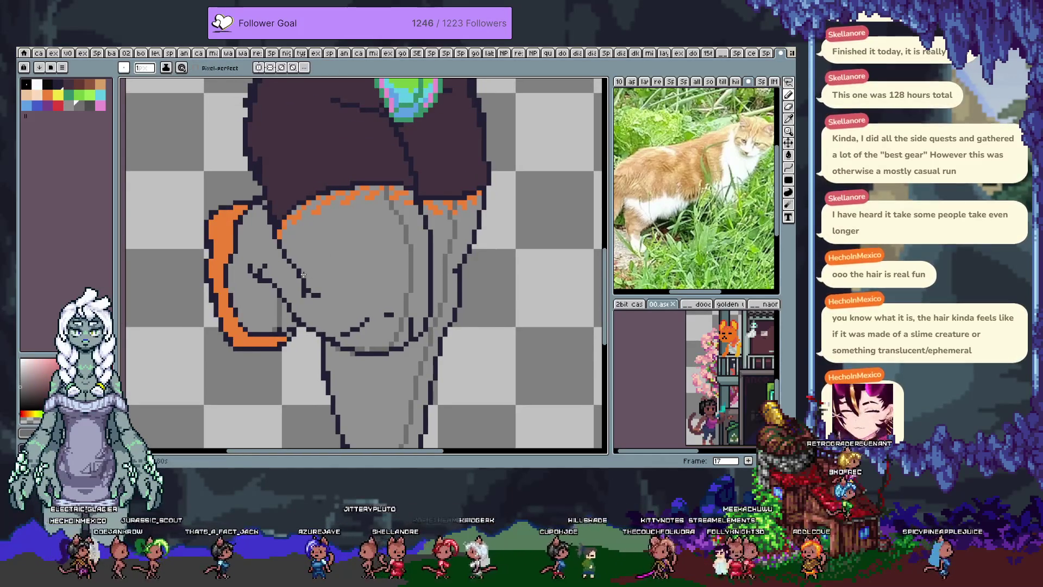
pyautogui.moveTo(307, 280); pyautogui.dragTo(329, 290)
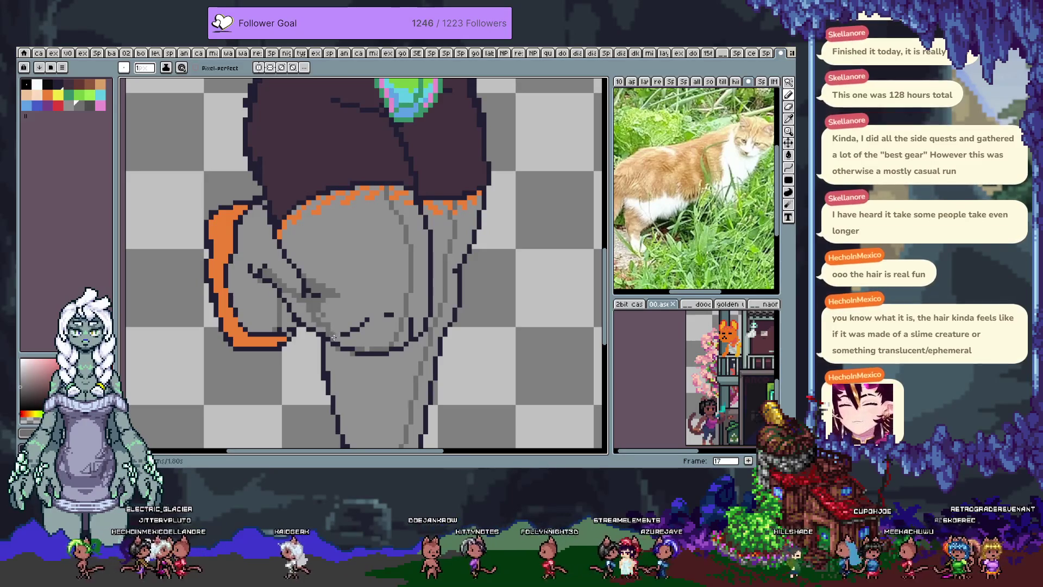
# - Make white the drawing colour, place a white pixel on the leggings, and clear a stray selection
pyautogui.press('g')
pyautogui.press('b')
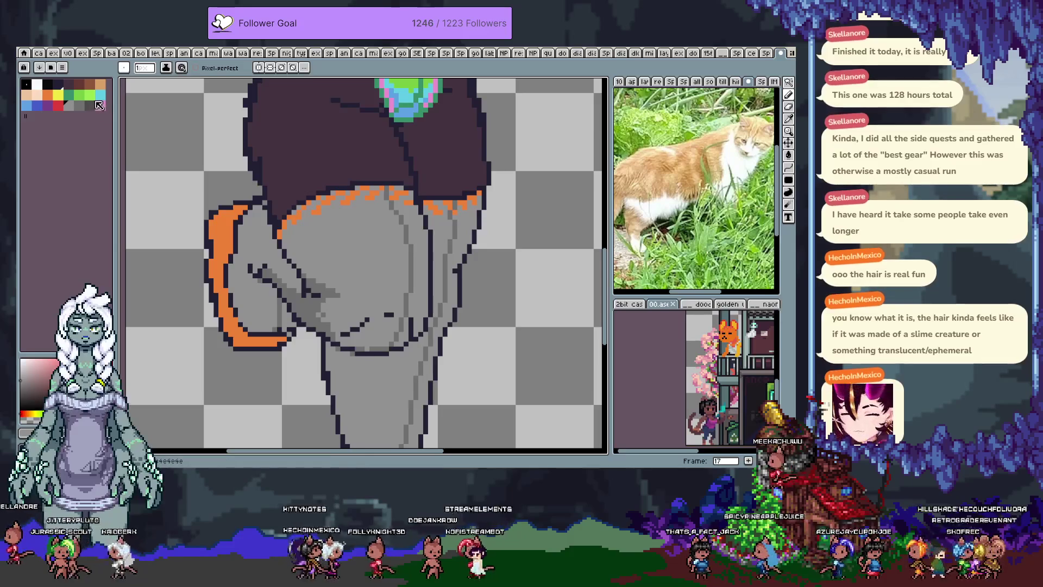
pyautogui.press('x')
pyautogui.moveTo(308, 203)
pyautogui.mouseDown()
pyautogui.moveTo(343, 273)
pyautogui.moveTo(242, 239)
pyautogui.moveTo(268, 265)
pyautogui.mouseUp()
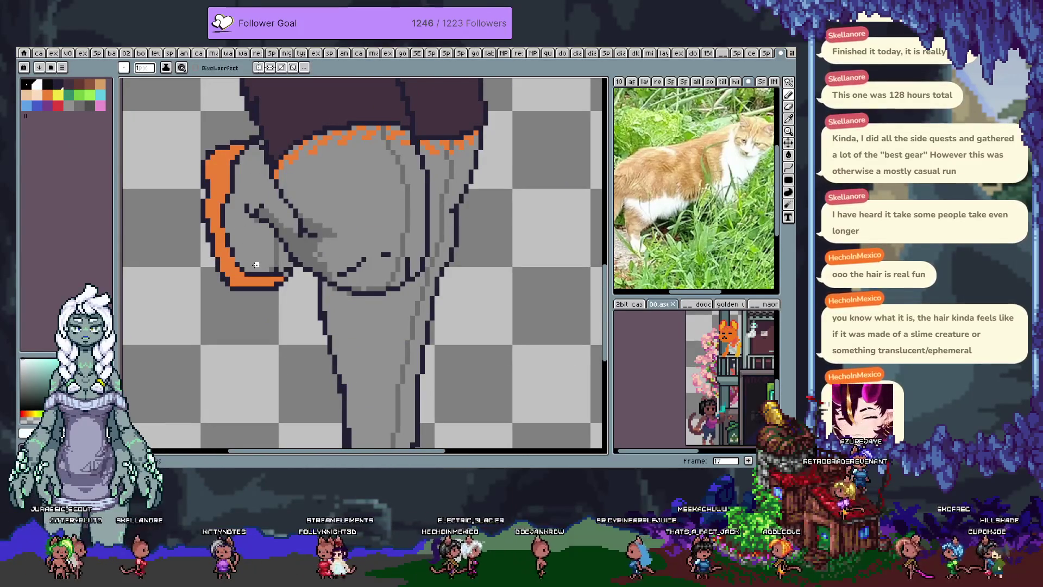
pyautogui.click(247, 165)
pyautogui.press('w')
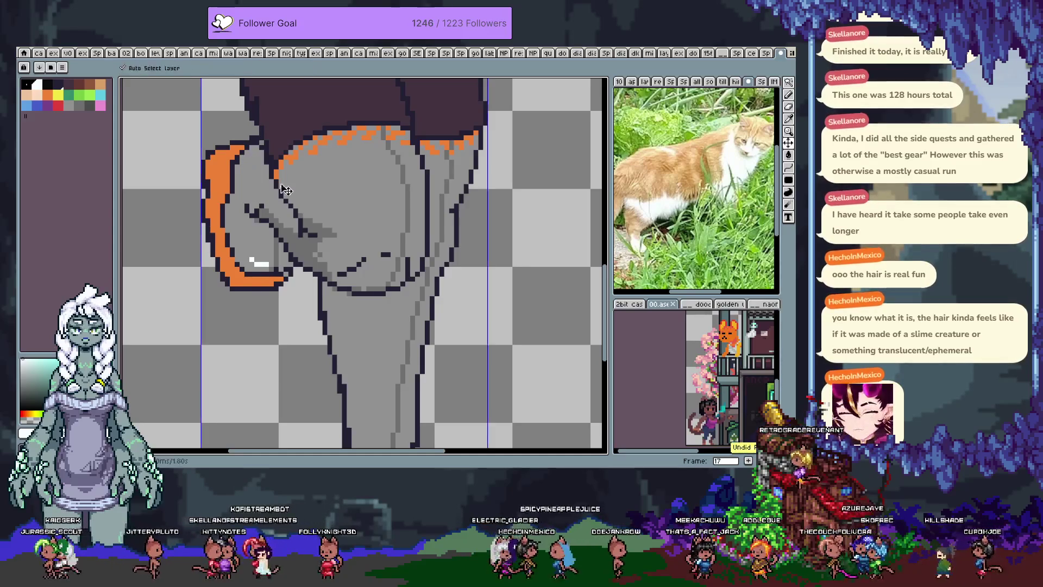
pyautogui.click(301, 187)
pyautogui.hotkey('ctrl', 'z')
# - Draw thin white highlights on the hip and thigh, undoing stray pixels on the orange band
pyautogui.press('b')
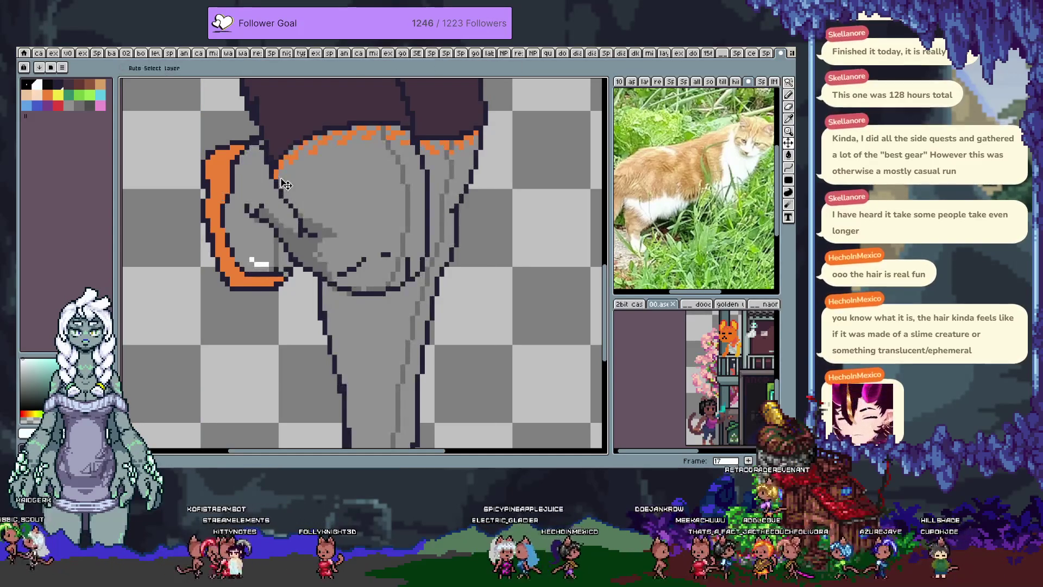
pyautogui.moveTo(280, 180); pyautogui.dragTo(297, 210)
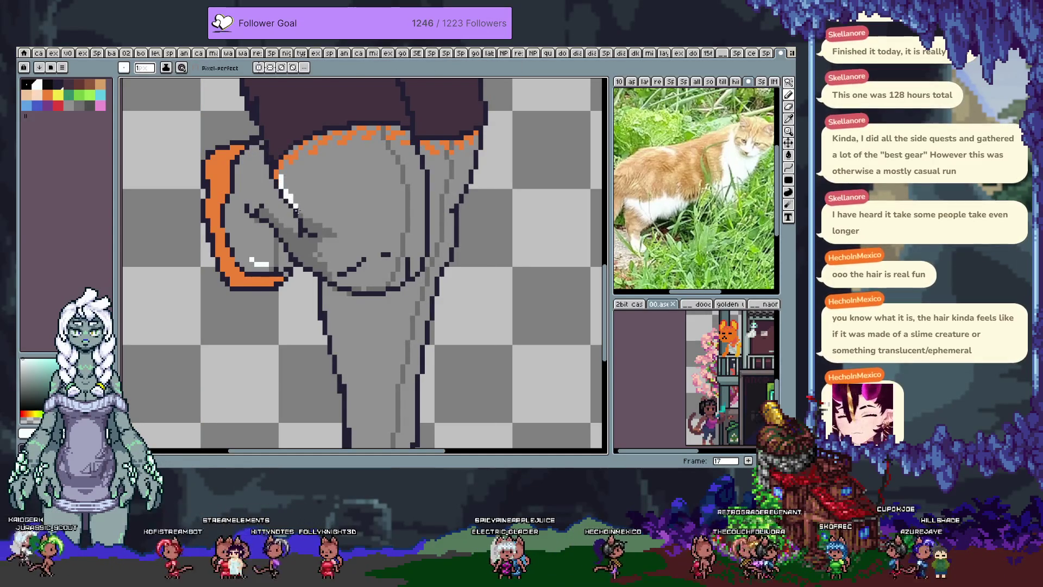
pyautogui.hotkey('ctrl', 'z')
pyautogui.moveTo(407, 170); pyautogui.dragTo(408, 175)
pyautogui.keyDown('alt'); pyautogui.click(410, 179); pyautogui.keyUp('alt')
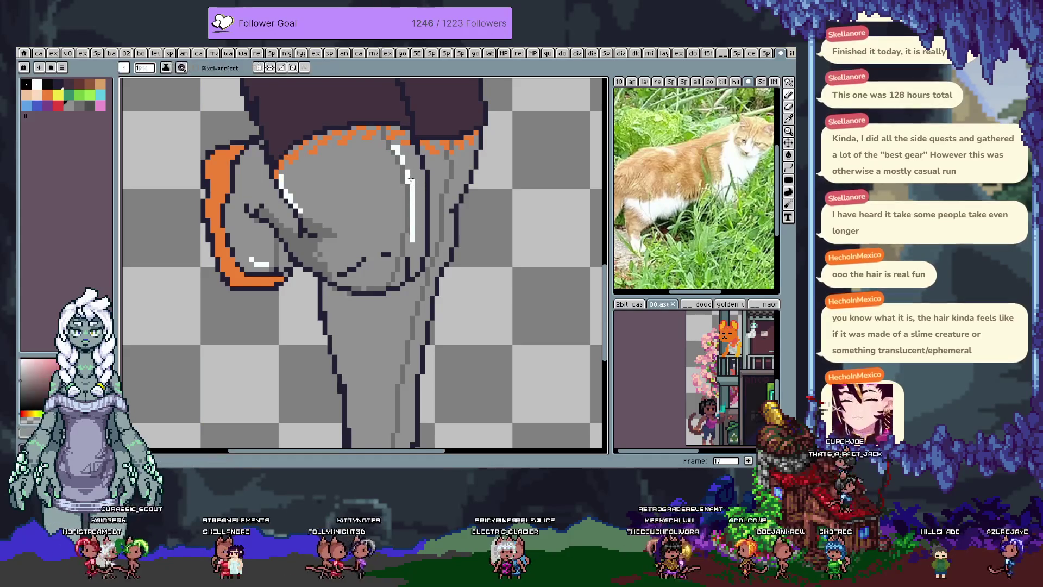
pyautogui.hotkey('ctrl', 'z')
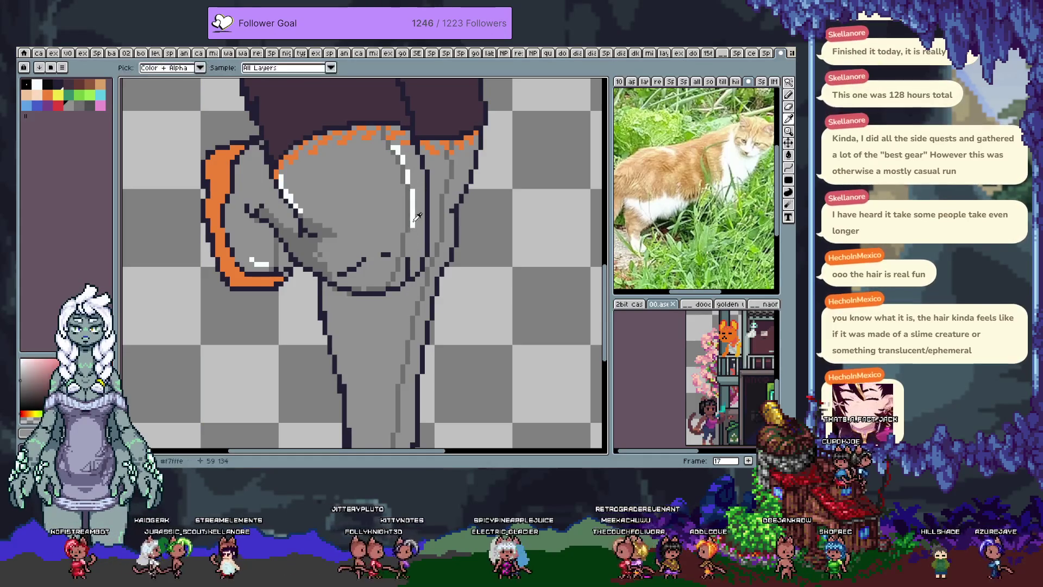
pyautogui.keyDown('alt'); pyautogui.click(408, 233); pyautogui.keyUp('alt')
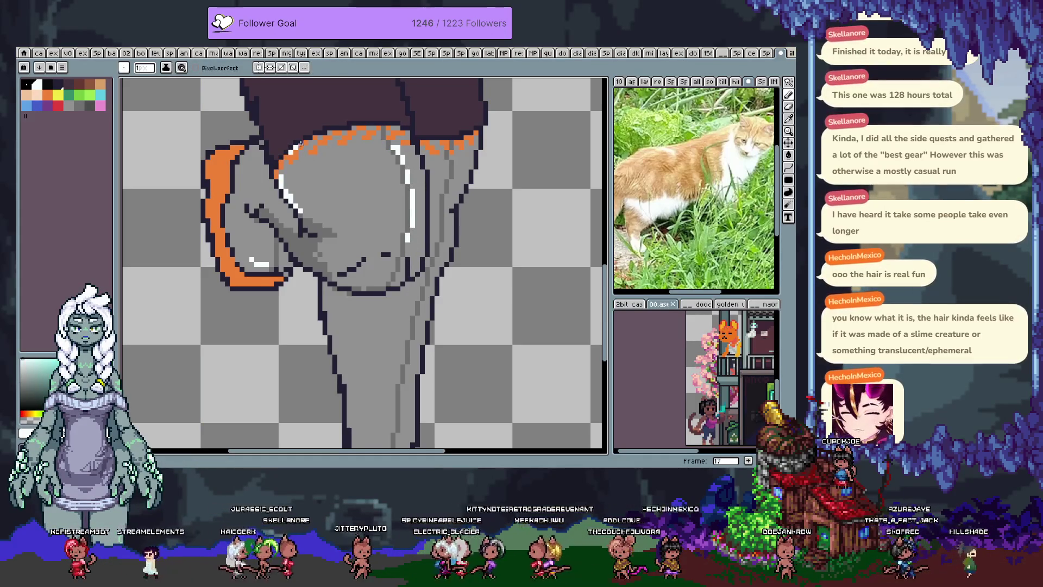
pyautogui.hotkey('ctrl', 'z')
pyautogui.moveTo(438, 216); pyautogui.dragTo(438, 113)
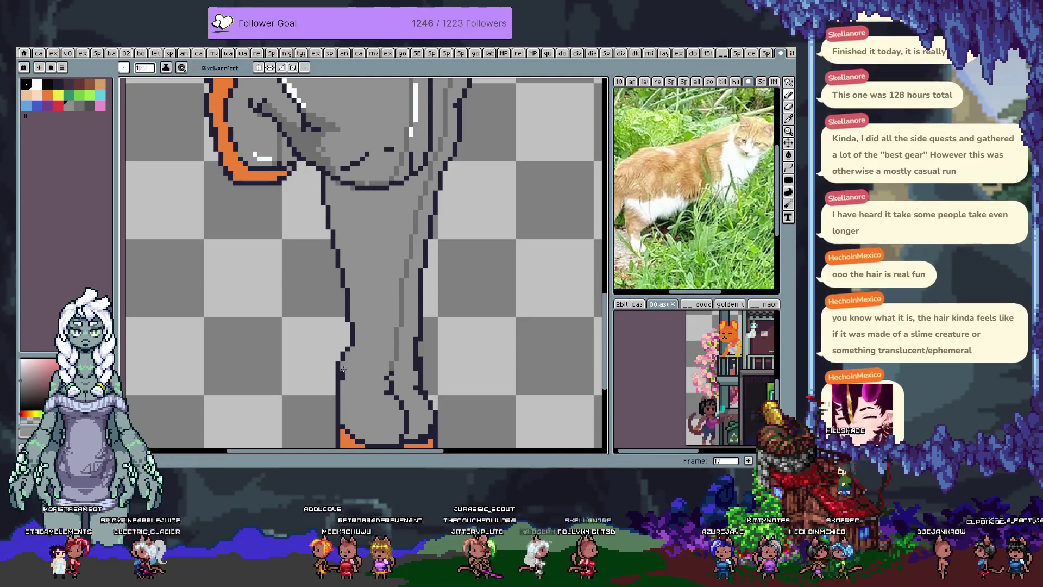
# - Redraw the lower leg's left outline one pixel outward and sample the shoe's orange
pyautogui.scroll(-3, 343, 363)
pyautogui.press('alt')
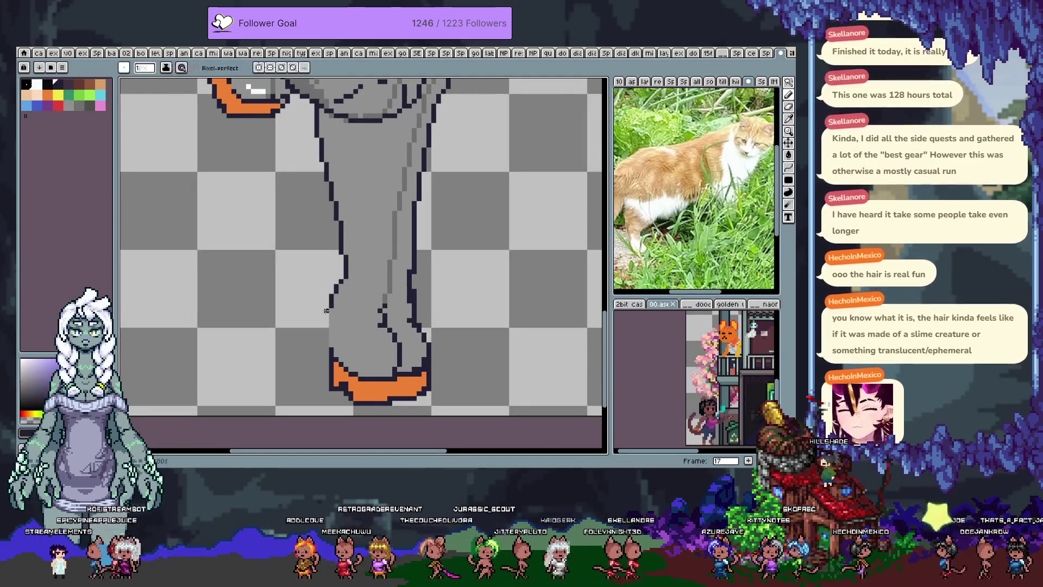
pyautogui.moveTo(328, 307); pyautogui.dragTo(326, 368)
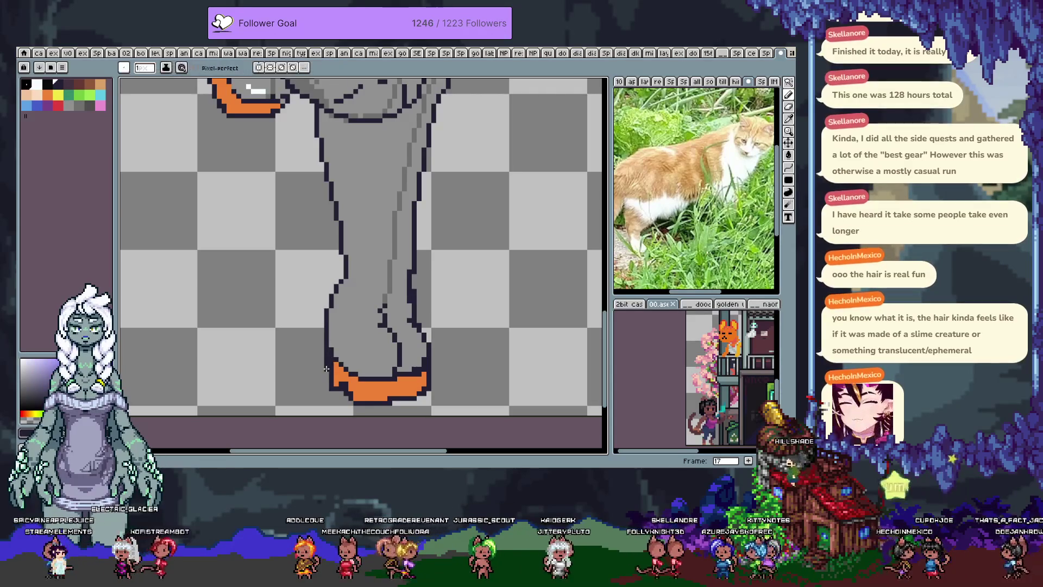
pyautogui.keyDown('alt'); pyautogui.click(331, 368); pyautogui.keyUp('alt')
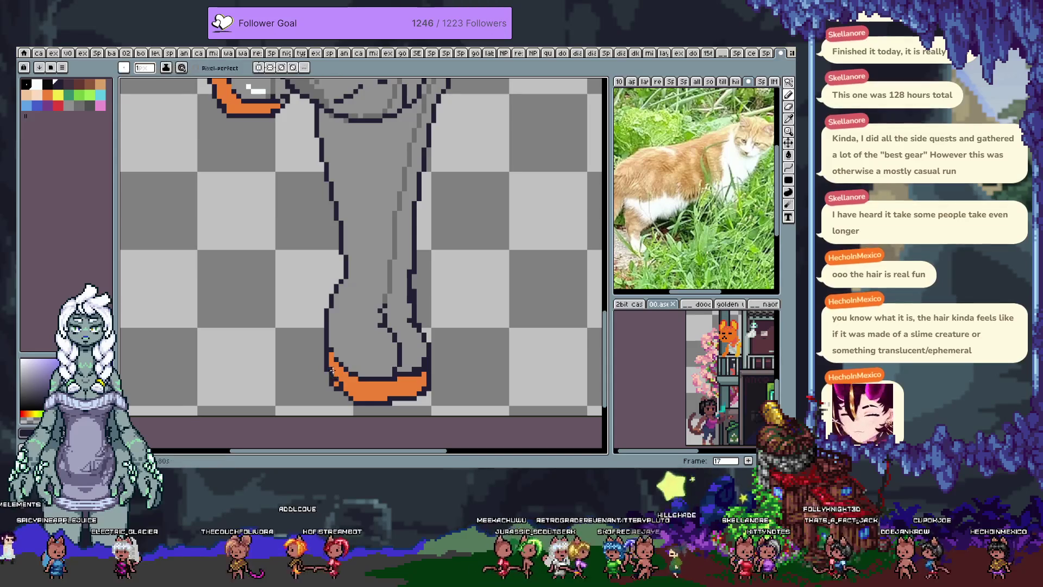
pyautogui.press('i')
pyautogui.press('alt')
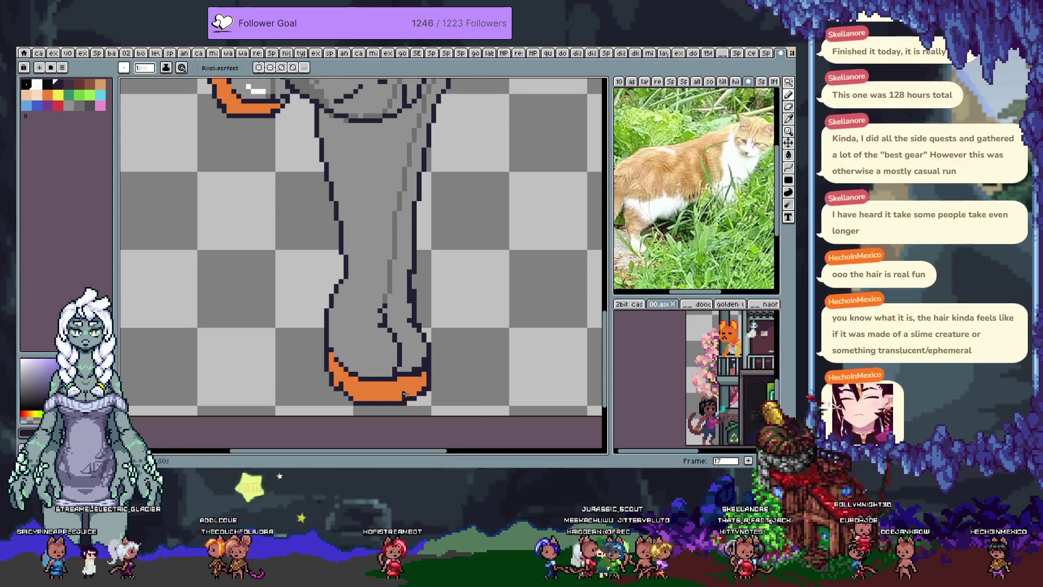
pyautogui.keyDown('alt'); pyautogui.click(421, 391); pyautogui.keyUp('alt')
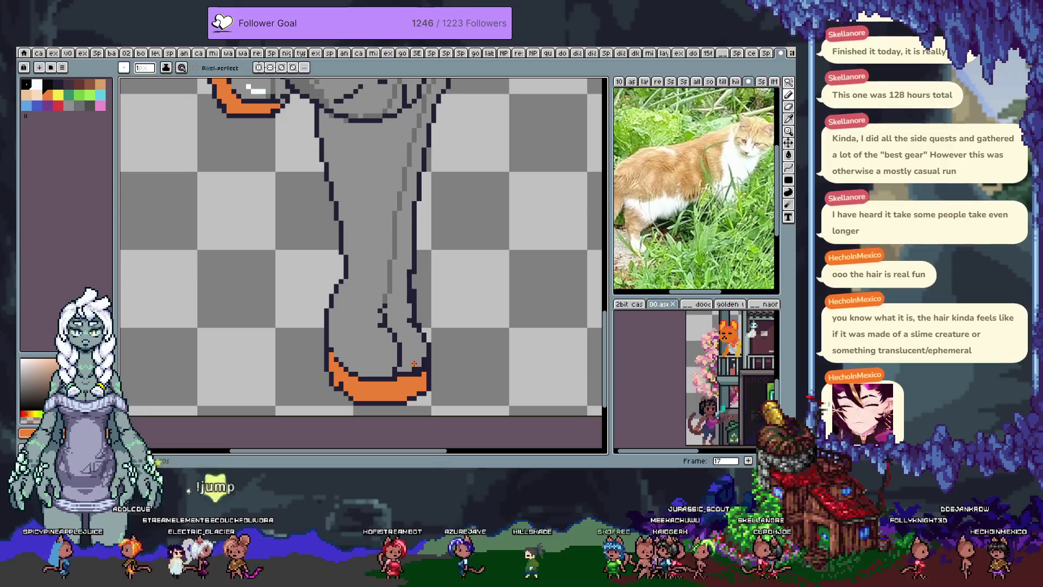
# - Pan up to the hips and thigh, pick the dark purple, and save the artwork
pyautogui.press('space')
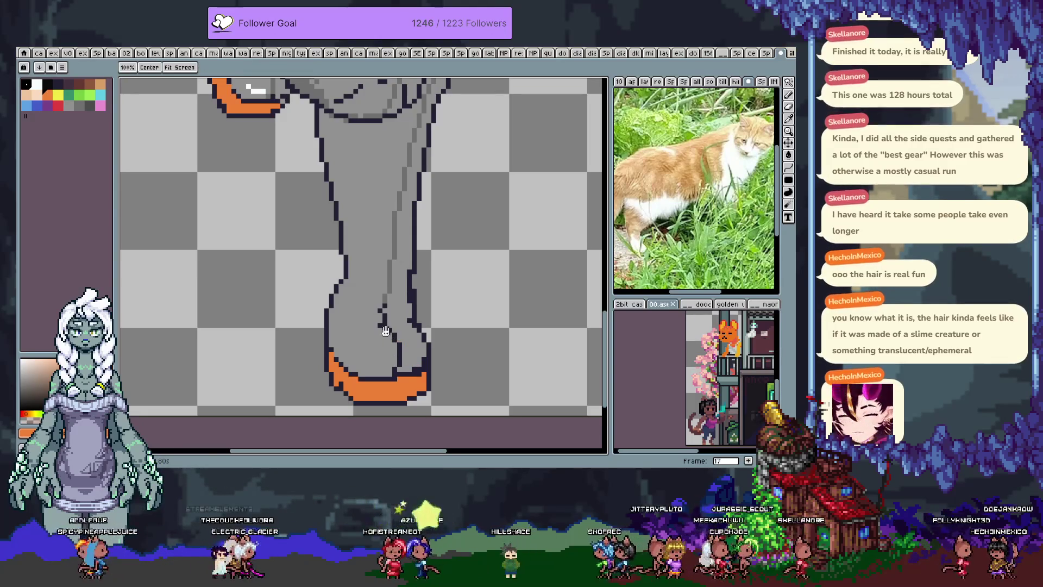
pyautogui.moveTo(386, 332); pyautogui.dragTo(379, 333)
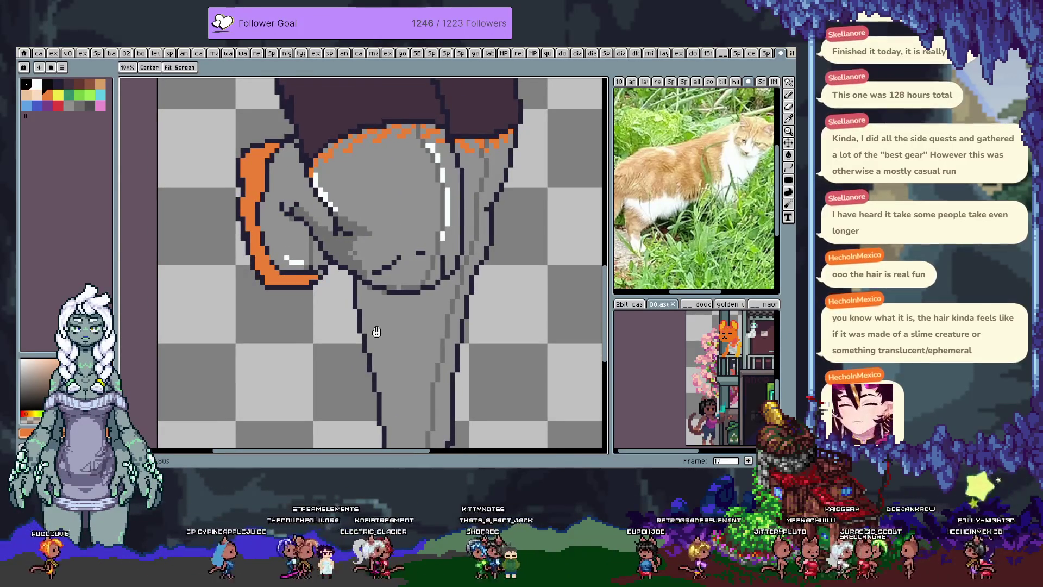
pyautogui.moveTo(409, 237); pyautogui.dragTo(393, 341)
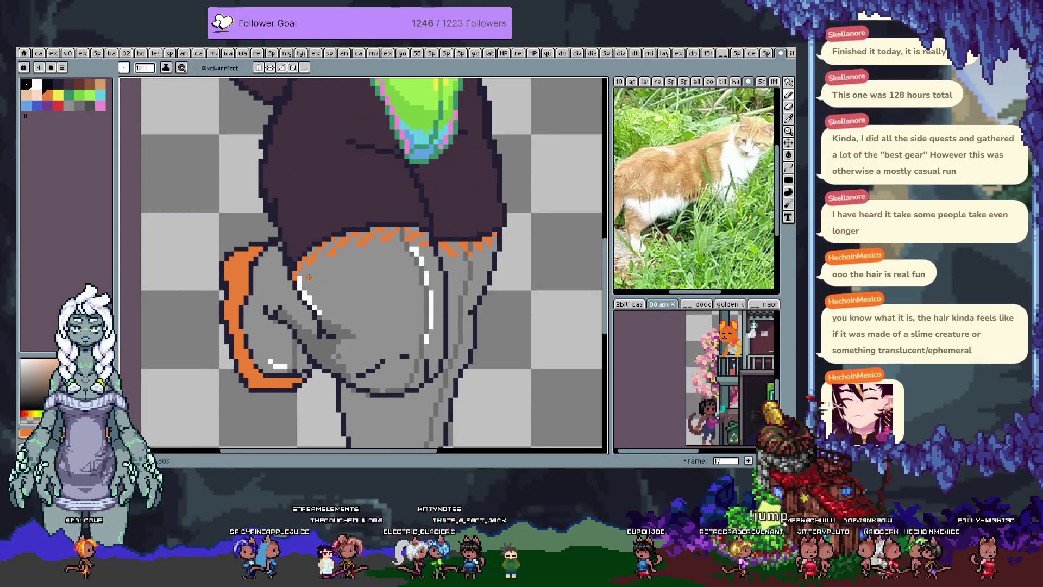
pyautogui.scroll(2, 326, 282)
pyautogui.hscroll(4, 369, 279)
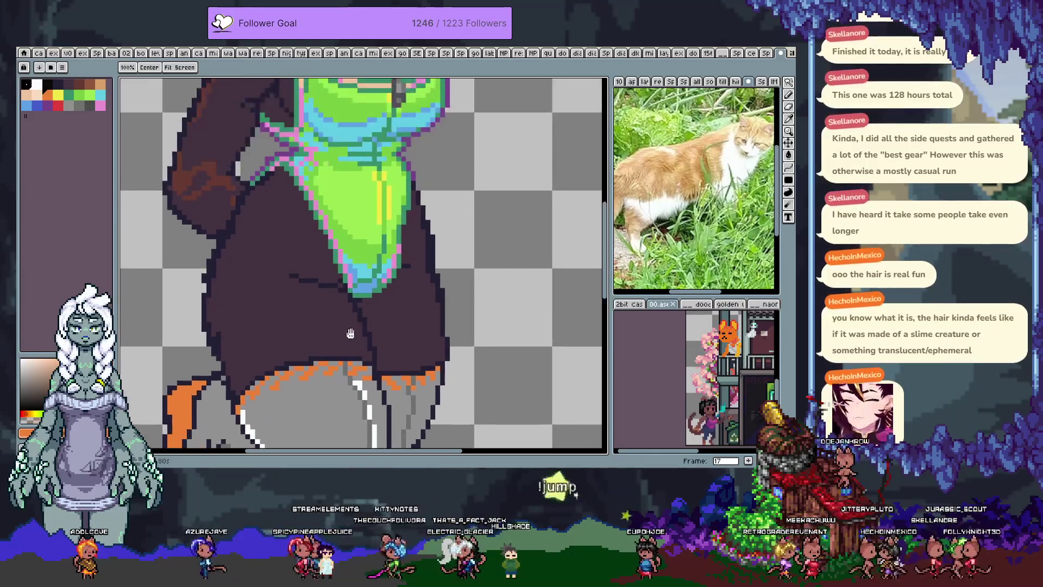
pyautogui.keyDown('alt'); pyautogui.click(391, 191); pyautogui.keyUp('alt')
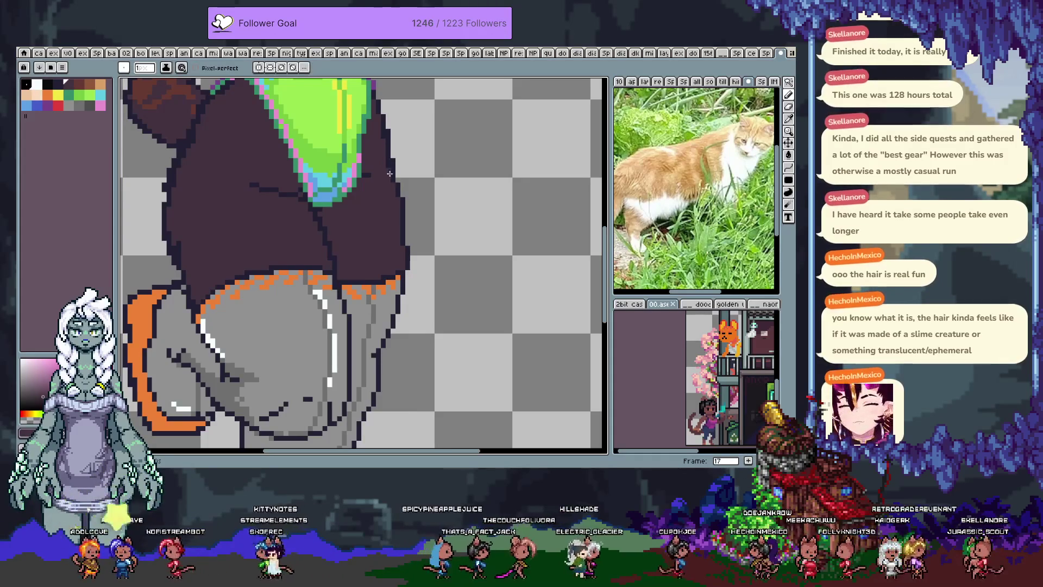
pyautogui.scroll(3, 279, 232)
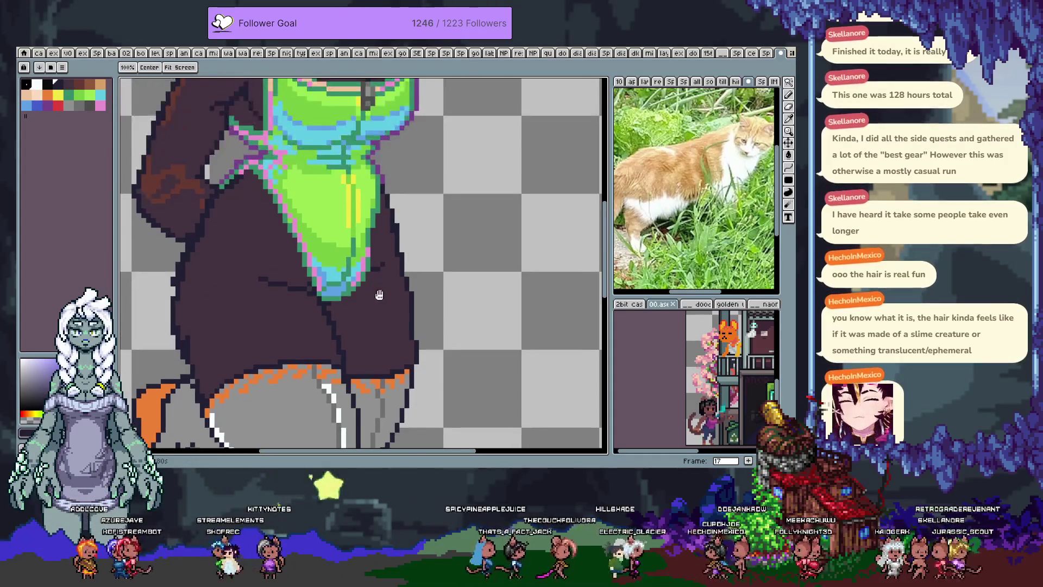
pyautogui.hotkey('ctrl', 's')
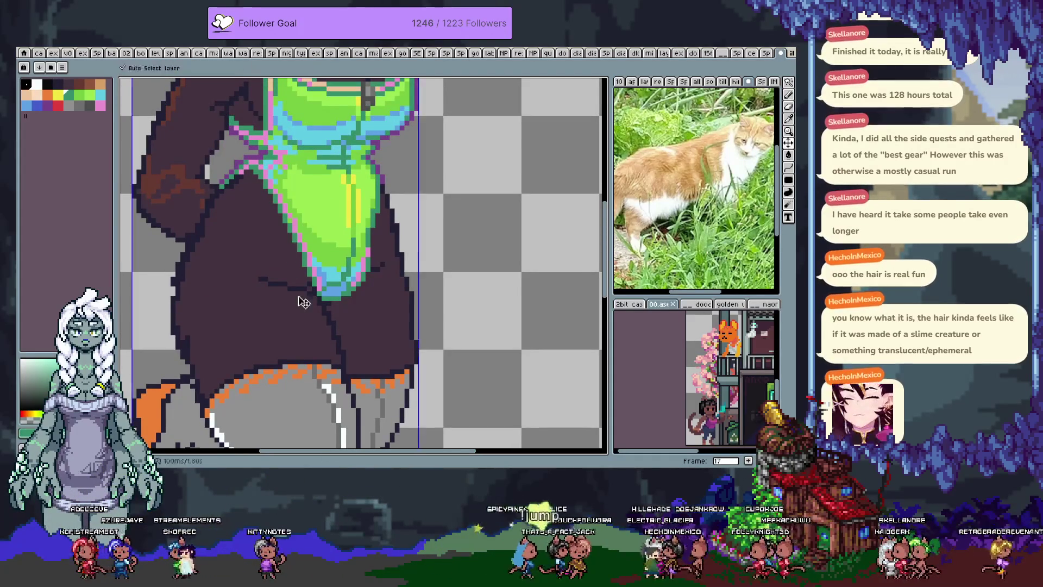
pyautogui.scroll(-2, 324, 252)
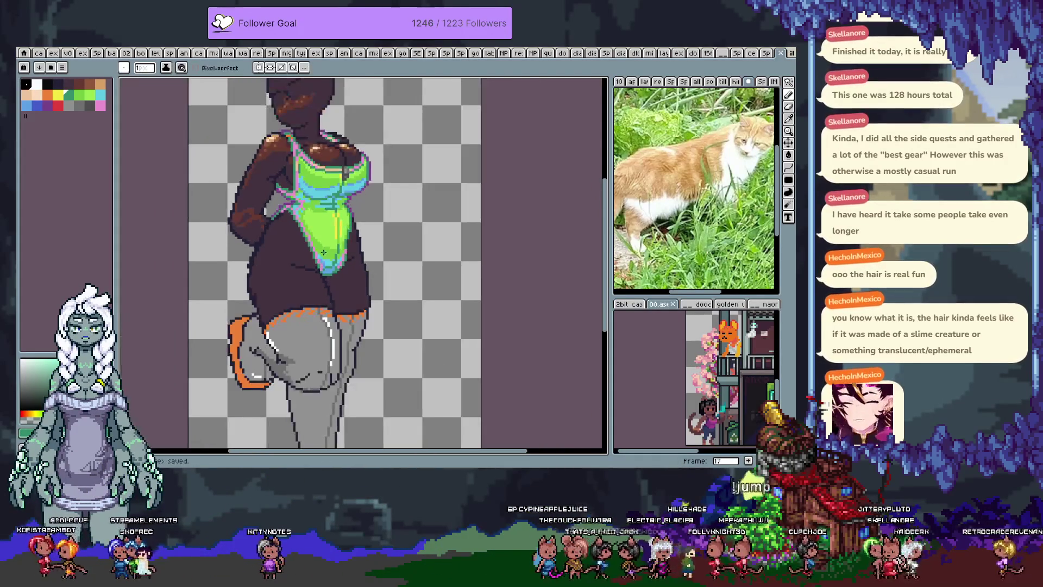
# - Zoom to the swimsuit's lower edge, pick a dark colour, and try brown lines and a fill, undoing each
pyautogui.scroll(1, 321, 251)
pyautogui.scroll(1, 325, 249)
pyautogui.scroll(1, 327, 248)
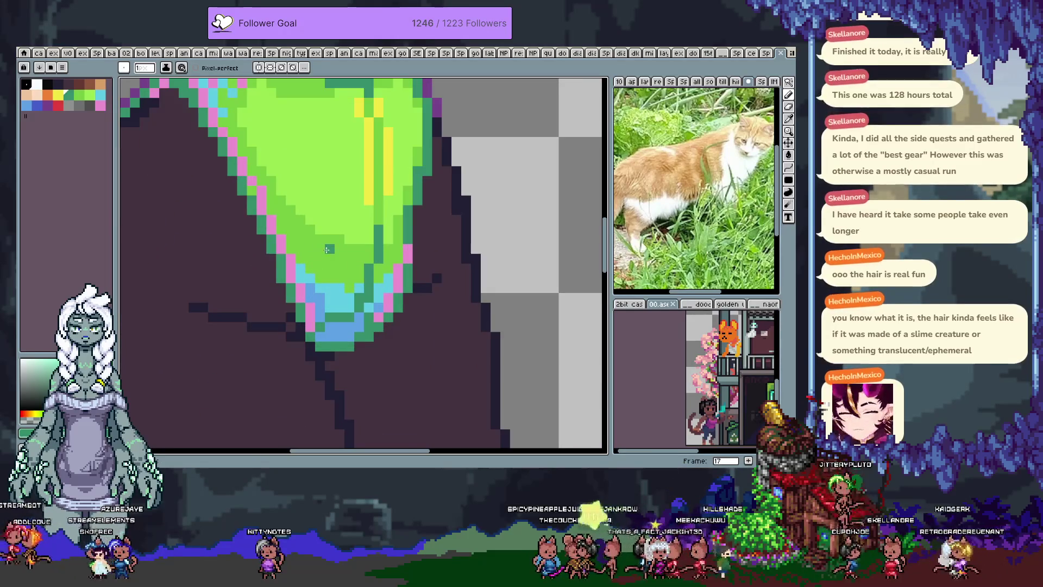
pyautogui.moveTo(324, 245); pyautogui.dragTo(405, 302)
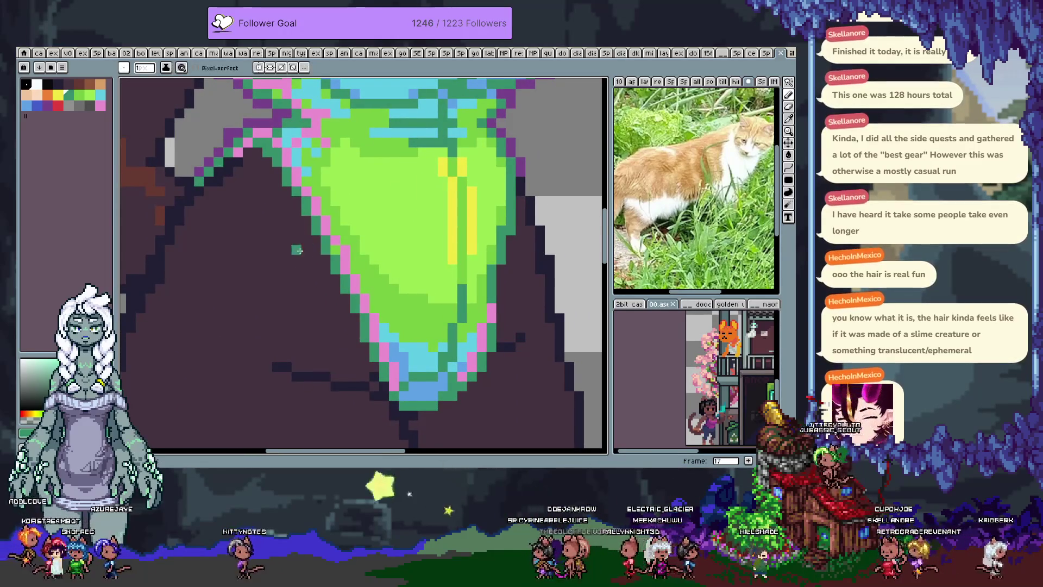
pyautogui.keyDown('alt'); pyautogui.click(288, 271); pyautogui.keyUp('alt')
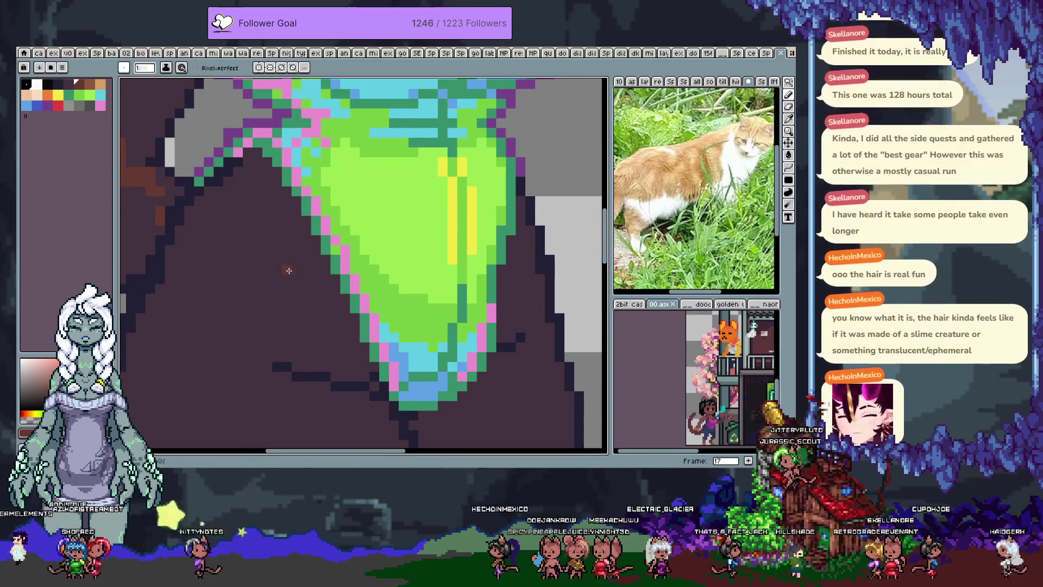
pyautogui.moveTo(296, 212); pyautogui.dragTo(341, 307)
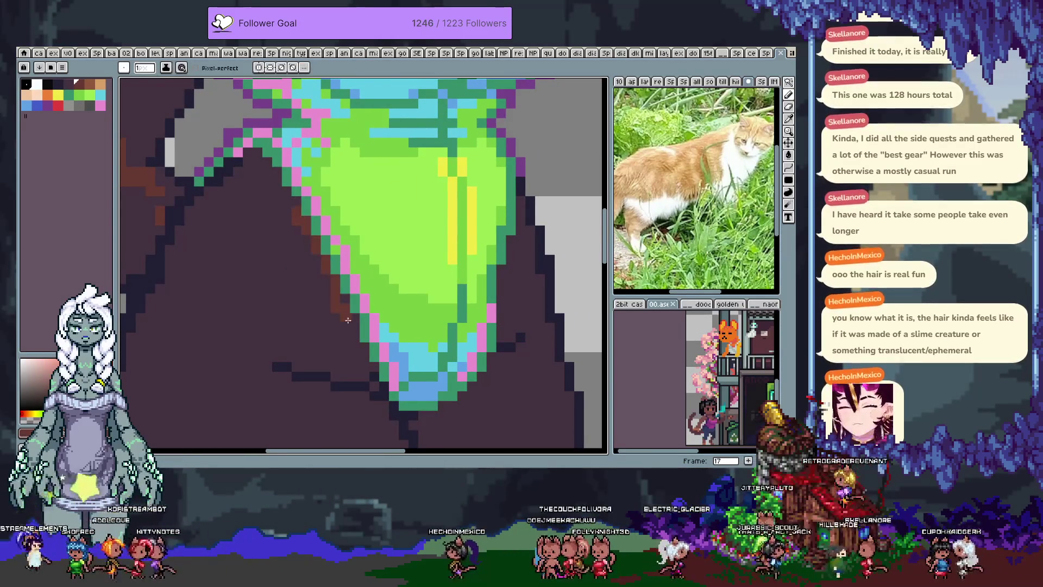
pyautogui.hotkey('ctrl', 'z')
pyautogui.moveTo(309, 236); pyautogui.dragTo(355, 326)
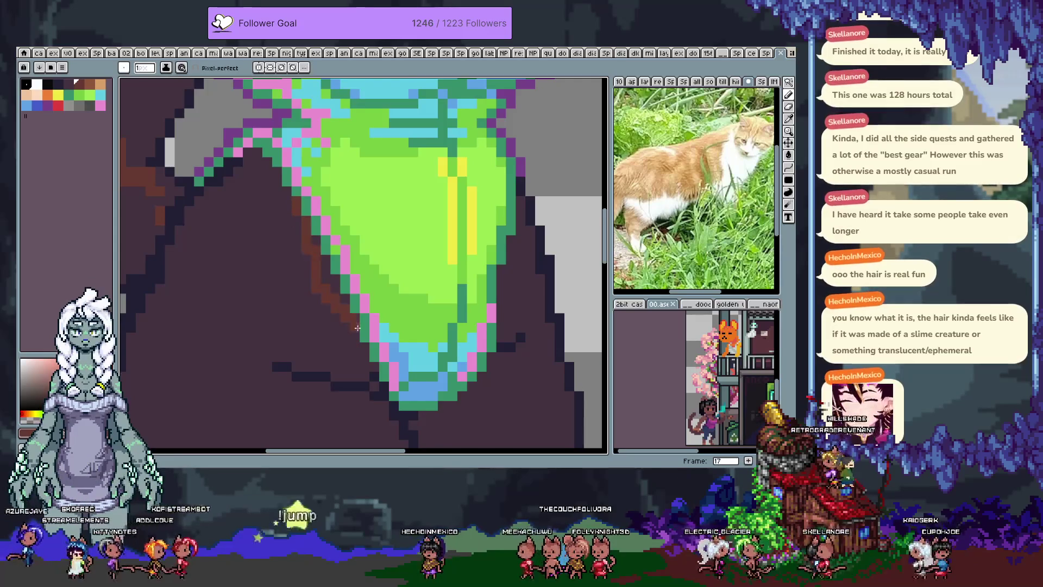
pyautogui.hotkey('ctrl', 'z')
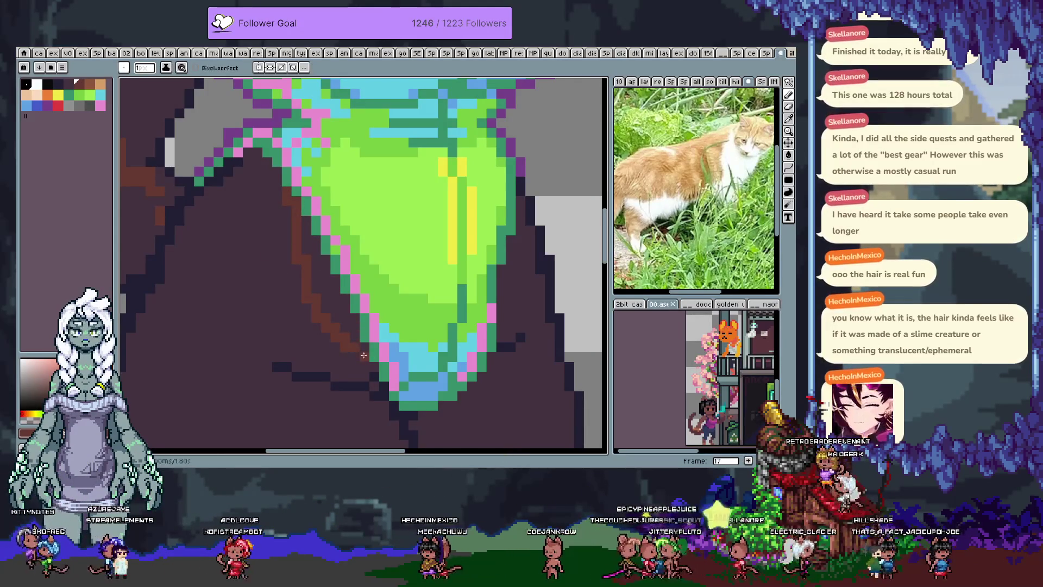
pyautogui.press('g')
pyautogui.click(337, 315)
pyautogui.hotkey('ctrl', 'z')
pyautogui.hotkey('ctrl', 'z')
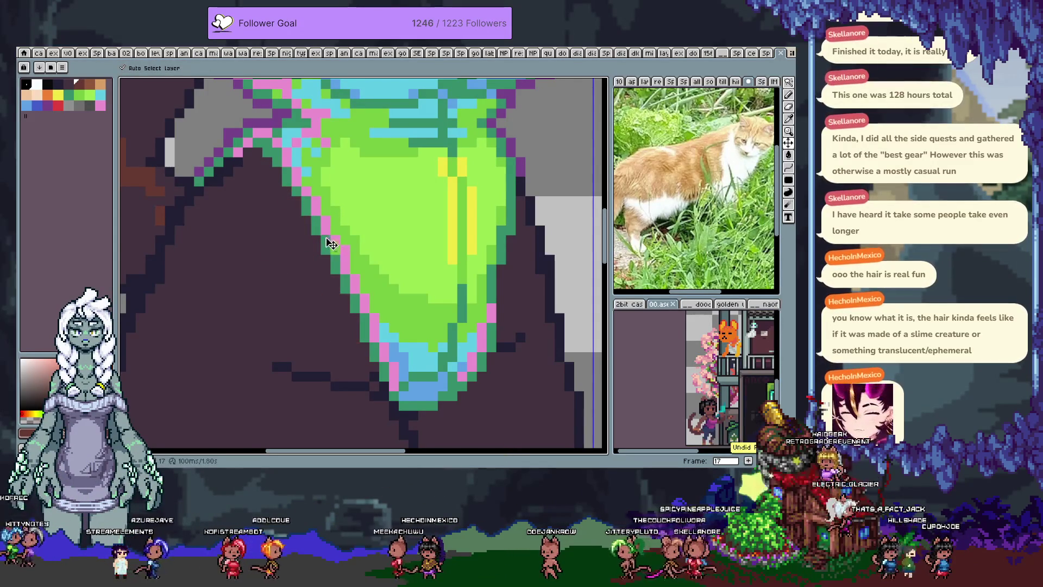
pyautogui.press('b')
# - Paint a brown shading band on the skin left of the swimsuit outline and widen it
pyautogui.keyDown('shift'); pyautogui.click(294, 223); pyautogui.keyUp('shift')
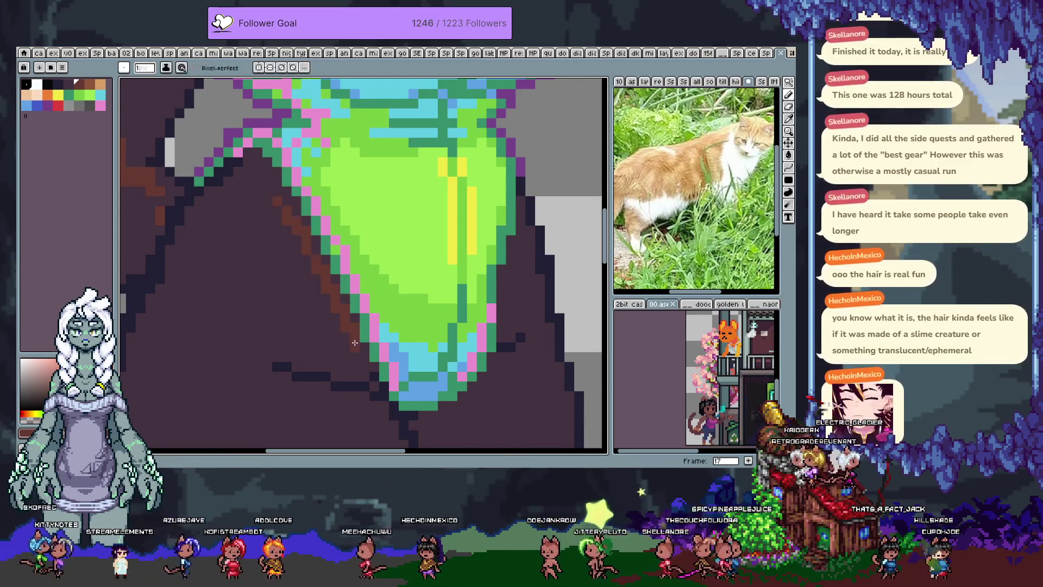
pyautogui.click(277, 208)
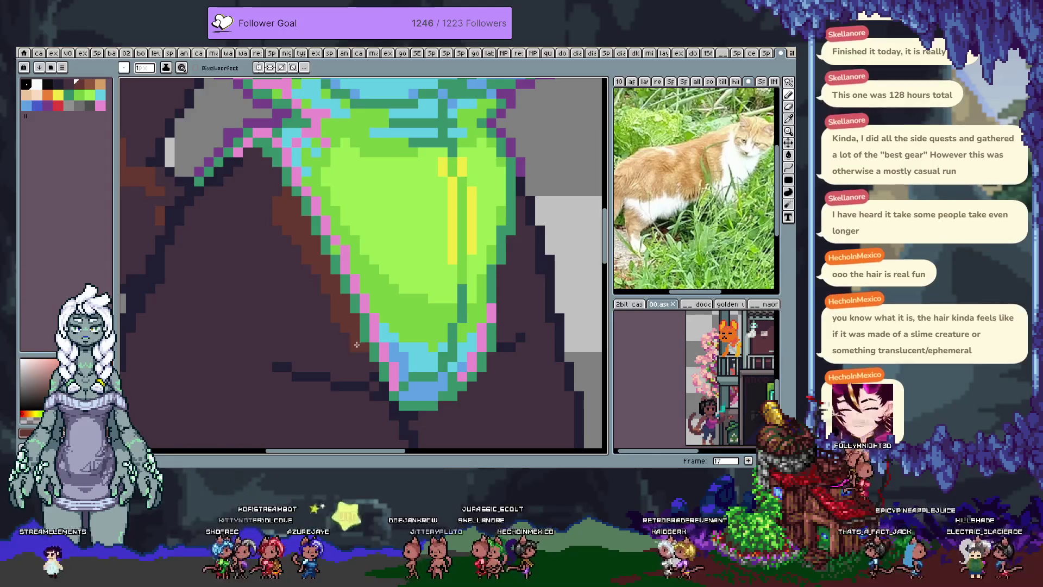
pyautogui.moveTo(367, 364); pyautogui.dragTo(357, 339)
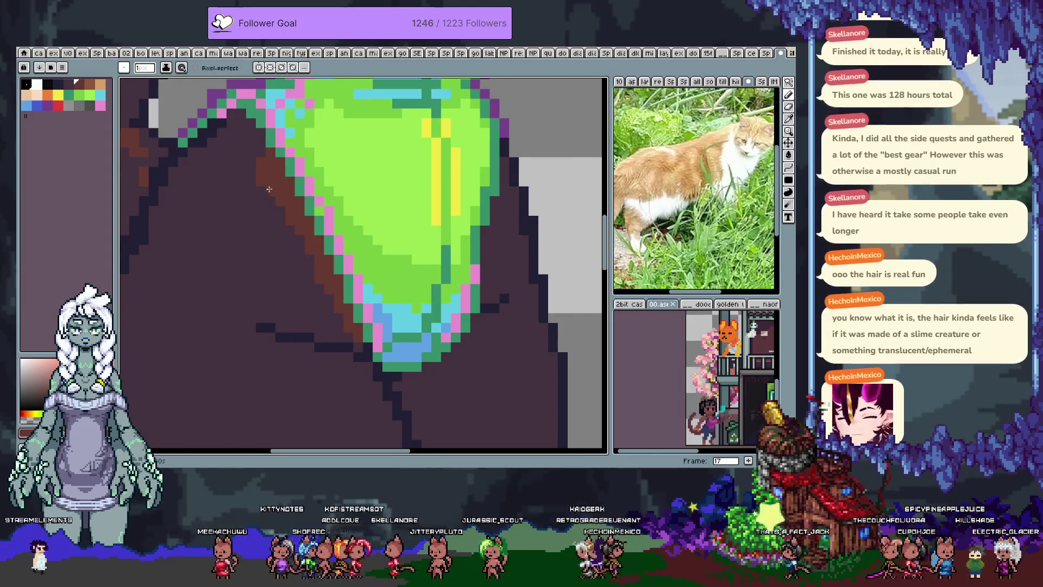
pyautogui.moveTo(298, 225); pyautogui.dragTo(321, 295)
pyautogui.moveTo(298, 253)
pyautogui.mouseDown()
pyautogui.moveTo(249, 185)
pyautogui.moveTo(271, 241)
pyautogui.mouseUp()
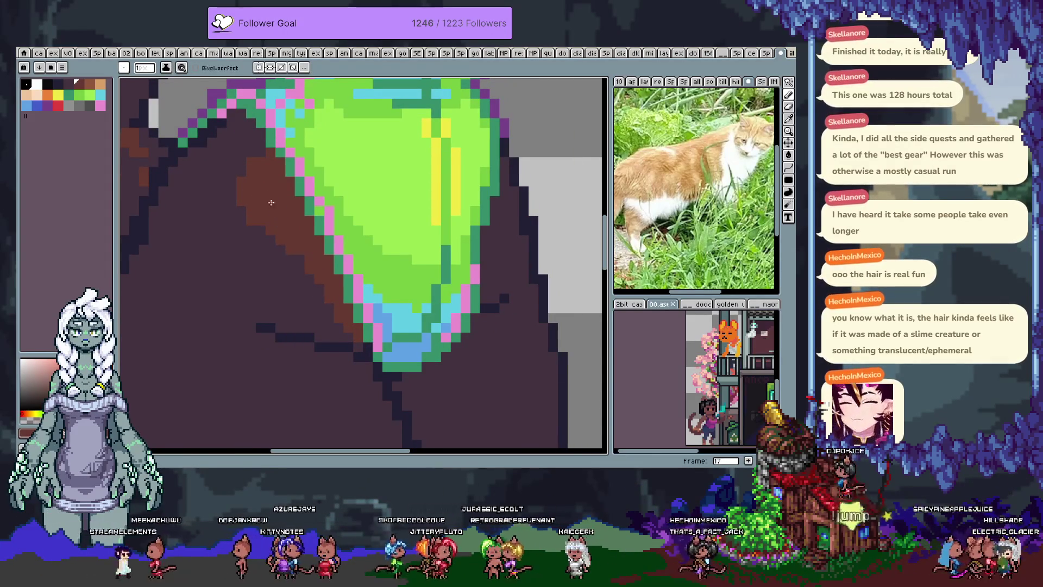
pyautogui.scroll(-1, 271, 240)
pyautogui.scroll(-1, 271, 240)
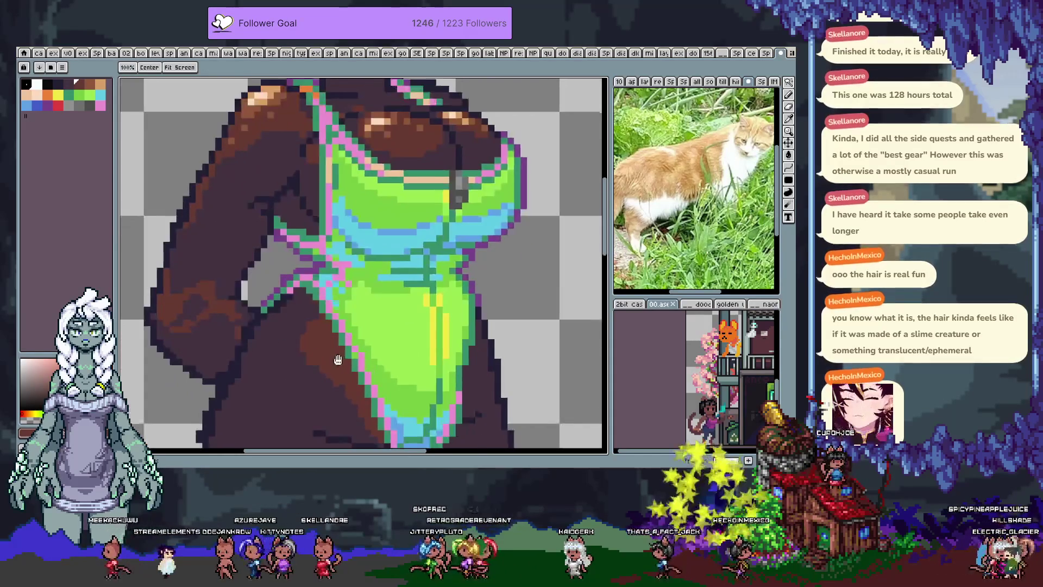
# - Undo and redo the last fill on the hip shading while zooming in
pyautogui.scroll(2, 296, 267)
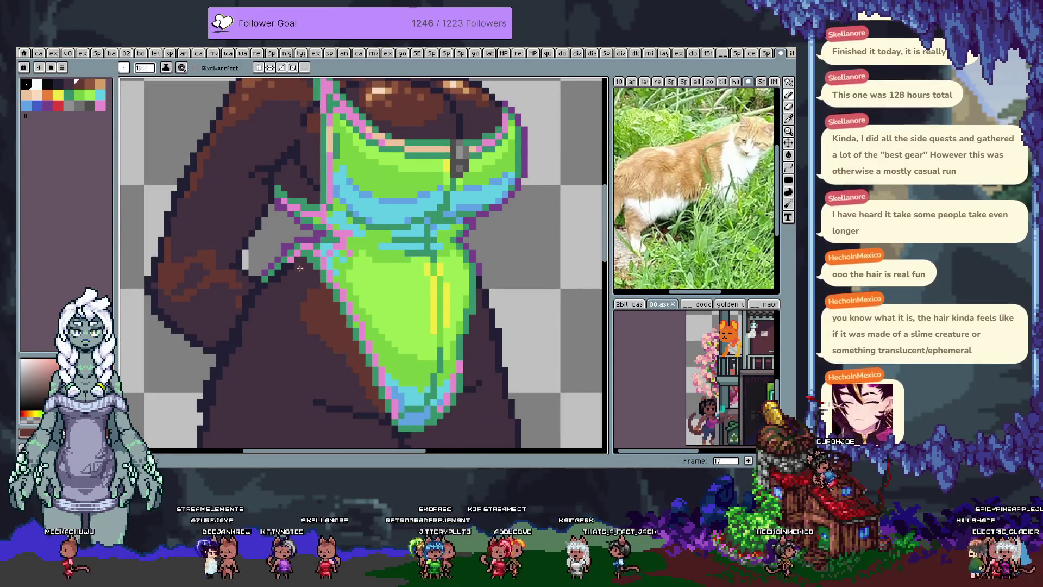
pyautogui.press('g')
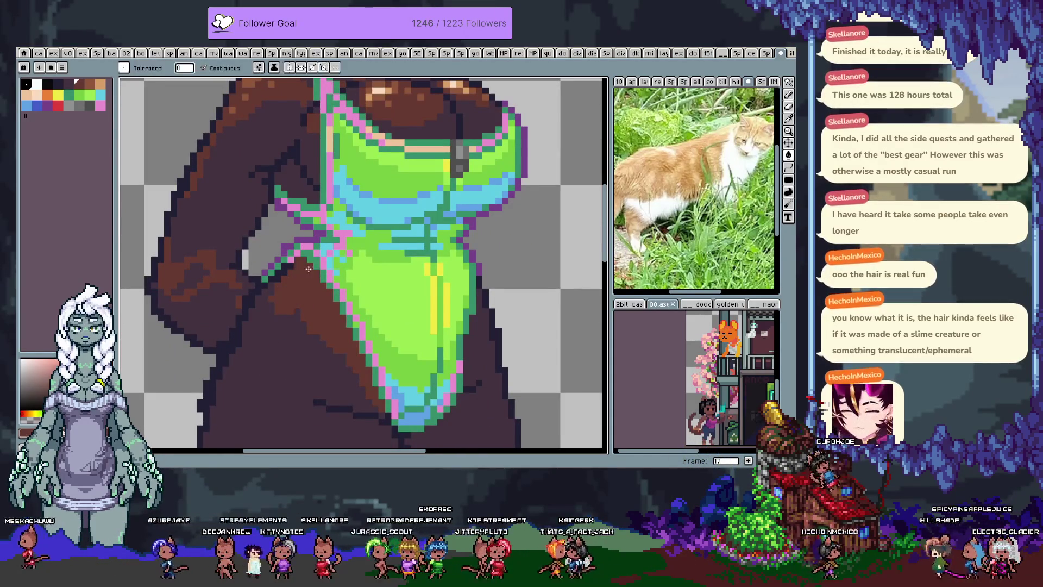
pyautogui.press('b')
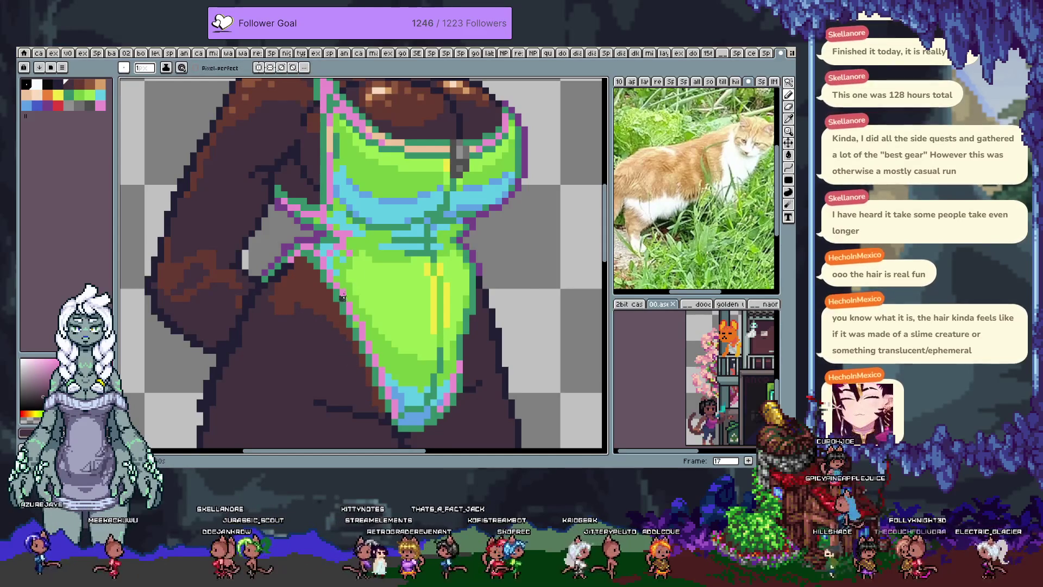
pyautogui.hotkey('ctrl', 'z')
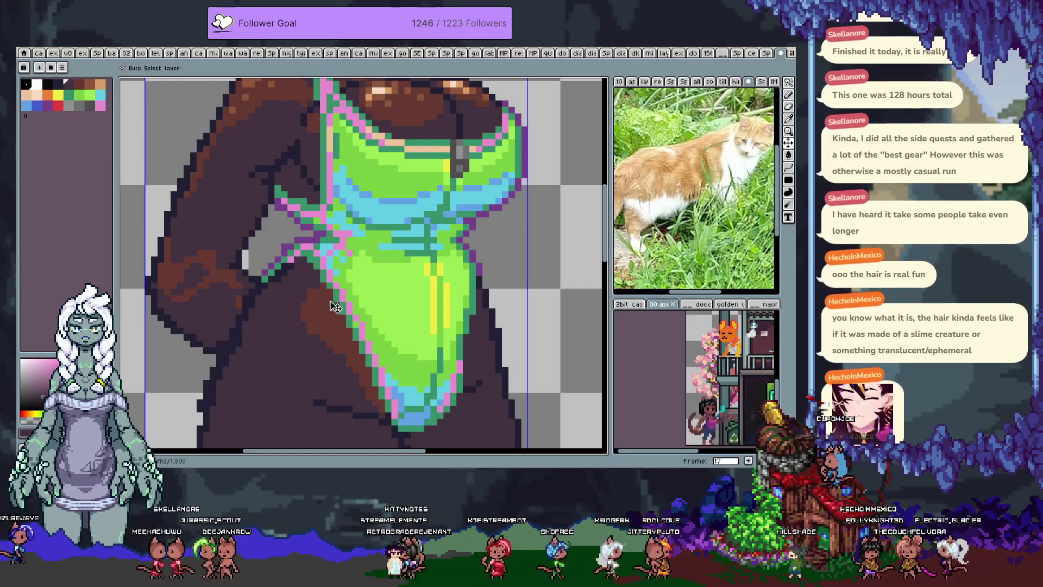
pyautogui.hotkey('ctrl', 'y')
pyautogui.scroll(-4, 327, 309)
pyautogui.scroll(1, 315, 304)
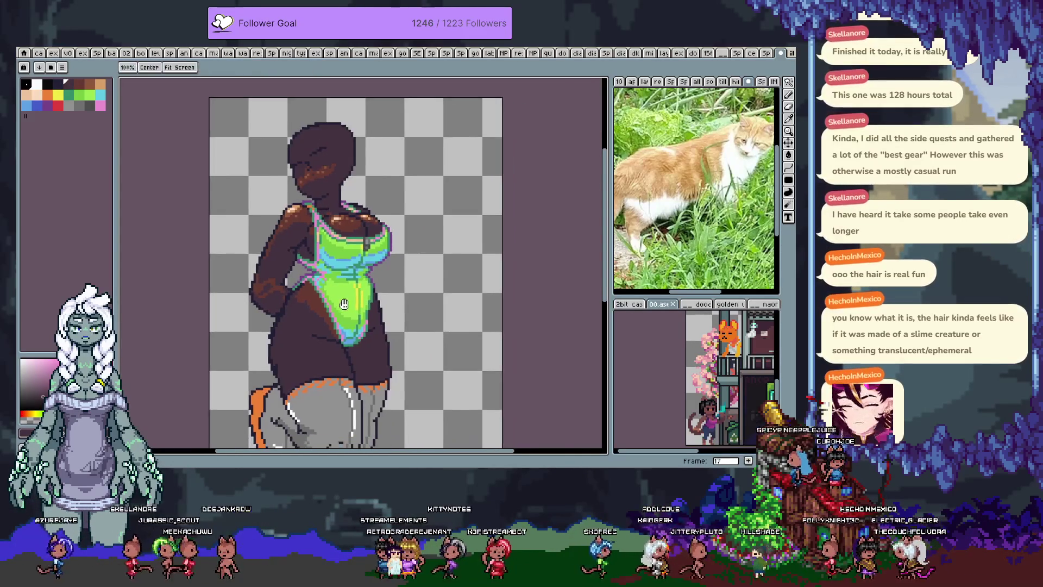
pyautogui.scroll(3, 296, 301)
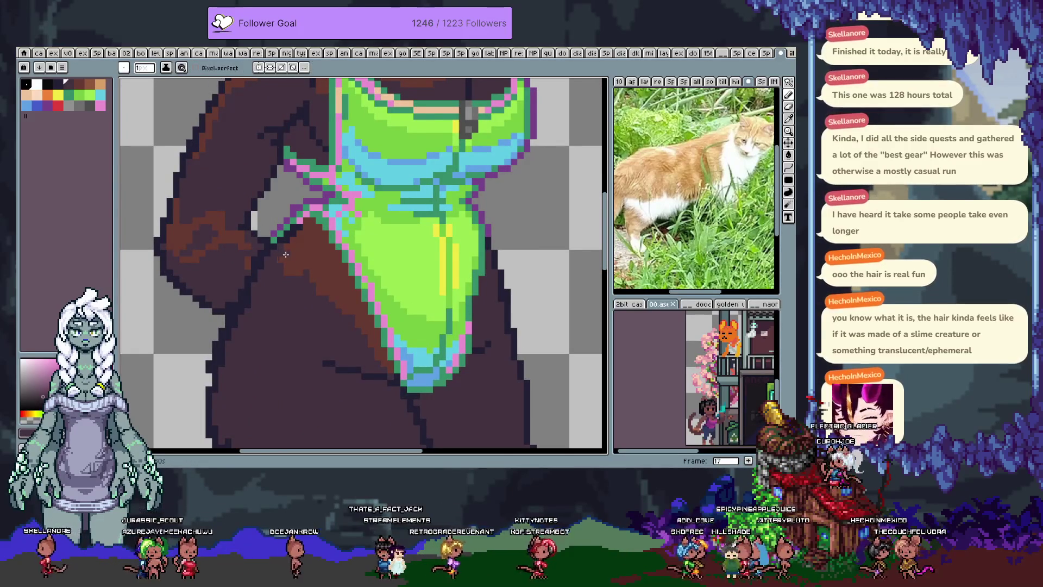
# - Refill the old brown patch with dark skin, then outline and fill a new brown hip shadow
pyautogui.press('g')
pyautogui.click(324, 279)
pyautogui.press('b')
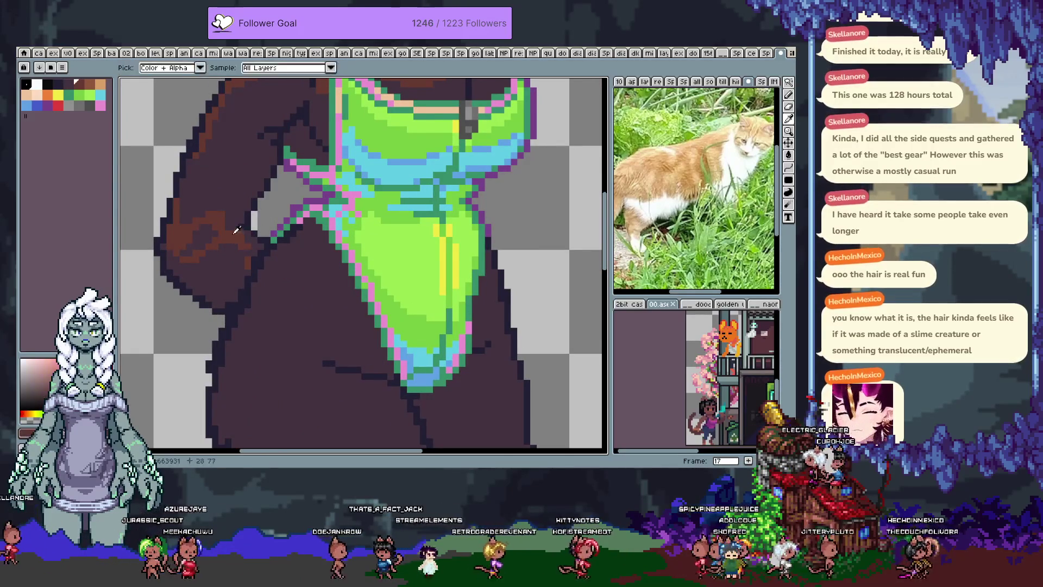
pyautogui.moveTo(319, 246); pyautogui.dragTo(370, 314)
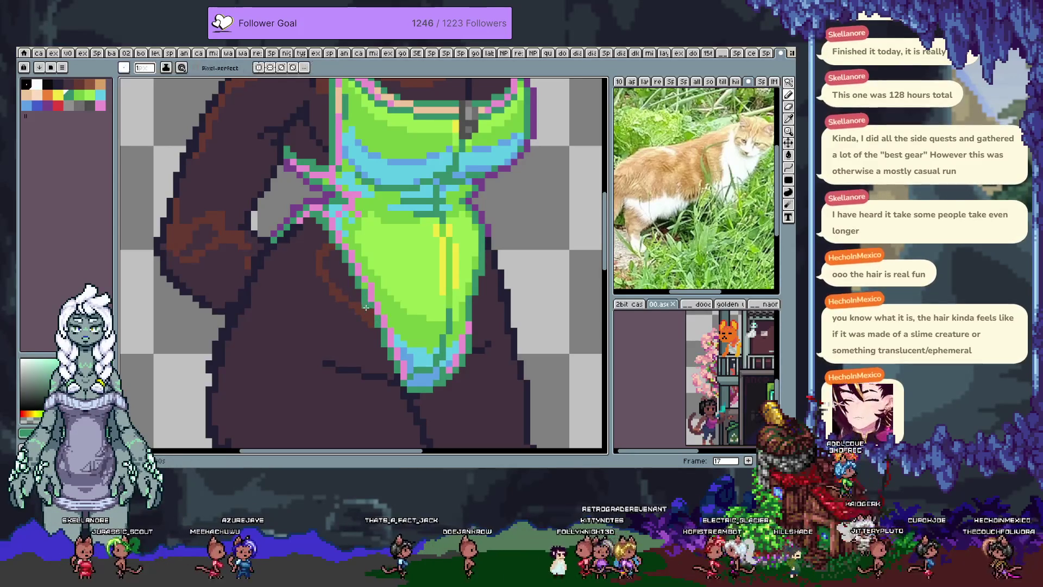
pyautogui.press('g')
pyautogui.click(361, 307)
pyautogui.press('b')
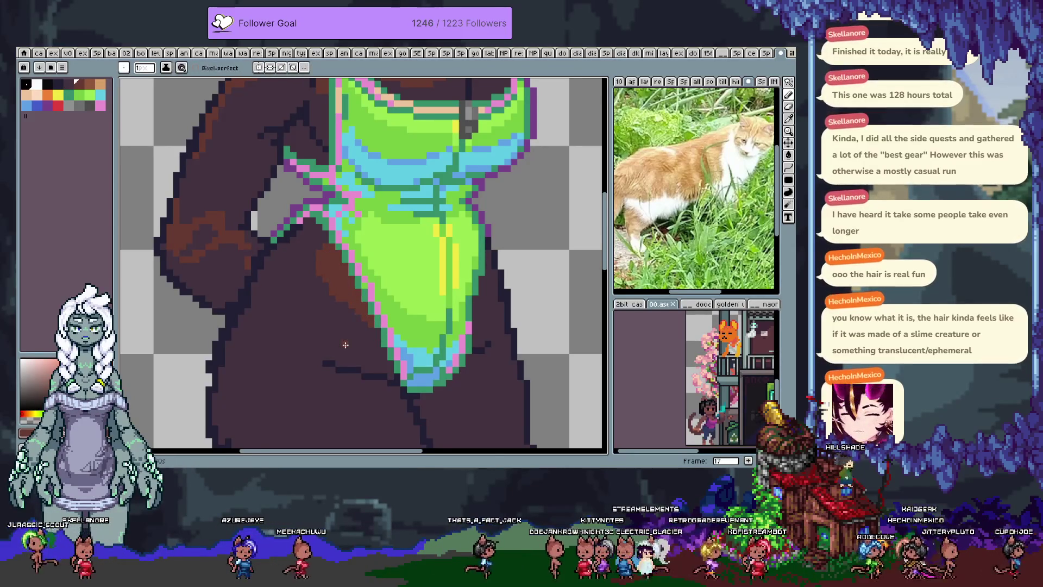
pyautogui.scroll(-3, 353, 341)
pyautogui.scroll(-1, 370, 334)
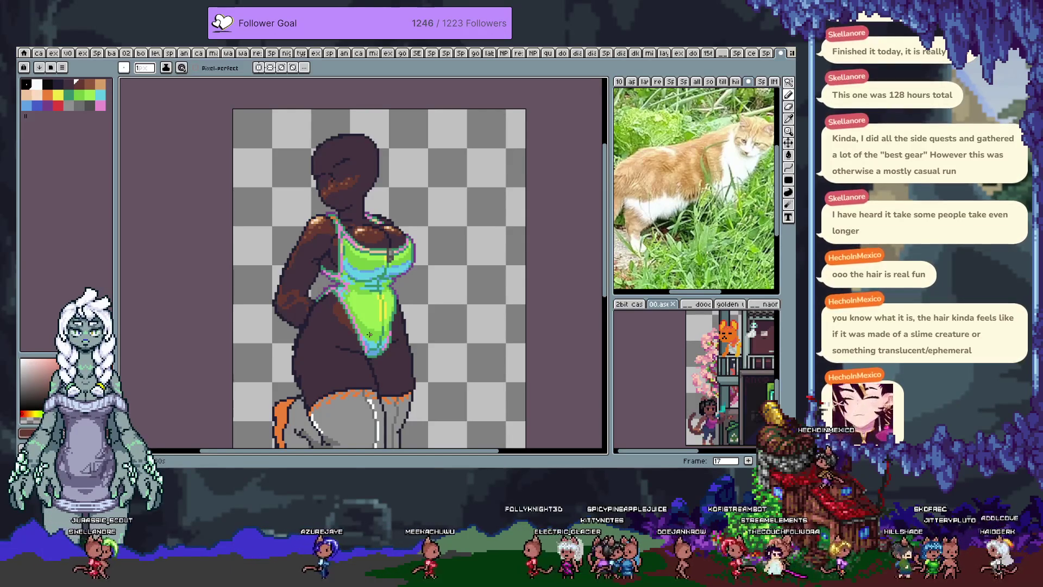
# - Undo the last change and step to frame 18 with the pencil active
pyautogui.scroll(2, 337, 293)
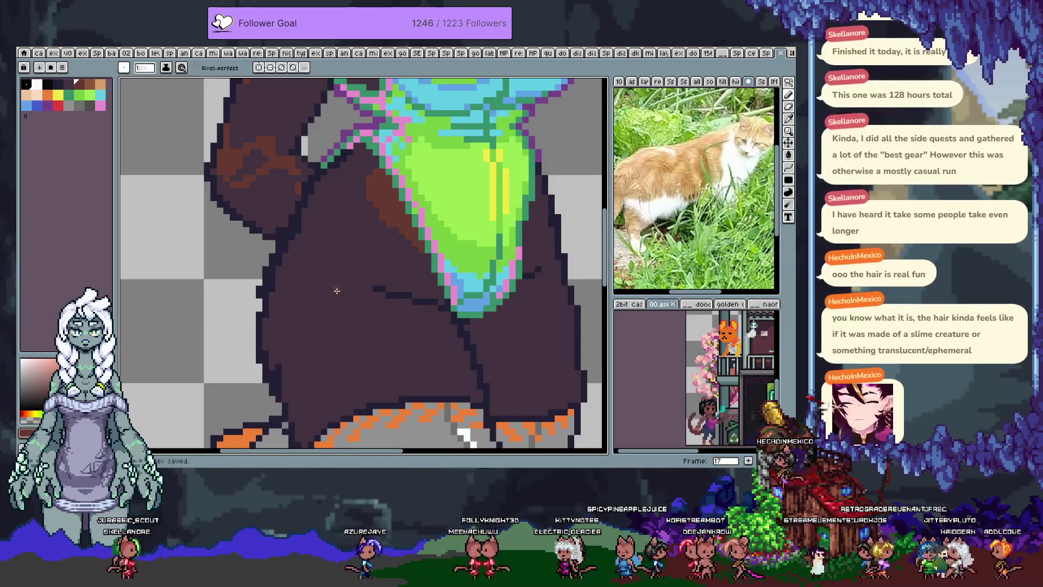
pyautogui.hscroll(-2, 332, 261)
pyautogui.scroll(1, 332, 261)
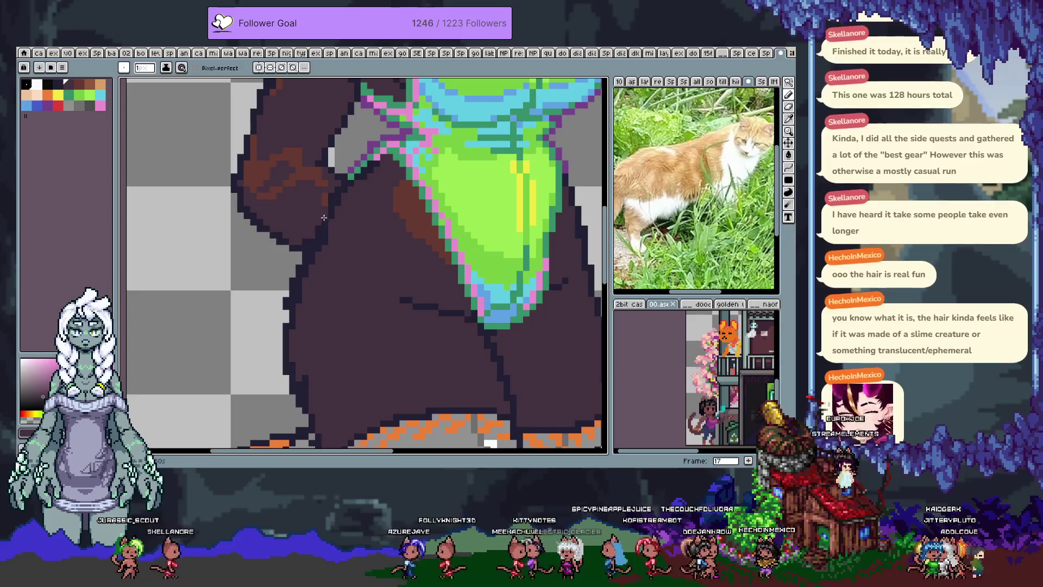
pyautogui.hotkey('ctrl', 'z')
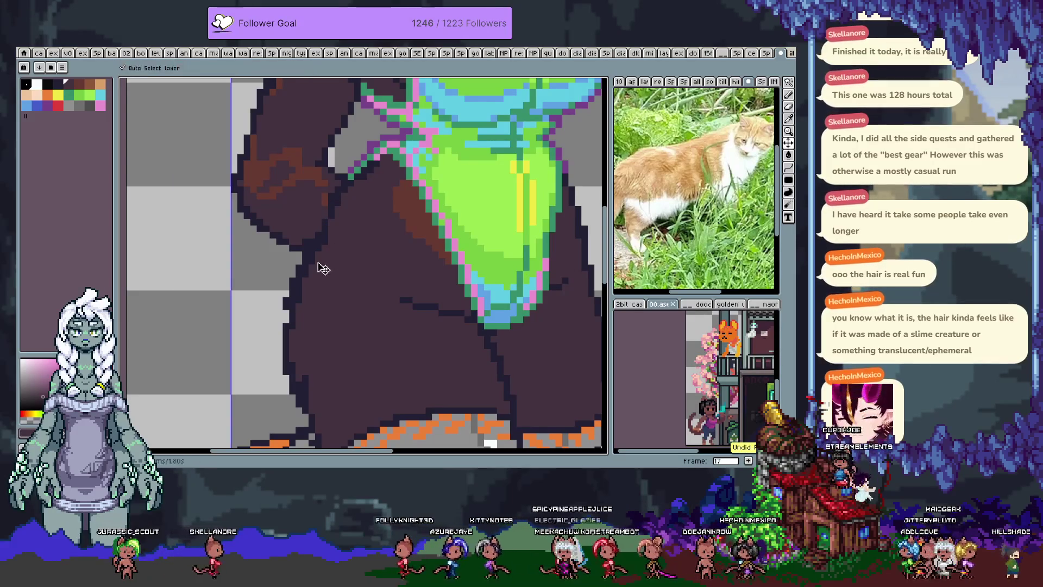
pyautogui.press('b')
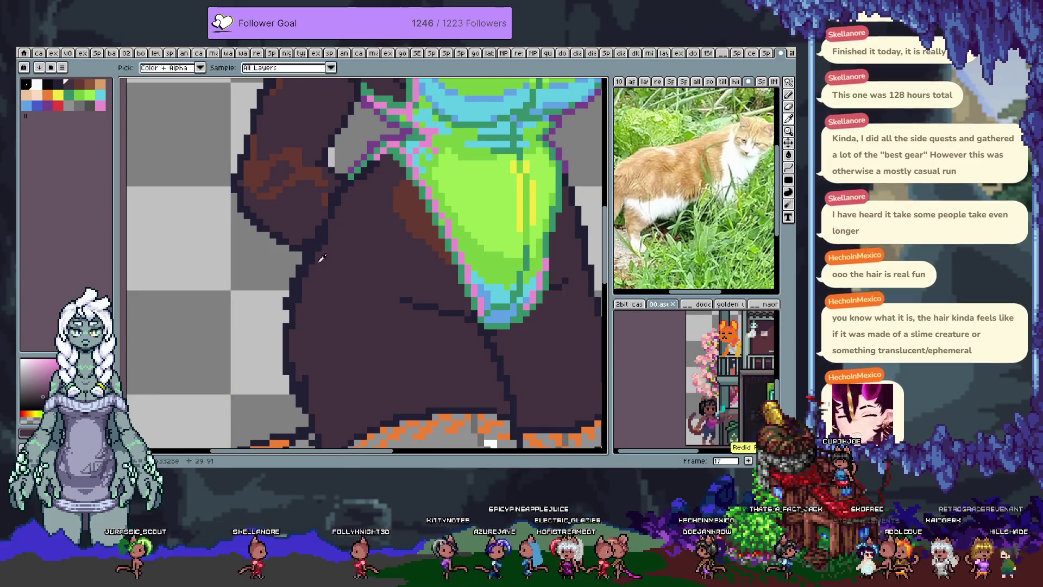
pyautogui.press('Right')
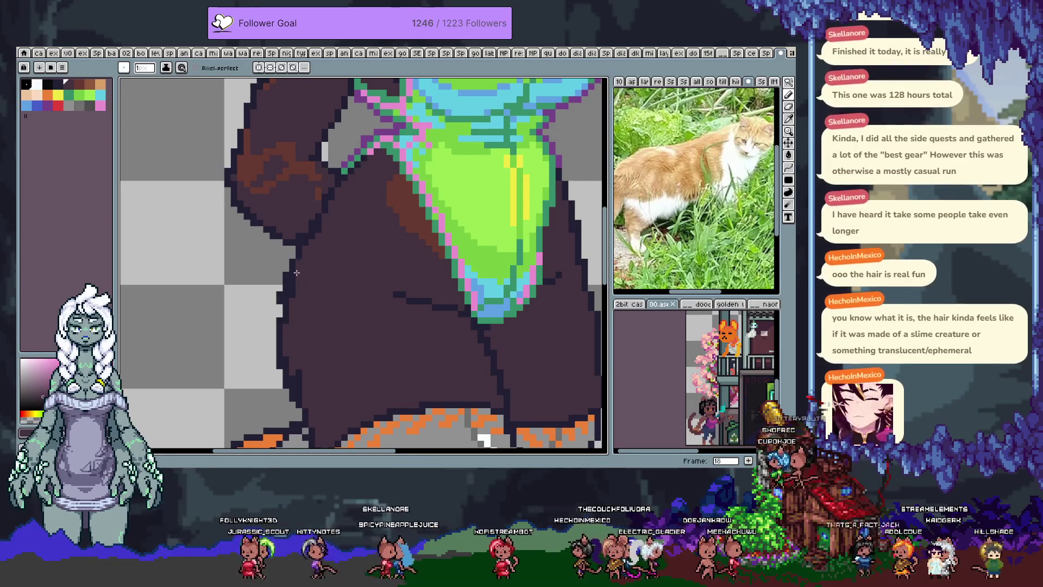
# - Eyedrop the dark skin colour, try a stepped lower-left hip outline, then undo it
pyautogui.press('alt')
pyautogui.scroll(-3, 282, 272)
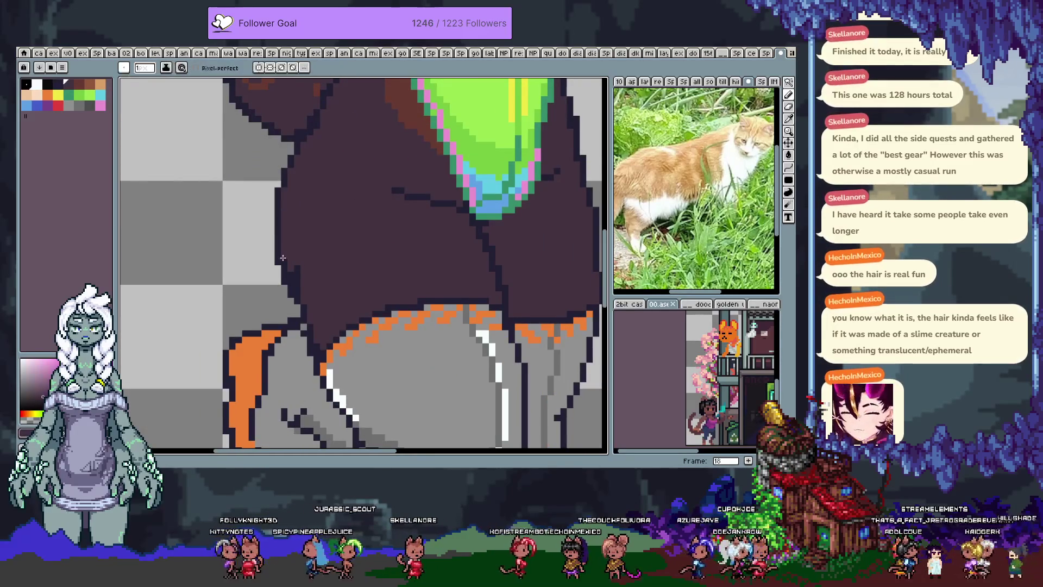
pyautogui.press('alt')
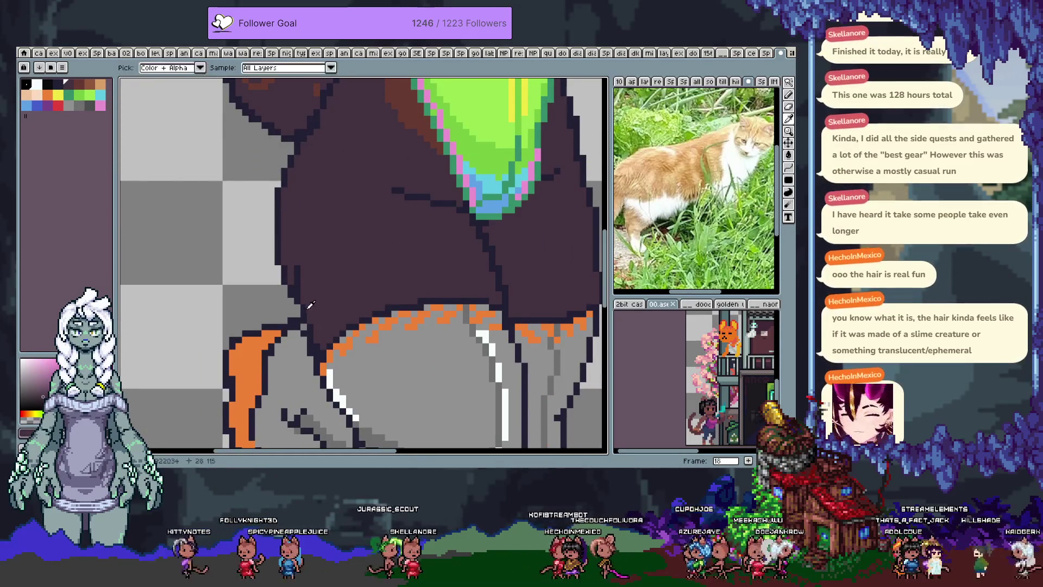
pyautogui.press('alt')
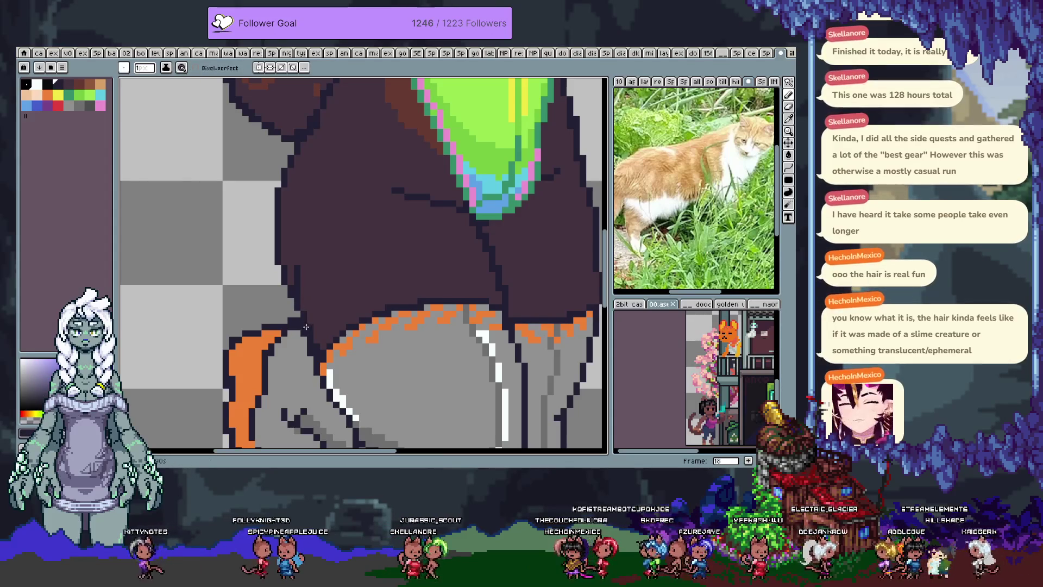
pyautogui.keyDown('alt'); pyautogui.click(309, 328); pyautogui.keyUp('alt')
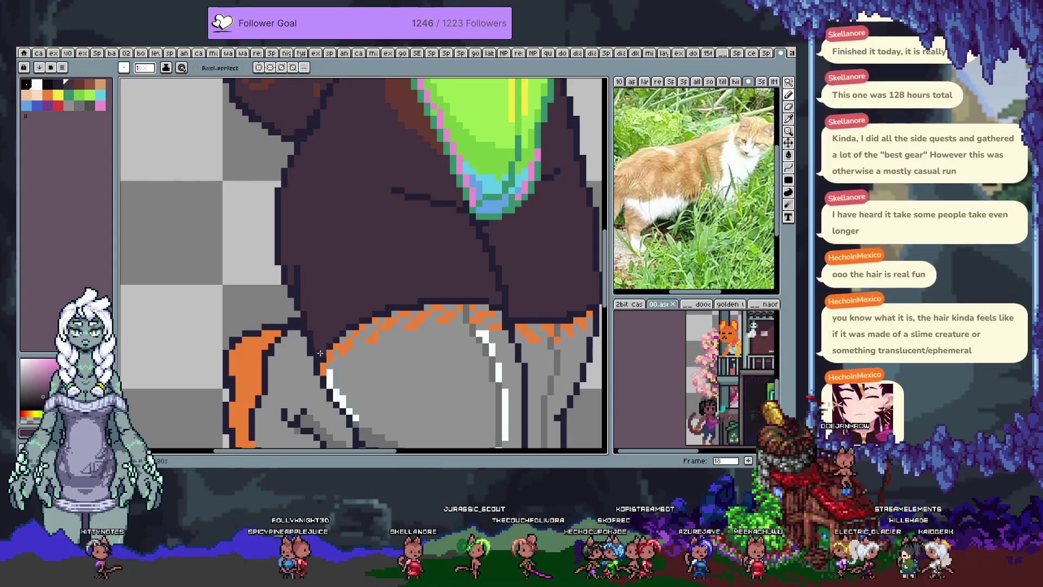
pyautogui.press('alt')
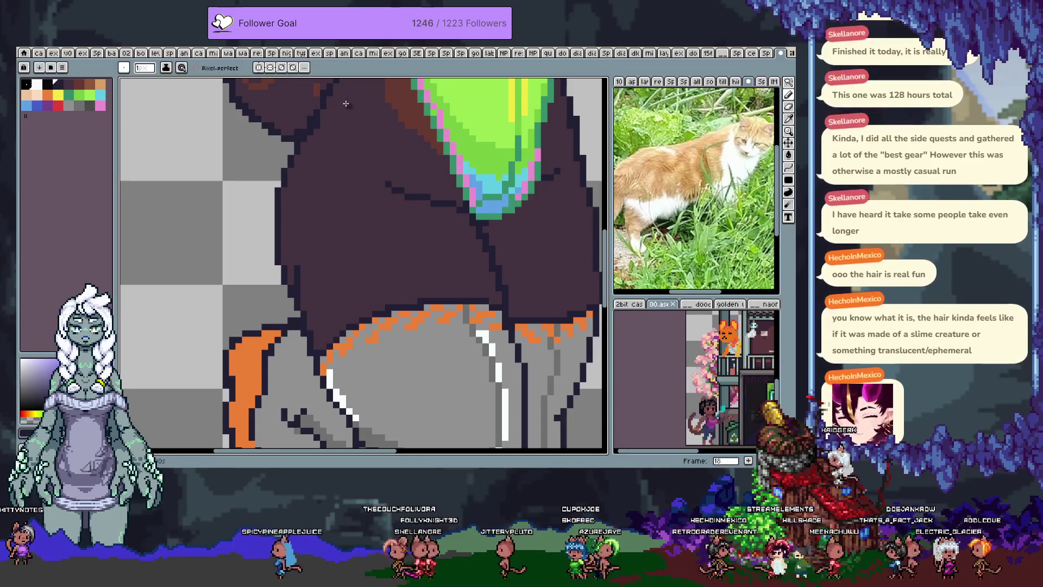
pyautogui.moveTo(372, 196); pyautogui.dragTo(352, 299)
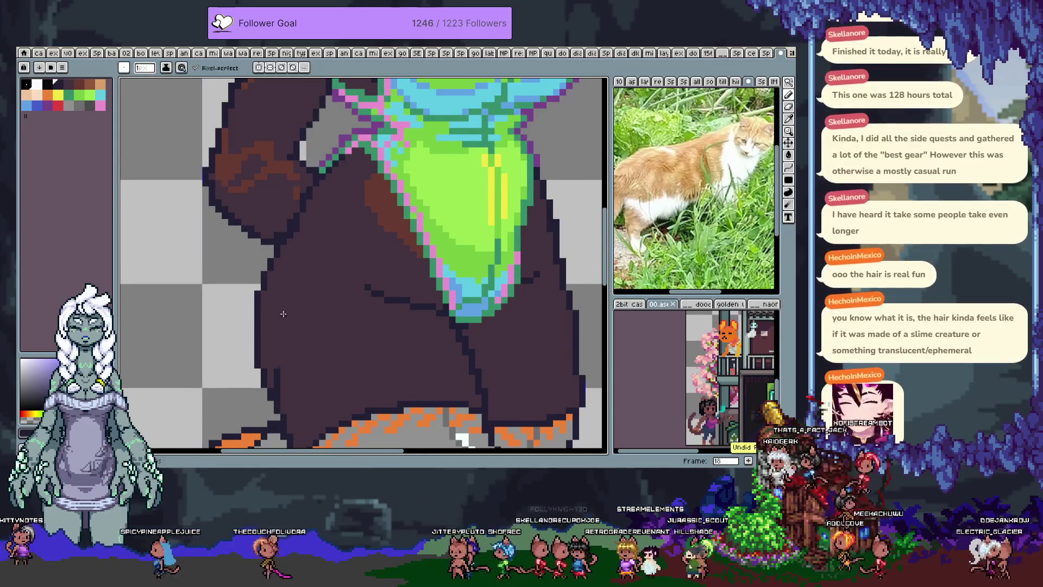
pyautogui.moveTo(266, 383); pyautogui.dragTo(263, 342)
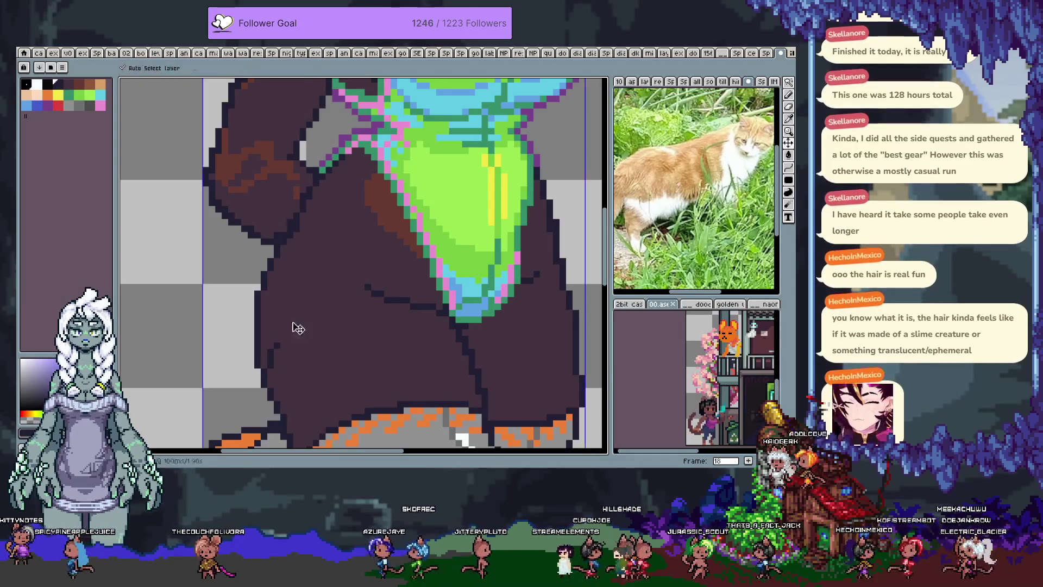
pyautogui.hotkey('ctrl', 'z')
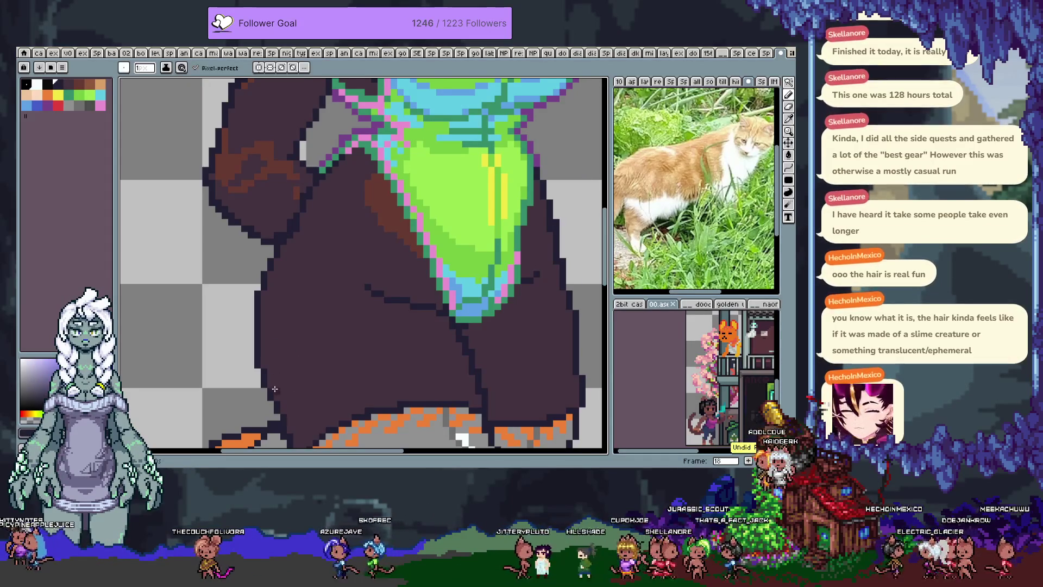
pyautogui.hotkey('ctrl', 'z')
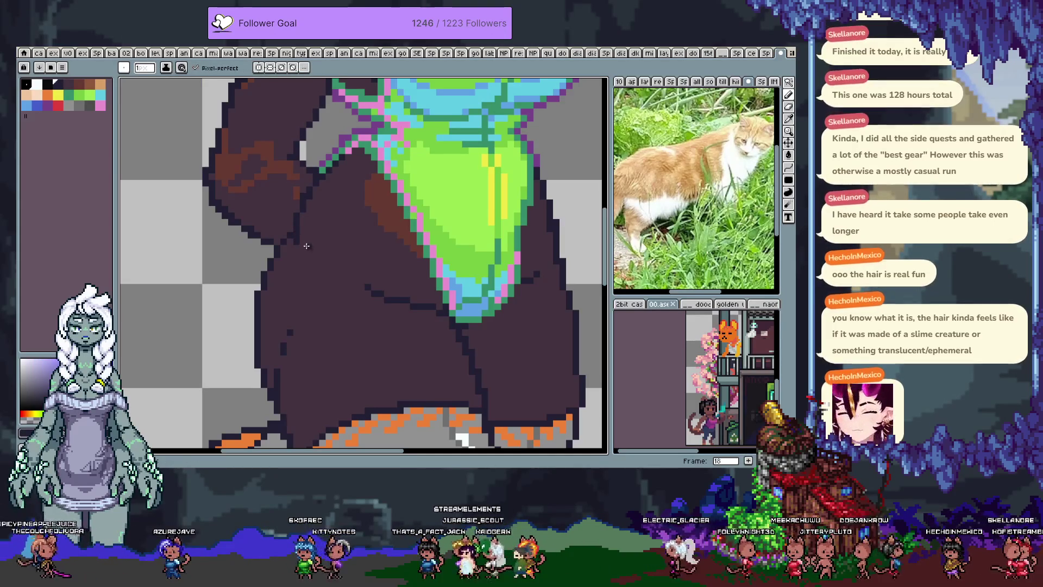
pyautogui.scroll(1, 299, 248)
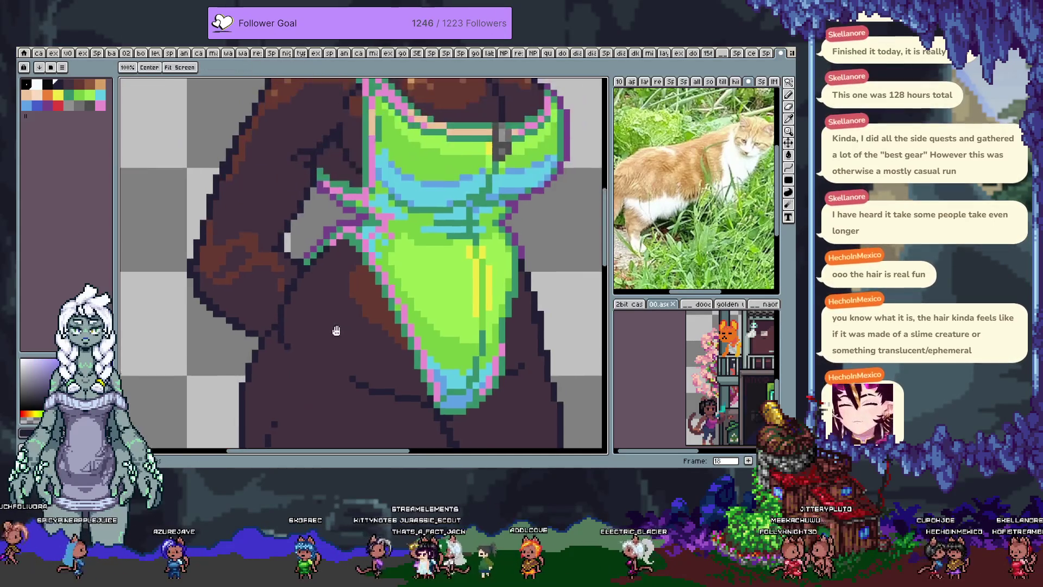
# - Undo the recent swimsuit strokes and bring the swimsuit's right edge into view
pyautogui.scroll(-1, 307, 246)
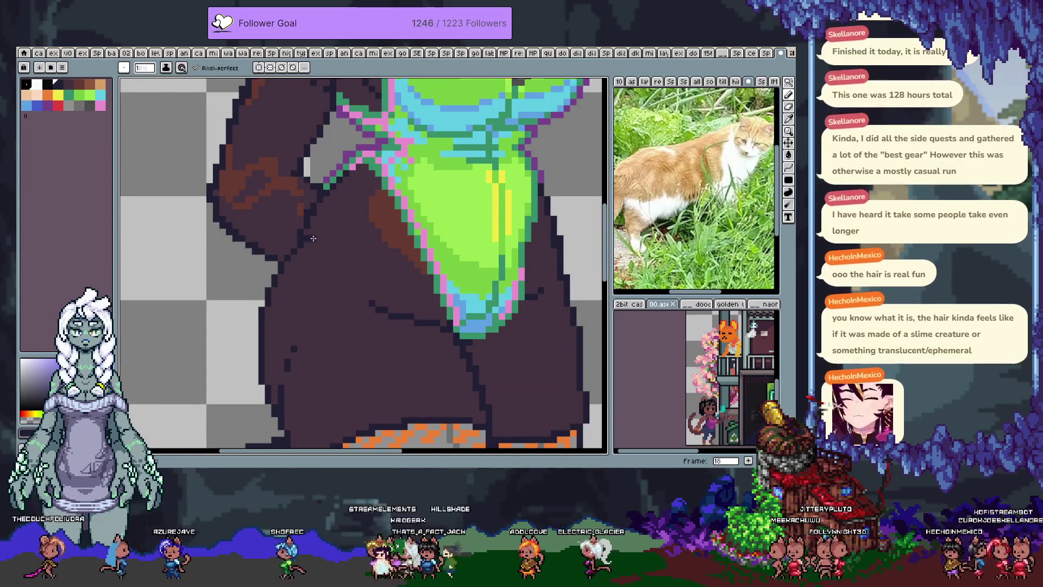
pyautogui.hotkey('ctrl', 'z')
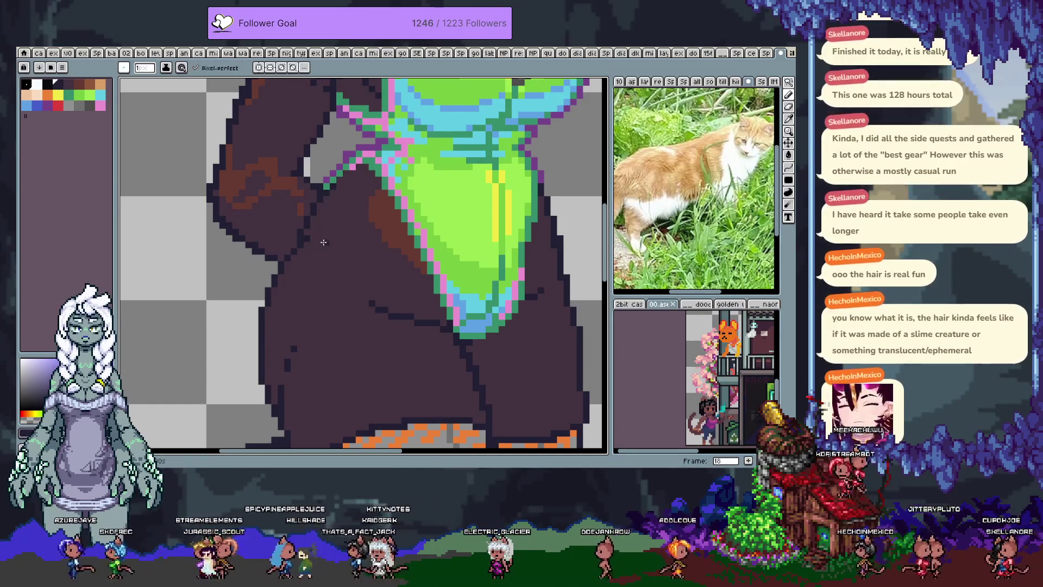
pyautogui.moveTo(412, 328); pyautogui.dragTo(317, 256)
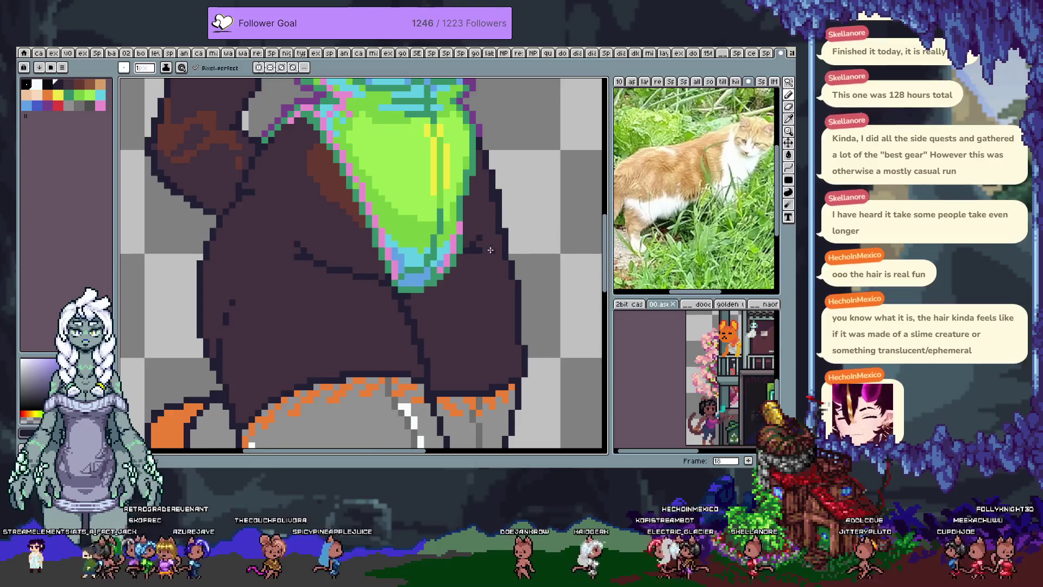
pyautogui.moveTo(477, 245); pyautogui.dragTo(439, 275)
pyautogui.press('i')
pyautogui.keyDown('alt'); pyautogui.click(464, 271); pyautogui.keyUp('alt')
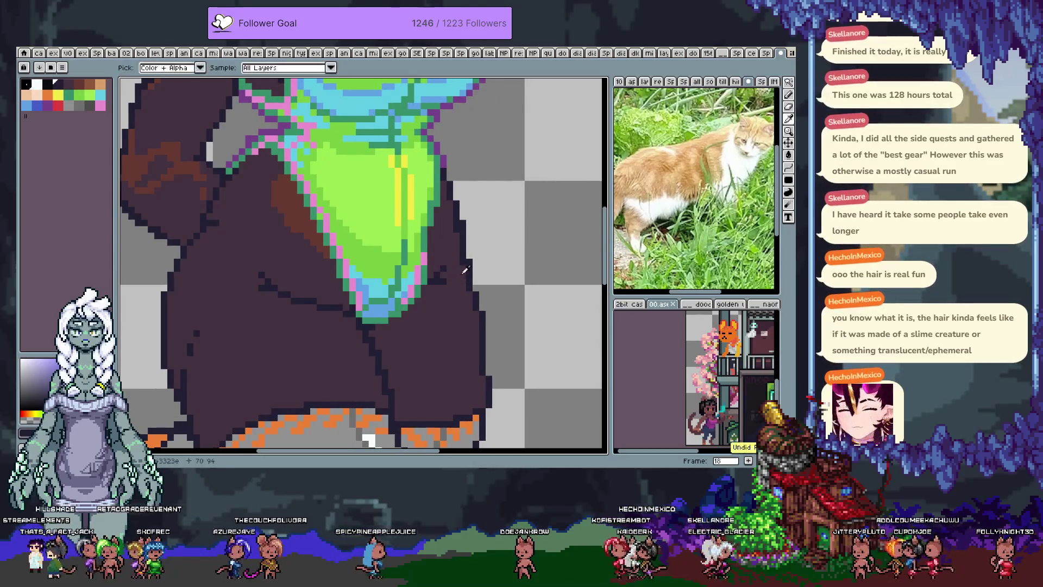
pyautogui.hotkey('ctrl', 'z')
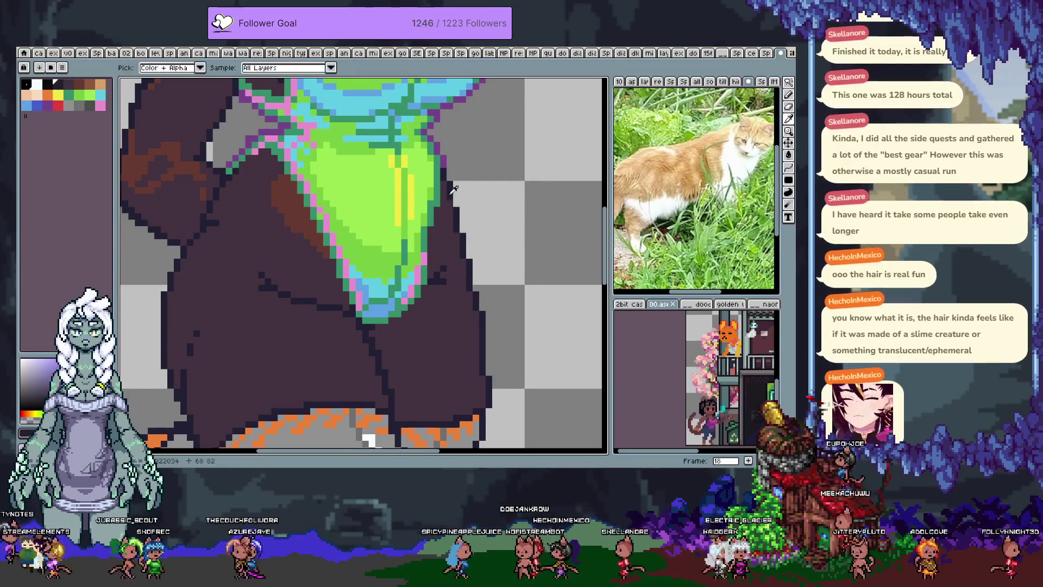
pyautogui.hotkey('ctrl', 'z')
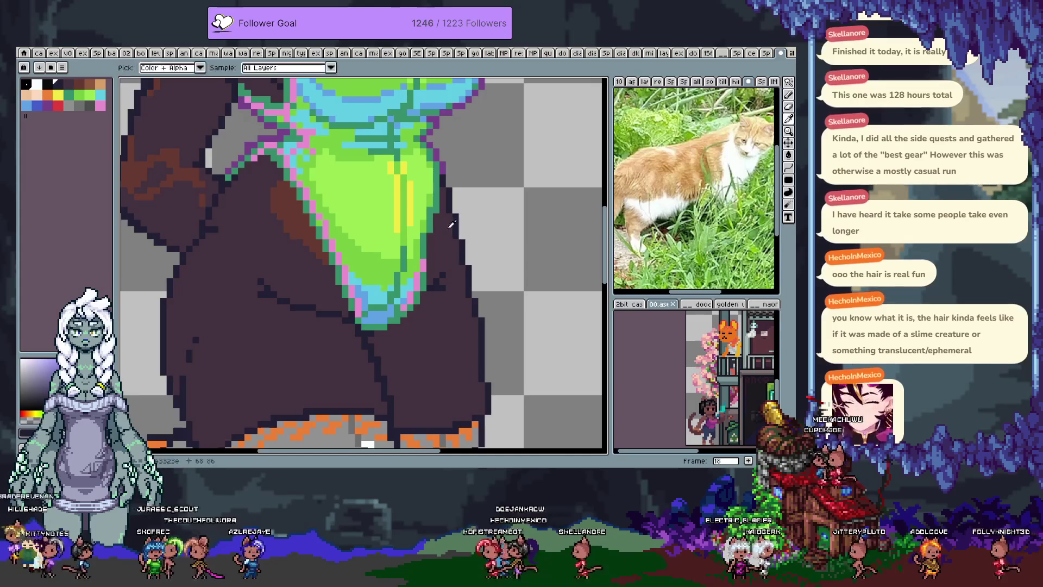
# - Sample the pink outline, add pink pixels to the swimsuit's right edge, and save
pyautogui.keyDown('alt'); pyautogui.click(427, 247); pyautogui.keyUp('alt')
pyautogui.keyDown('alt'); pyautogui.click(428, 243); pyautogui.keyUp('alt')
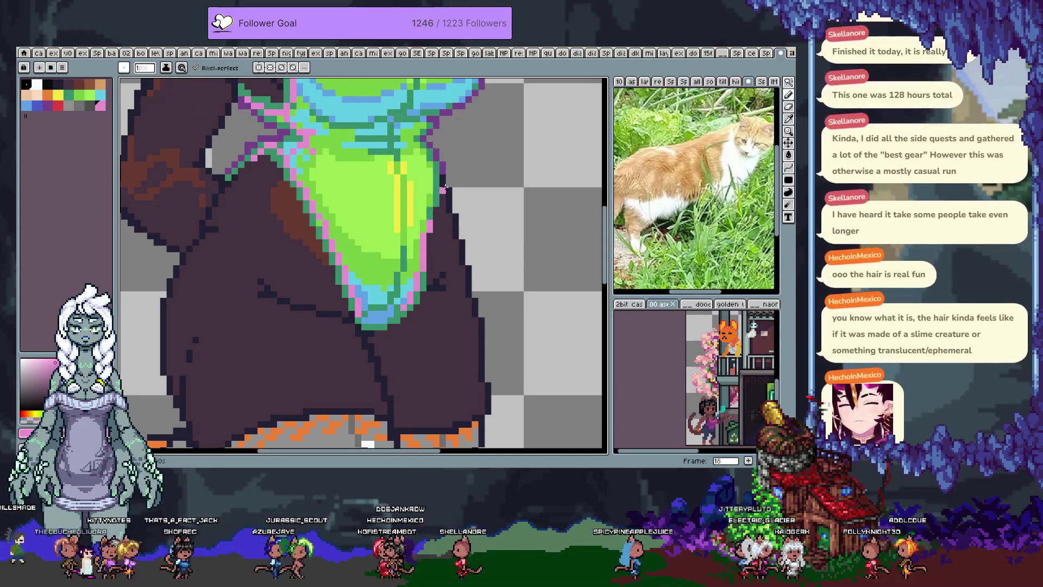
pyautogui.press('x')
pyautogui.press('v')
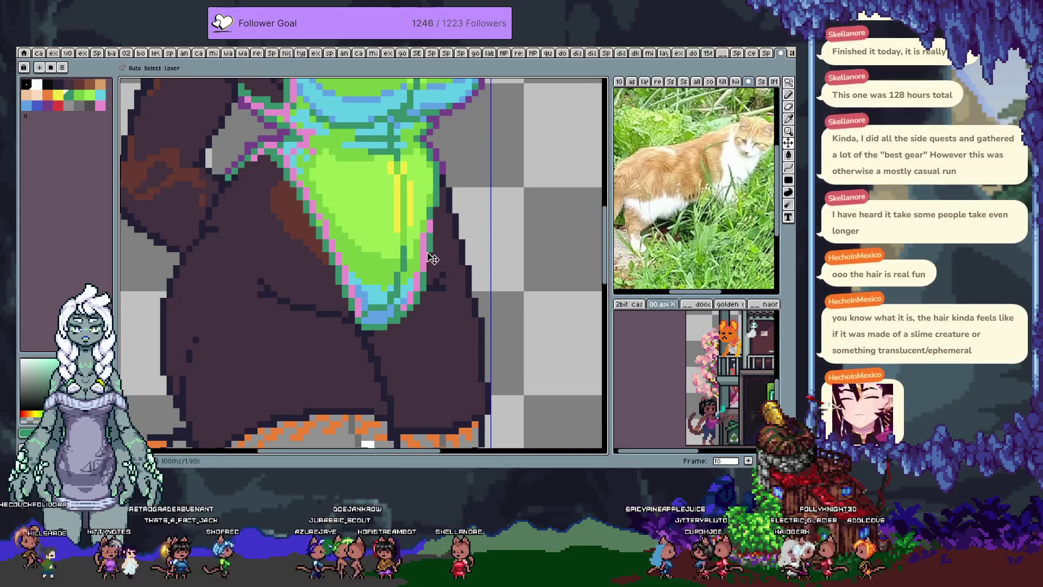
pyautogui.hotkey('ctrl', 's')
pyautogui.scroll(-2, 432, 277)
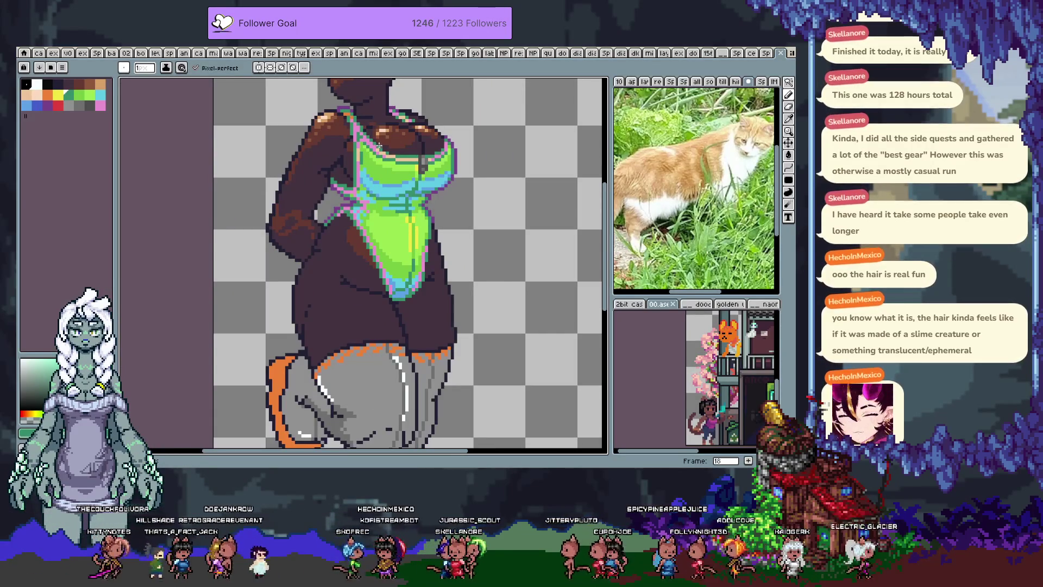
# - Sample the legging greys and the sarong's orange around the leg seam below the hem
pyautogui.scroll(1, 407, 383)
pyautogui.scroll(1, 407, 386)
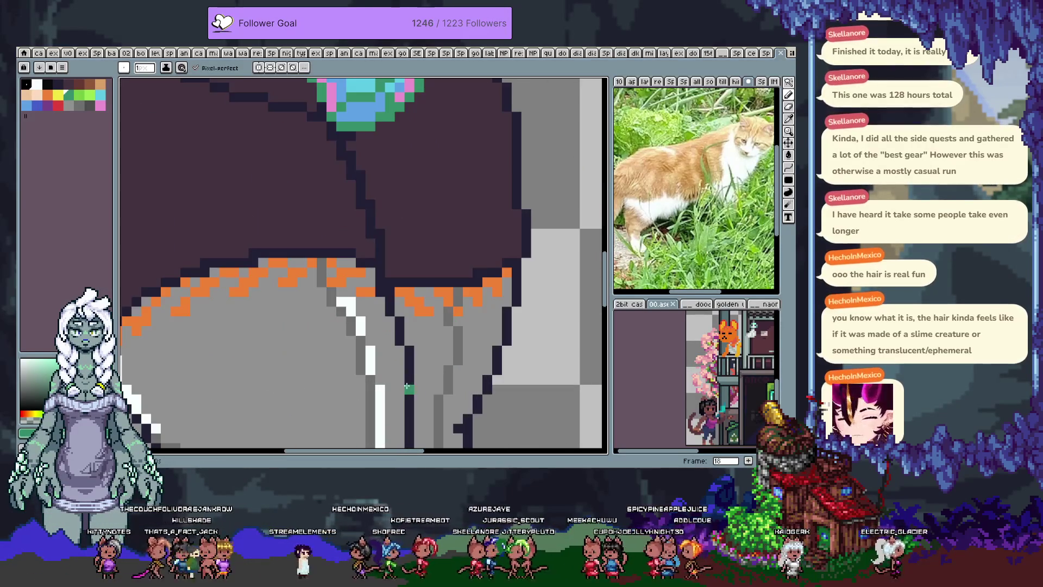
pyautogui.scroll(-2, 406, 385)
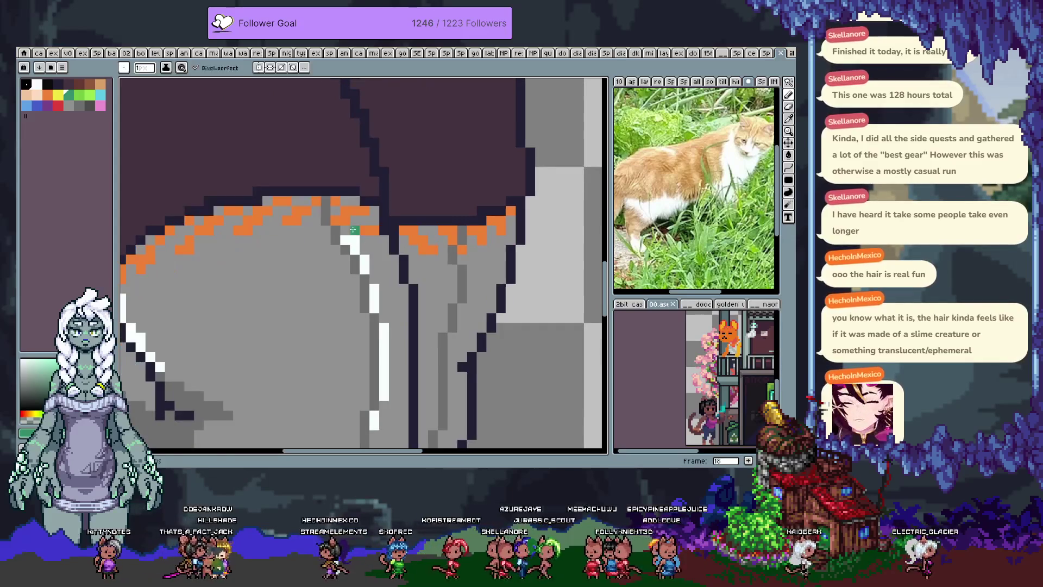
pyautogui.keyDown('alt'); pyautogui.click(334, 203); pyautogui.keyUp('alt')
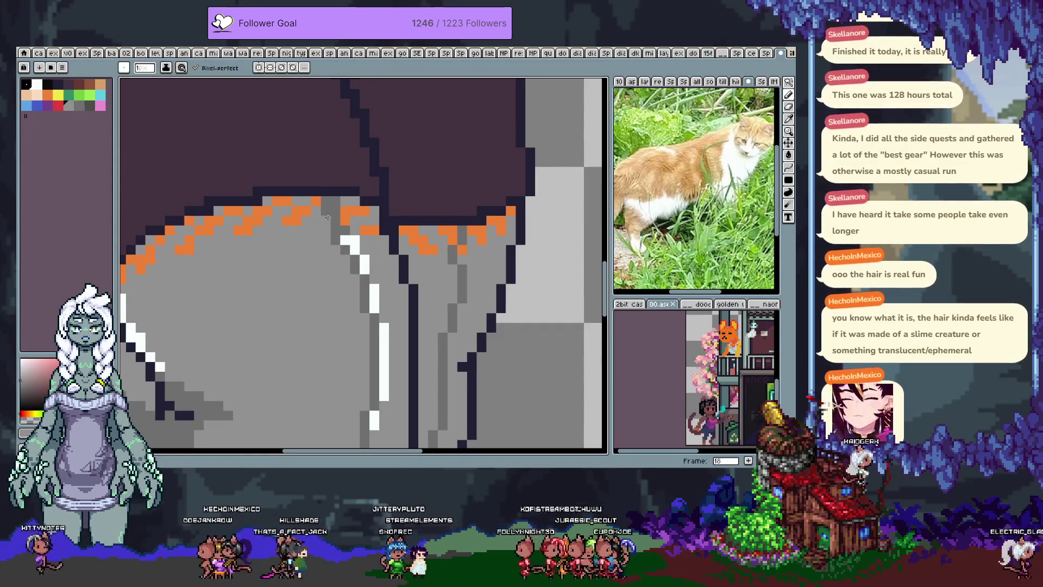
pyautogui.keyDown('alt'); pyautogui.click(339, 207); pyautogui.keyUp('alt')
pyautogui.keyDown('alt'); pyautogui.click(351, 208); pyautogui.keyUp('alt')
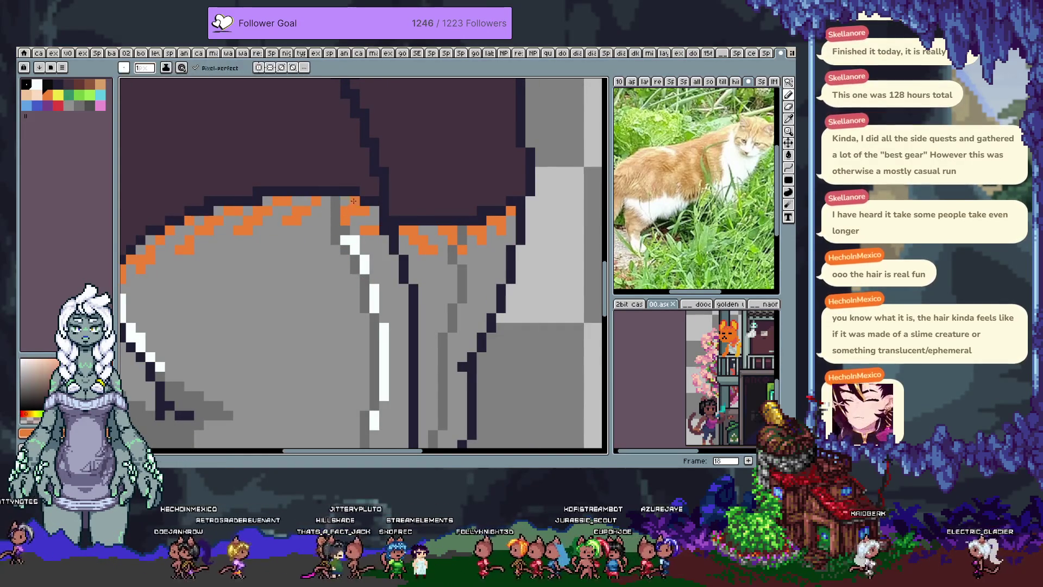
pyautogui.keyDown('alt'); pyautogui.click(362, 253); pyautogui.keyUp('alt')
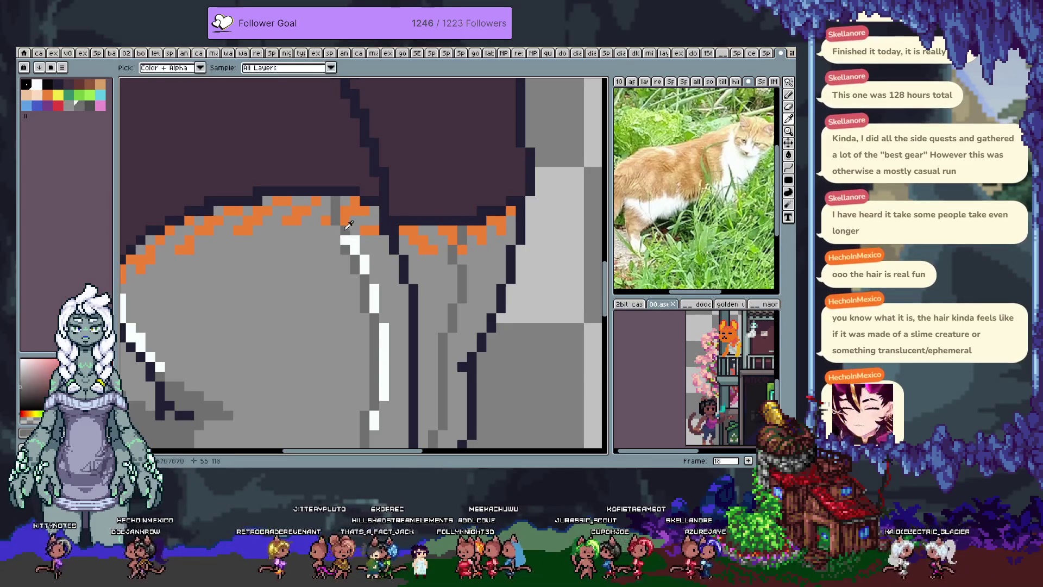
# - Save the sprite, pan to the right side of the hips, and choose pink
pyautogui.scroll(-1, 351, 244)
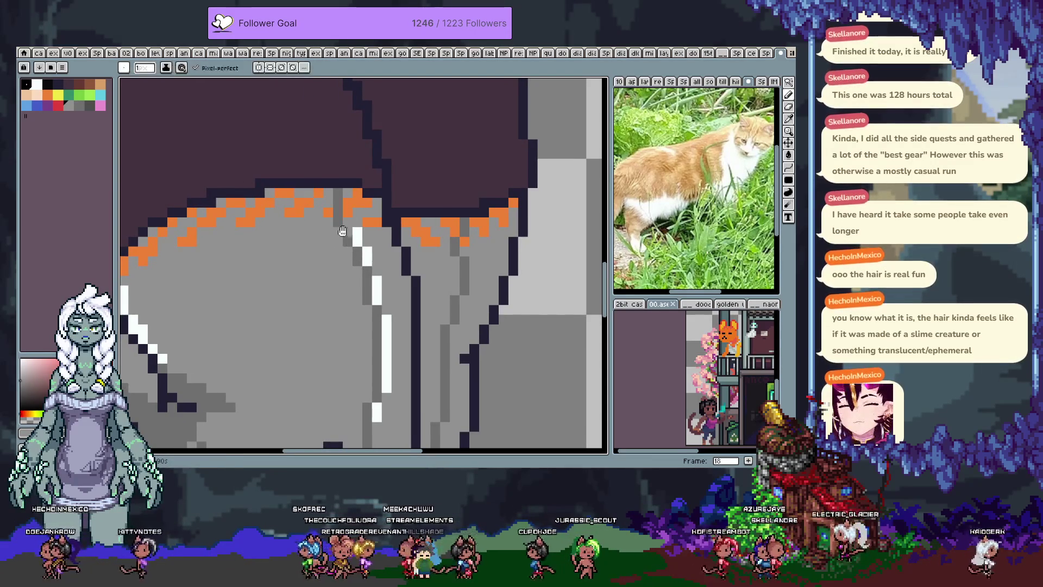
pyautogui.scroll(-1, 353, 223)
pyautogui.hotkey('ctrl', 's')
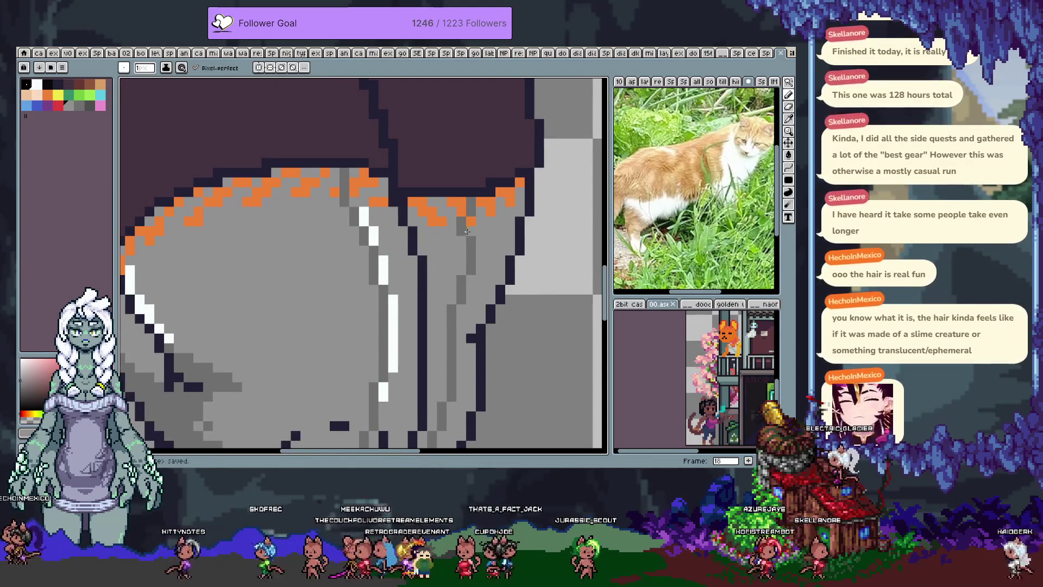
pyautogui.moveTo(295, 235)
pyautogui.mouseDown()
pyautogui.moveTo(401, 224)
pyautogui.moveTo(393, 207)
pyautogui.moveTo(374, 239)
pyautogui.mouseUp()
pyautogui.click(101, 106)
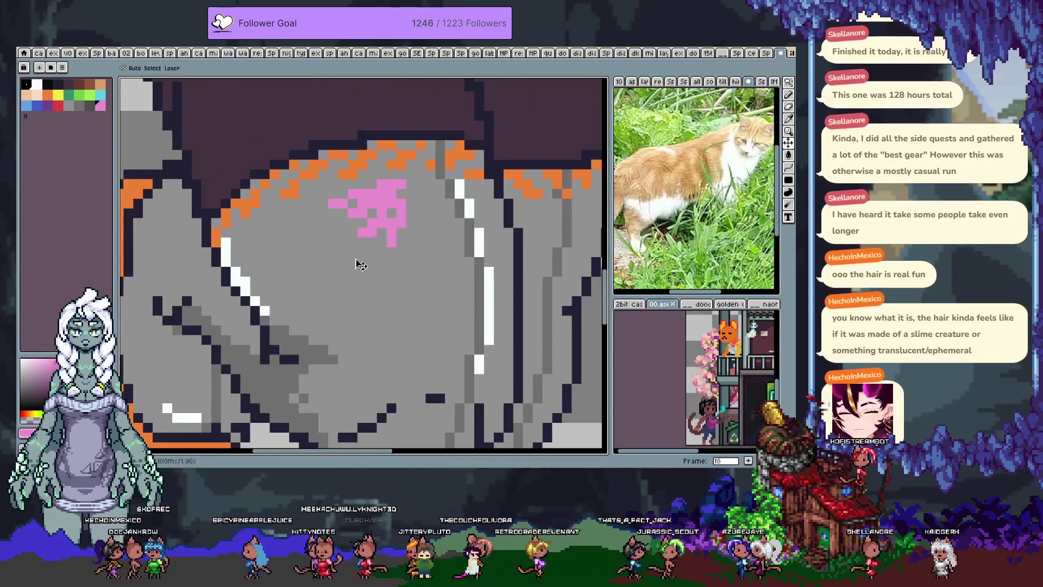
# - Replace the pink stroke with a light blue stroke on the thigh
pyautogui.hotkey('ctrl', 'z')
pyautogui.click(26, 105)
pyautogui.moveTo(390, 184); pyautogui.dragTo(345, 224)
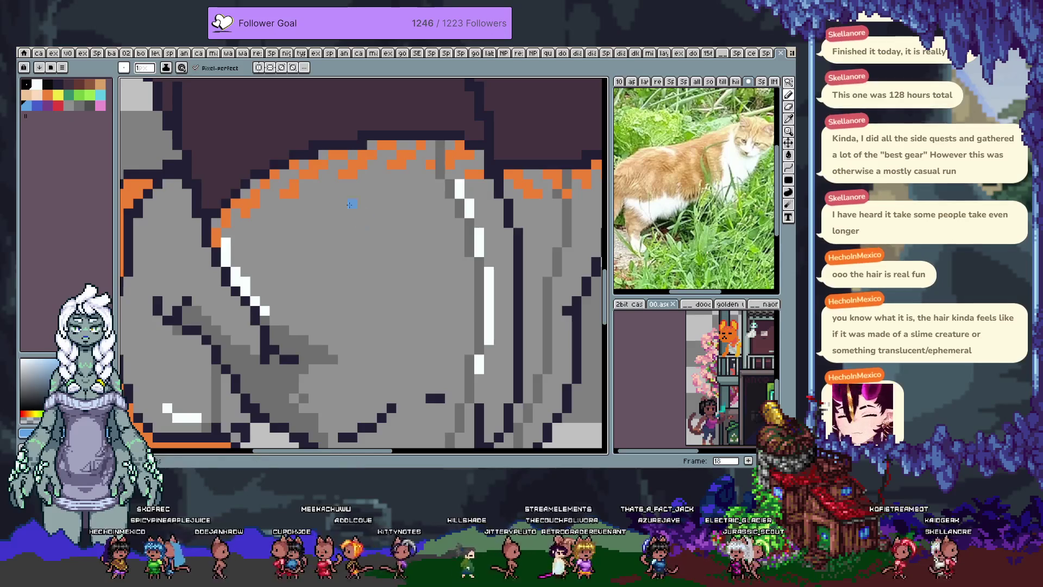
# - Briefly select the leggings' grey, clear it, hide the timeline, and add a short blue thigh stroke
pyautogui.press('w')
pyautogui.click(356, 244)
pyautogui.hotkey('alt', 'n')
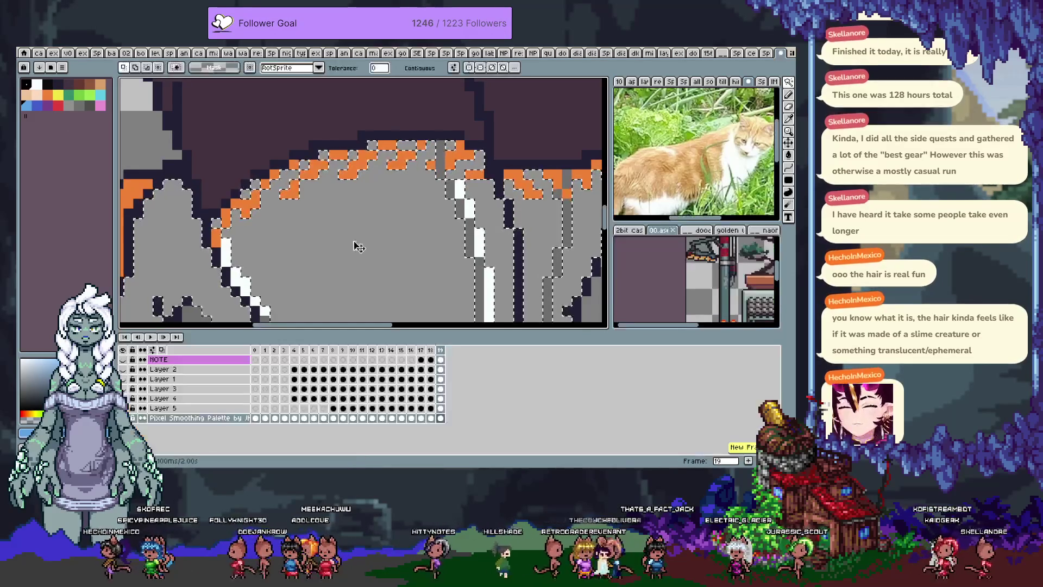
pyautogui.press('Tab')
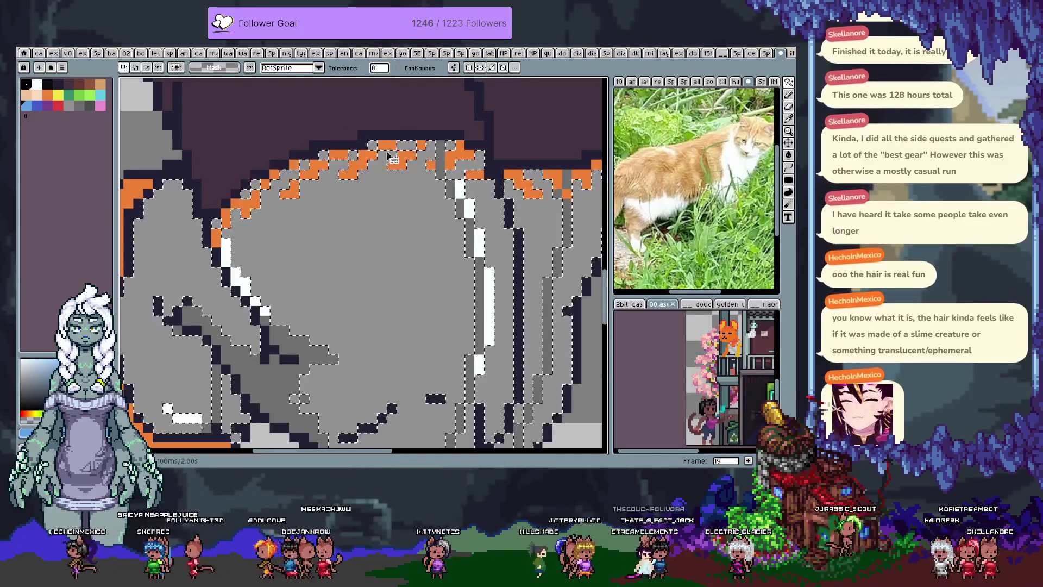
pyautogui.hotkey('ctrl', 'd')
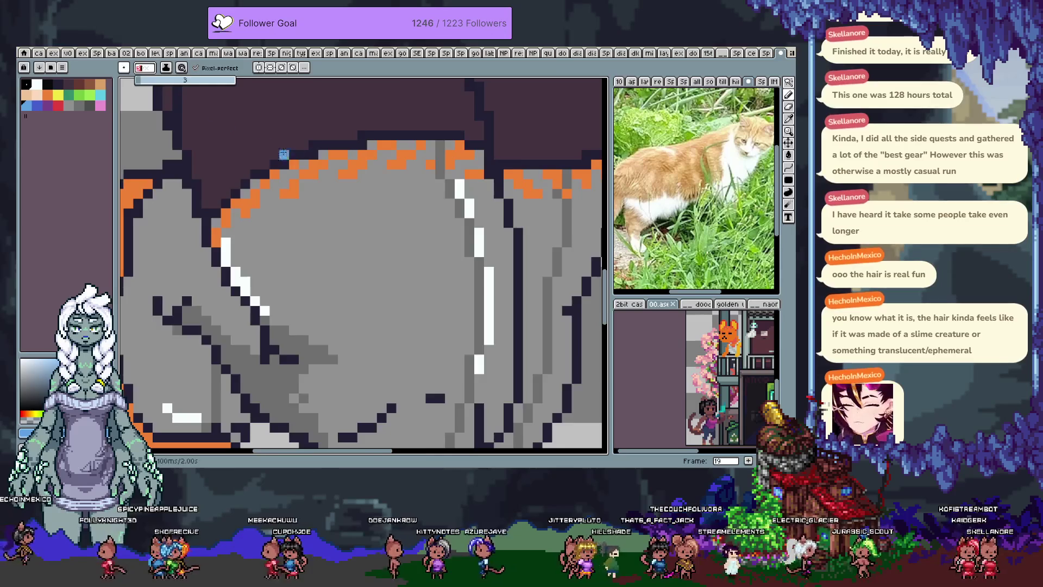
pyautogui.scroll(-3, 264, 145)
pyautogui.moveTo(306, 177); pyautogui.dragTo(338, 170)
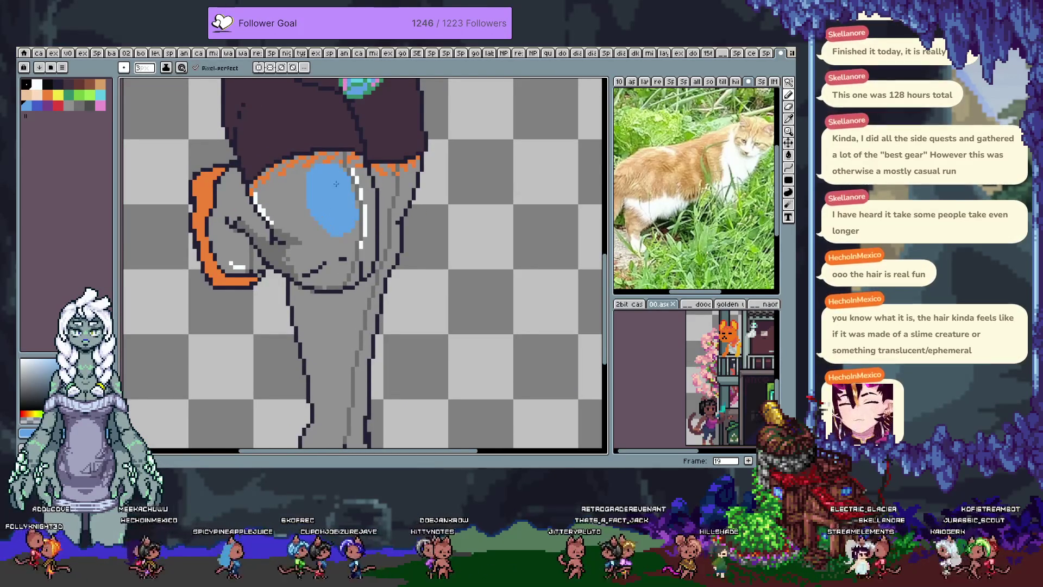
# - Extend the light blue shading down the thigh, up toward the hip, and onto the hip
pyautogui.hotkey('ctrl', 'z')
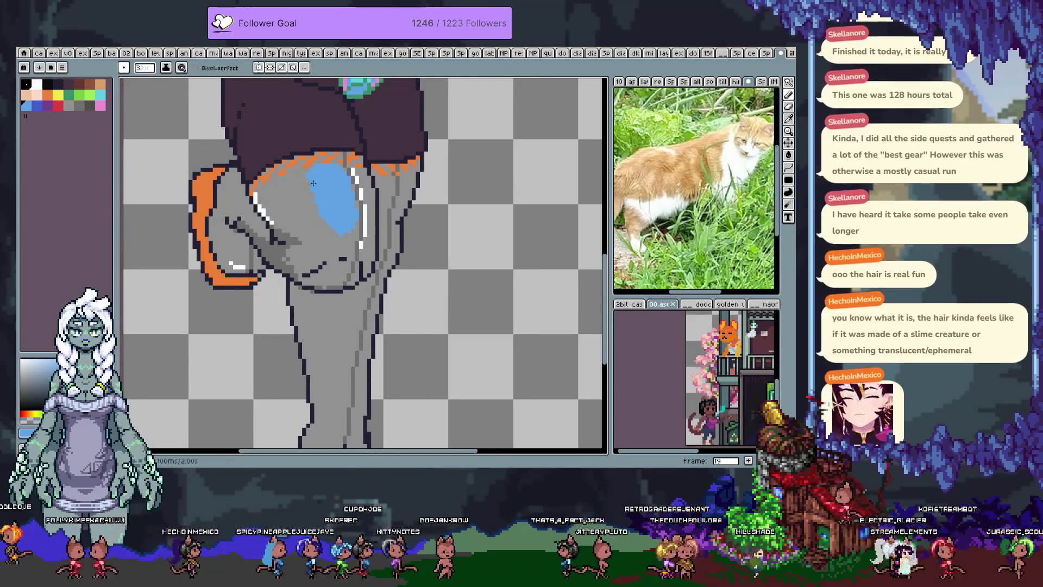
pyautogui.moveTo(333, 223); pyautogui.dragTo(353, 229)
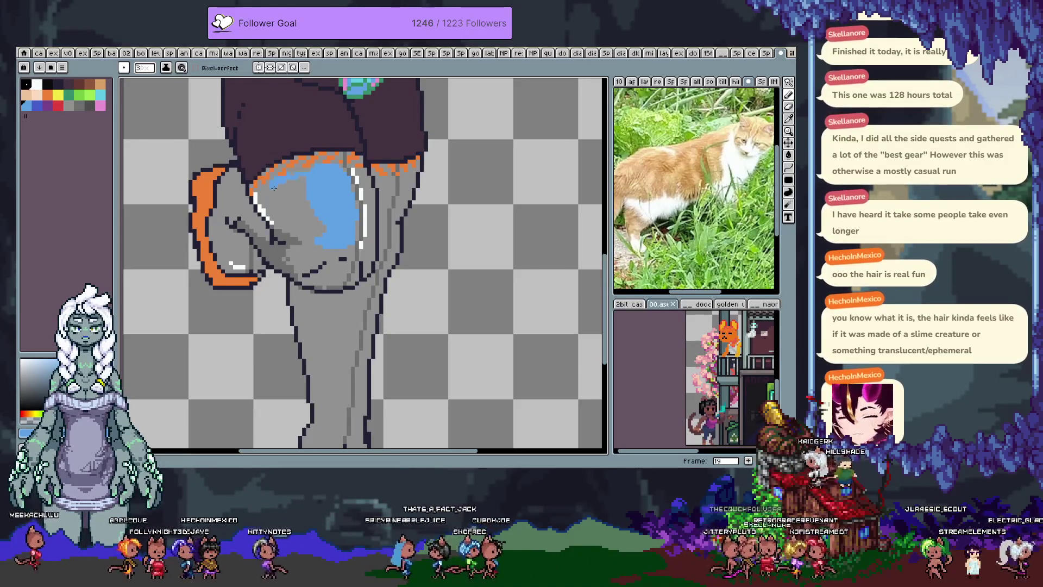
pyautogui.moveTo(311, 171)
pyautogui.mouseDown()
pyautogui.moveTo(287, 183)
pyautogui.moveTo(322, 228)
pyautogui.moveTo(292, 185)
pyautogui.mouseUp()
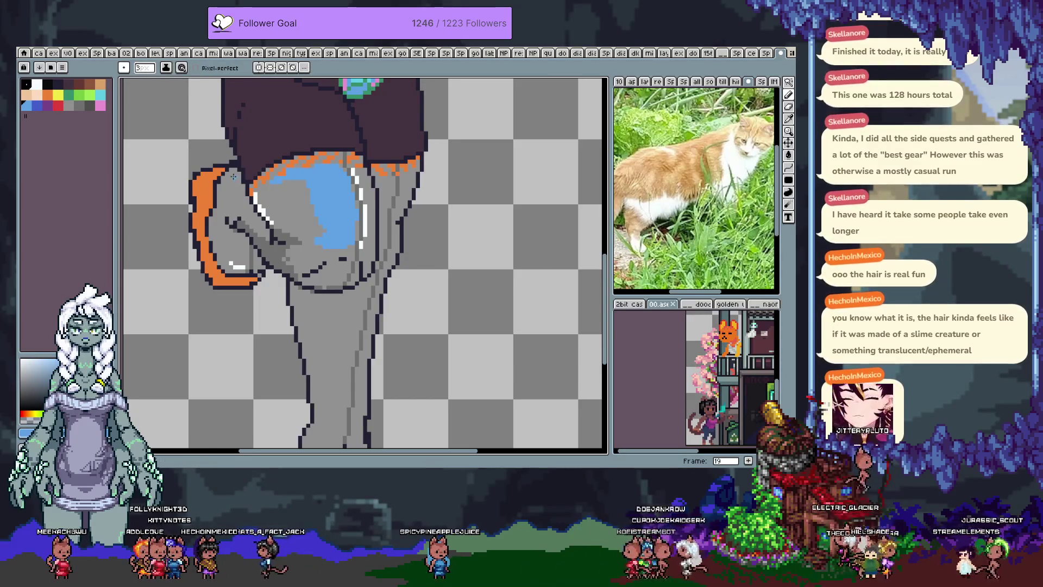
pyautogui.moveTo(234, 176); pyautogui.dragTo(238, 179)
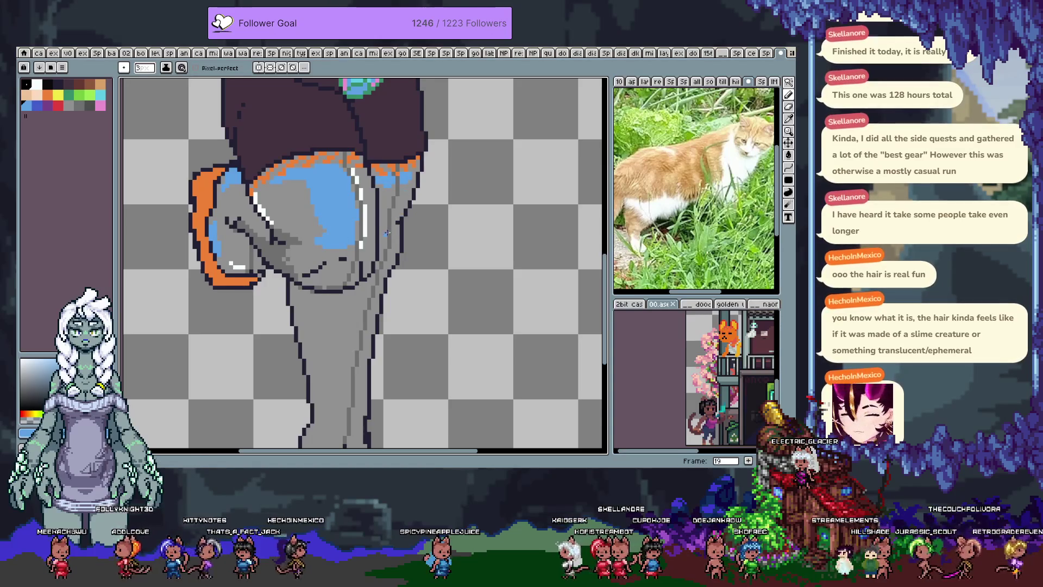
pyautogui.scroll(-3, 333, 295)
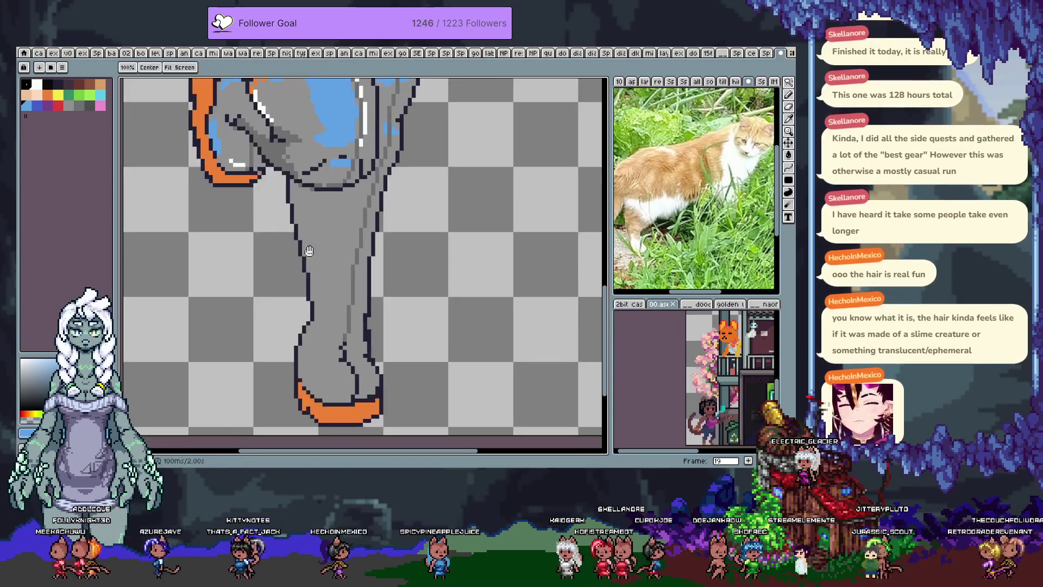
# - Paint blue highlight streaks down the leg and onto the grey boot
pyautogui.moveTo(373, 189)
pyautogui.mouseDown()
pyautogui.moveTo(340, 323)
pyautogui.moveTo(348, 200)
pyautogui.moveTo(334, 330)
pyautogui.mouseUp()
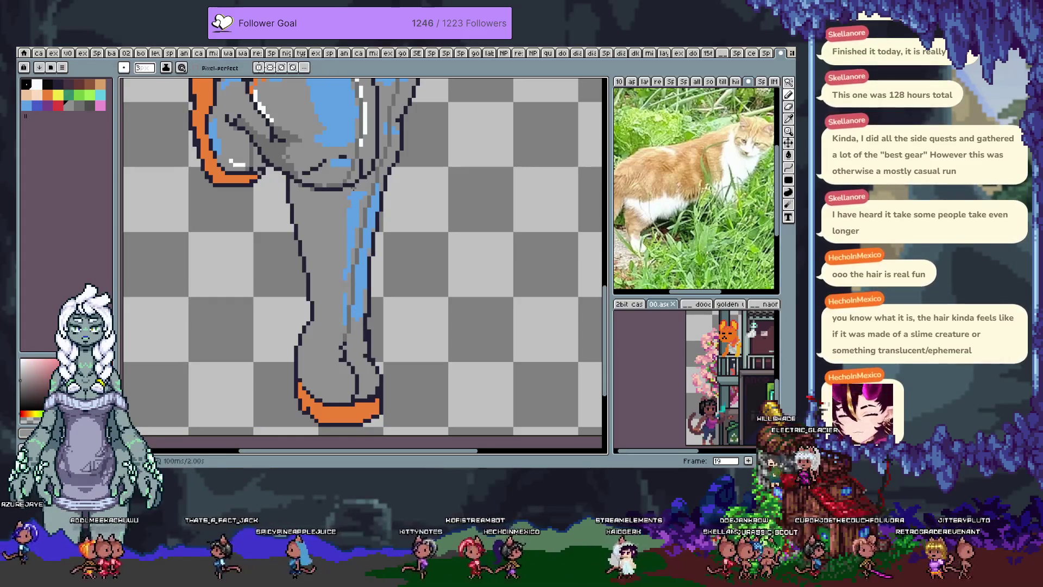
pyautogui.keyDown('alt'); pyautogui.click(351, 365); pyautogui.keyUp('alt')
pyautogui.moveTo(350, 365); pyautogui.dragTo(344, 369)
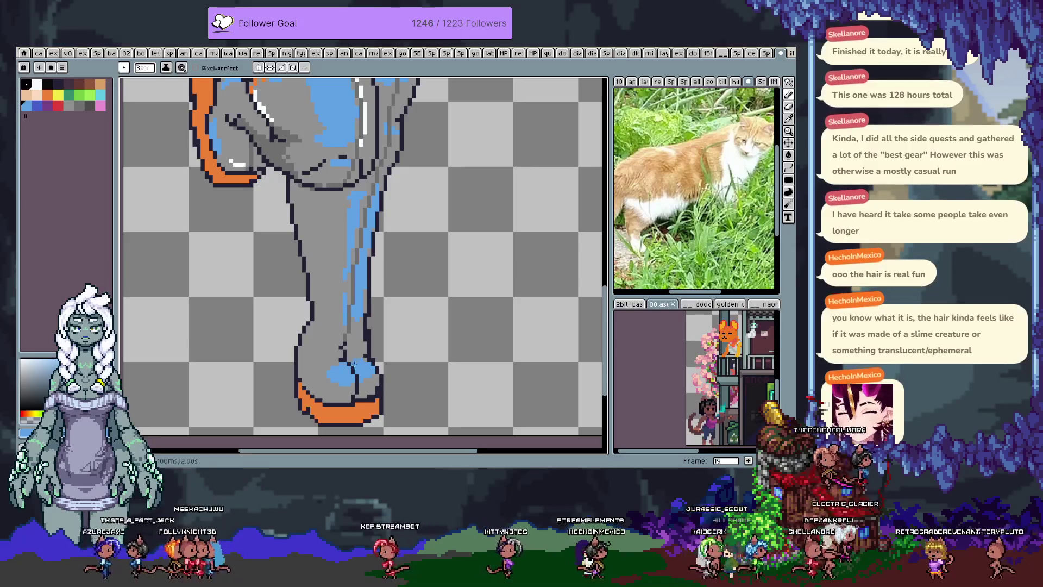
pyautogui.keyDown('alt'); pyautogui.click(356, 375); pyautogui.keyUp('alt')
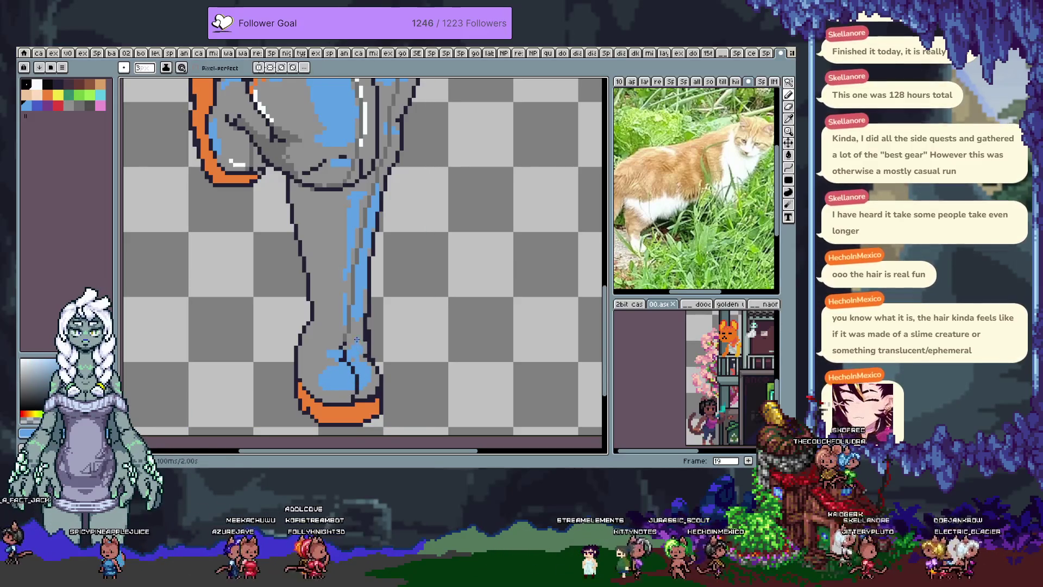
pyautogui.scroll(3, 351, 340)
pyautogui.scroll(3, 274, 251)
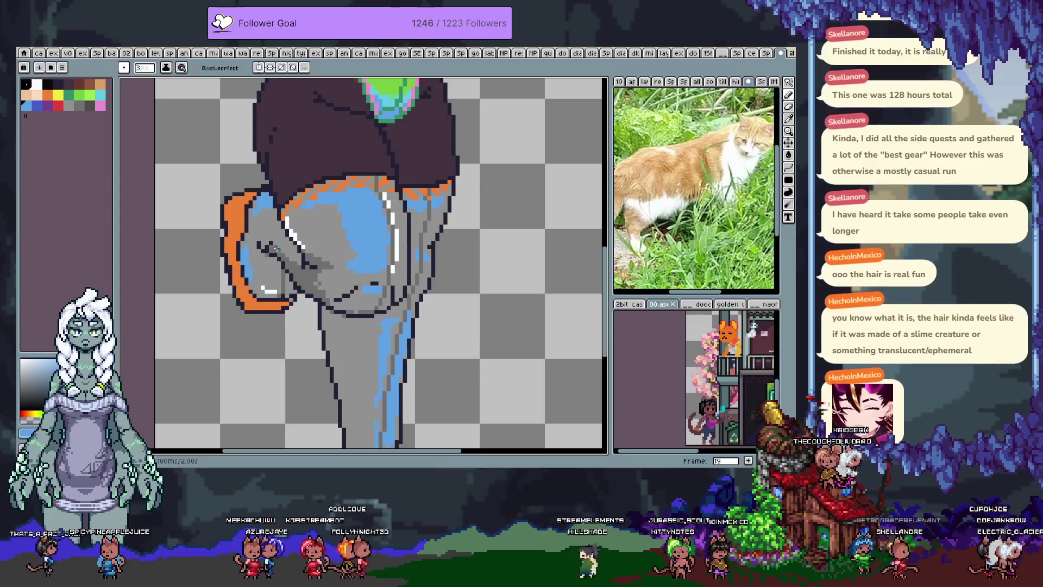
# - Zoom out to the full sprite, turn on the hair, sarong, arm and sketch layers, and save
pyautogui.scroll(5, 378, 278)
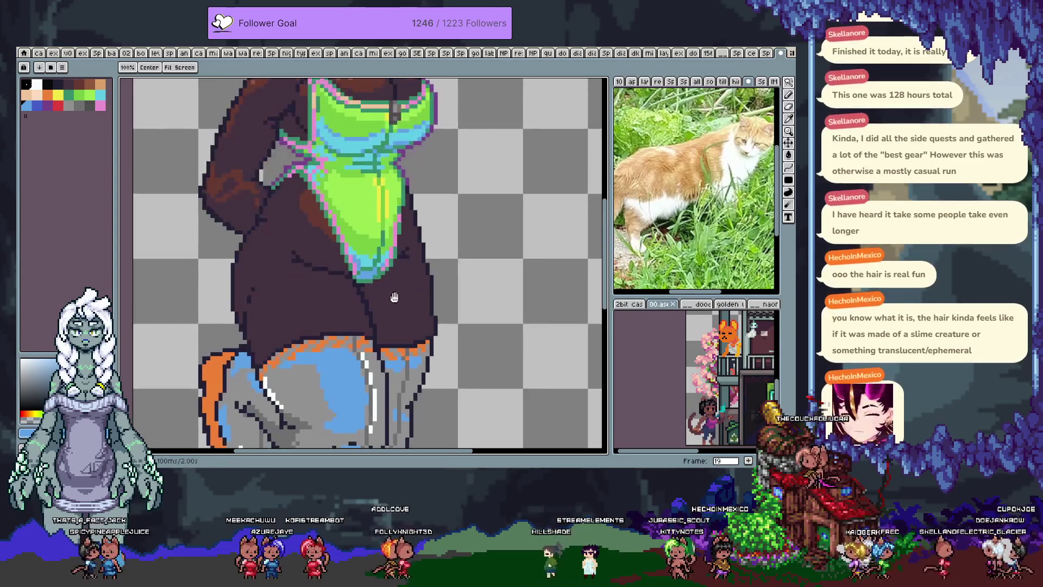
pyautogui.scroll(-3, 359, 244)
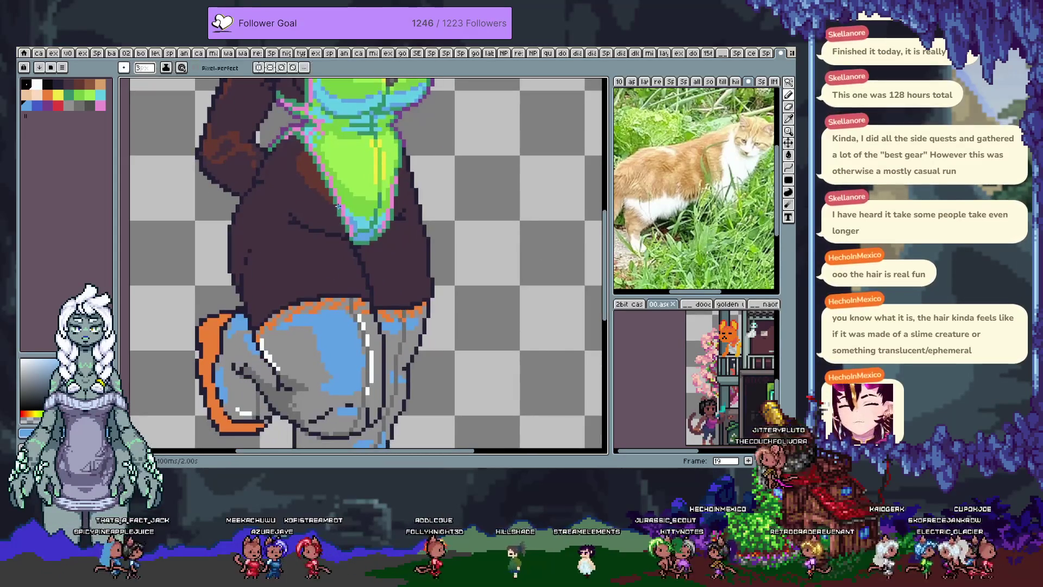
pyautogui.scroll(-5, 338, 207)
pyautogui.hotkey('ctrl', 's')
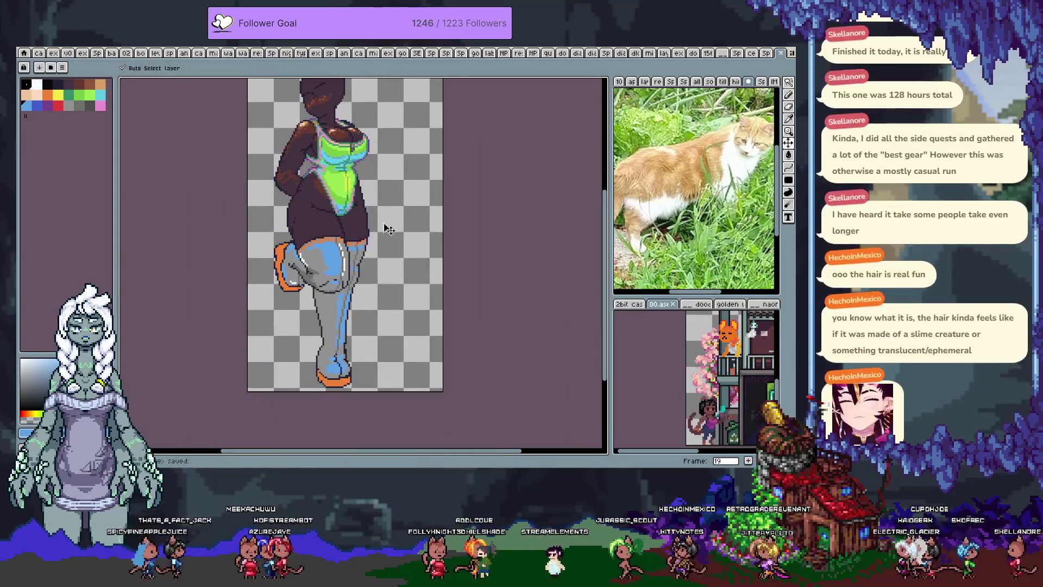
pyautogui.press('Tab')
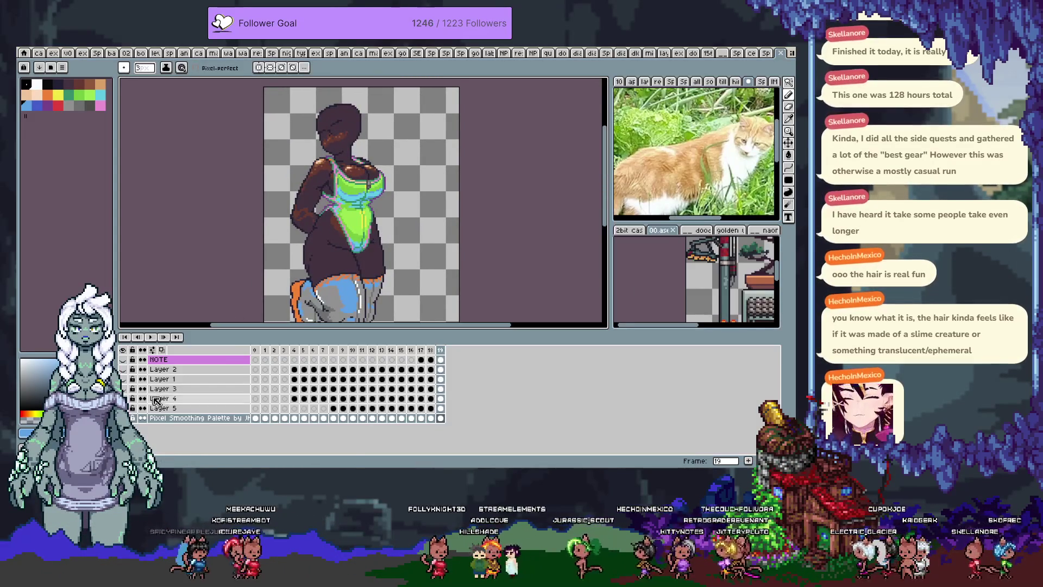
pyautogui.moveTo(123, 360); pyautogui.dragTo(134, 422)
pyautogui.moveTo(349, 311); pyautogui.dragTo(343, 315)
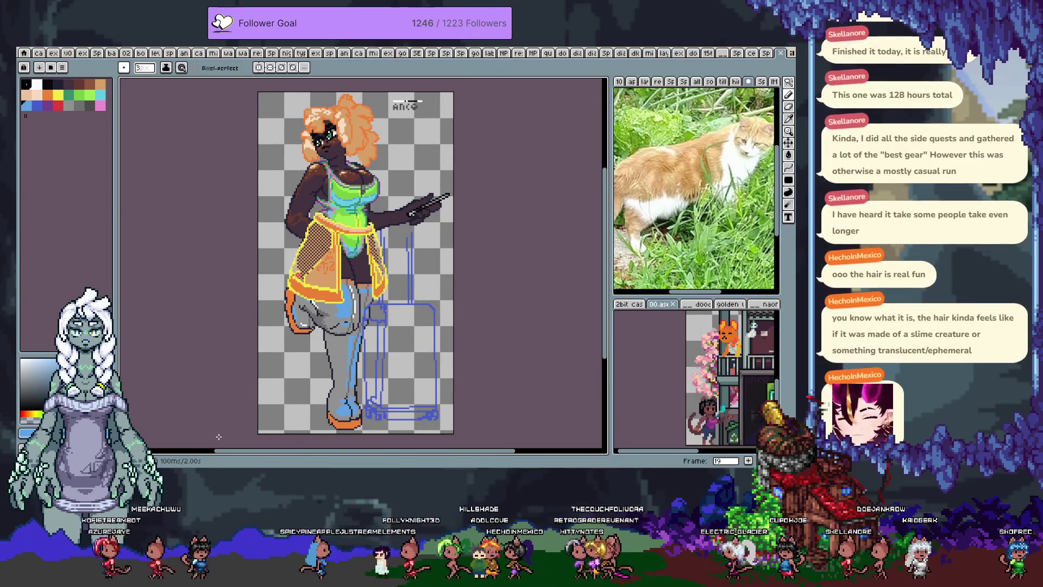
pyautogui.hotkey('ctrl', 's')
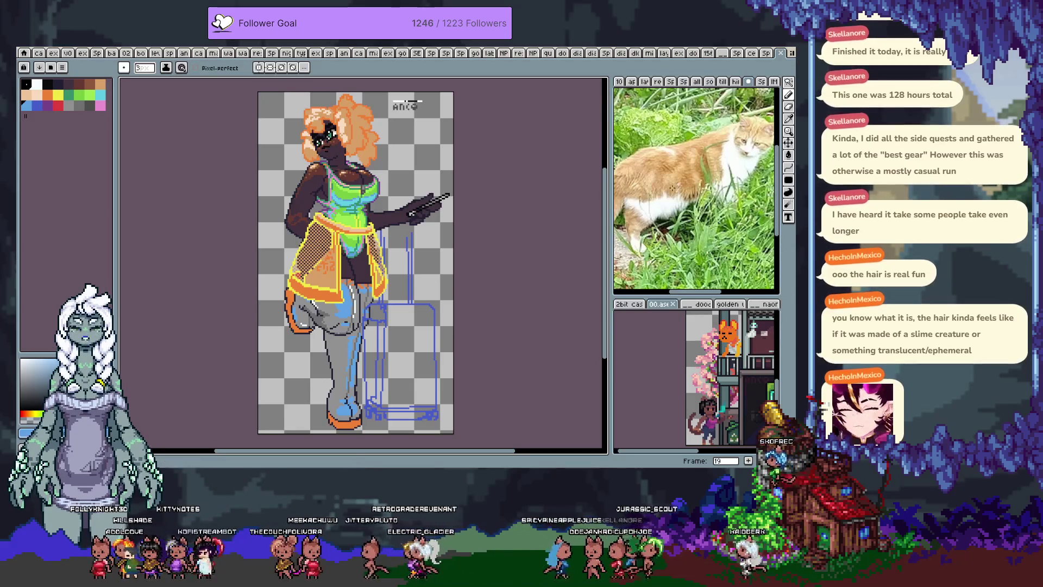
pyautogui.press('i')
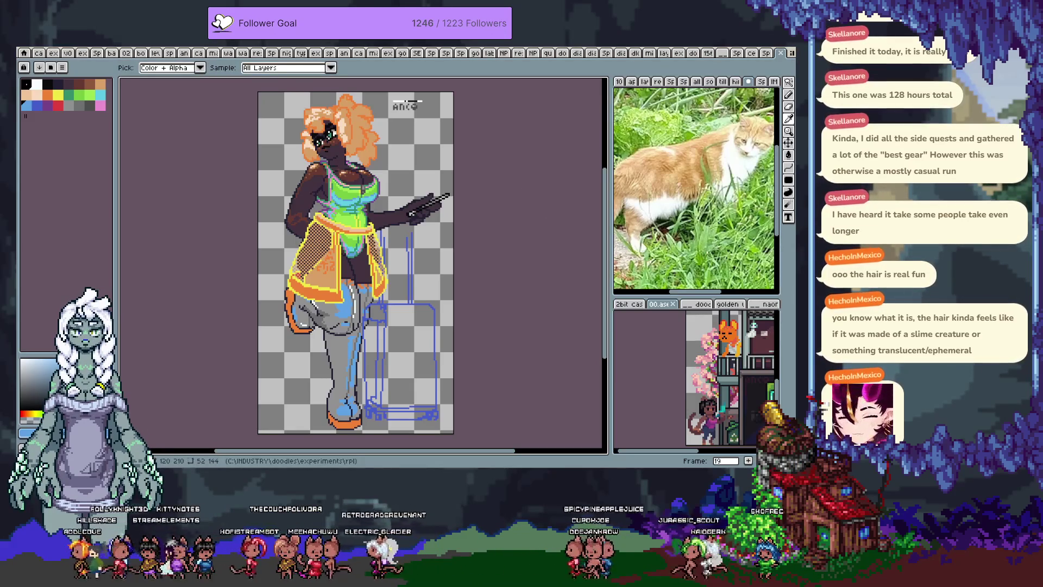
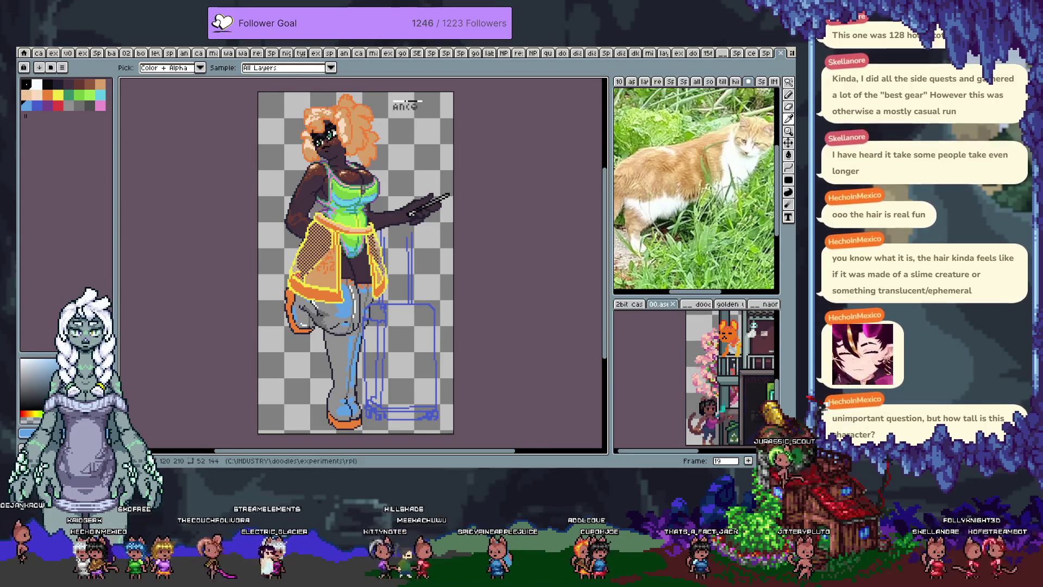
# - Pan the sprite and try a marquee selection on the face, undoing its move
pyautogui.press('h')
pyautogui.moveTo(422, 140)
pyautogui.mouseDown()
pyautogui.moveTo(441, 163)
pyautogui.moveTo(426, 173)
pyautogui.mouseUp()
pyautogui.scroll(1, 404, 151)
pyautogui.press('m')
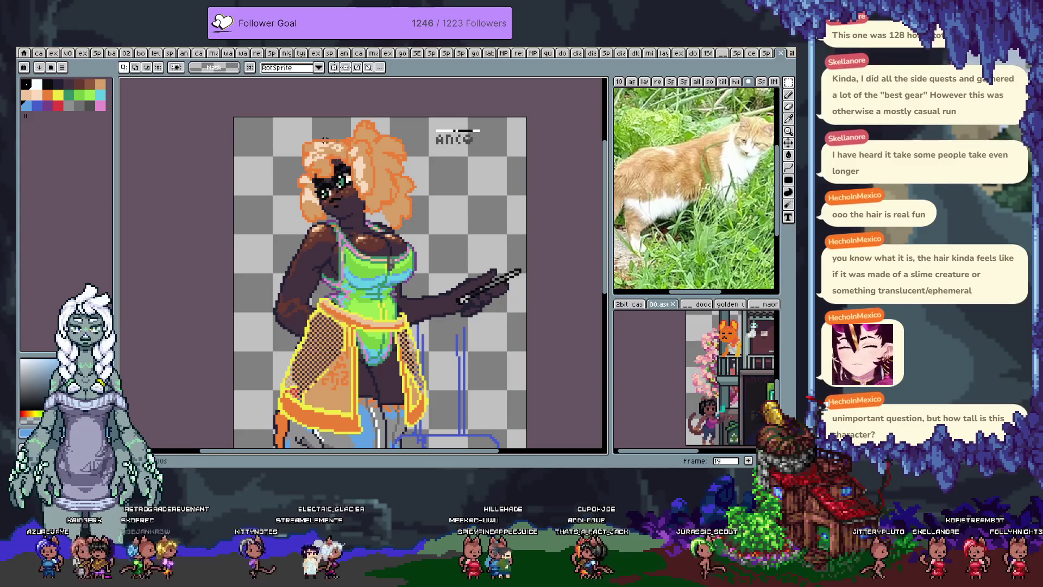
pyautogui.moveTo(322, 151); pyautogui.dragTo(362, 219)
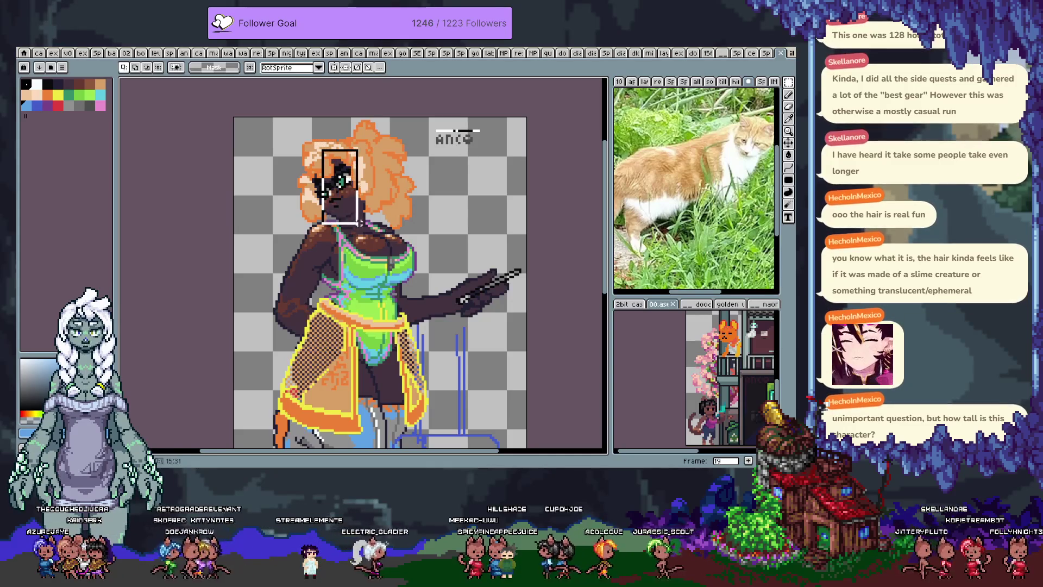
pyautogui.moveTo(329, 267); pyautogui.dragTo(342, 200)
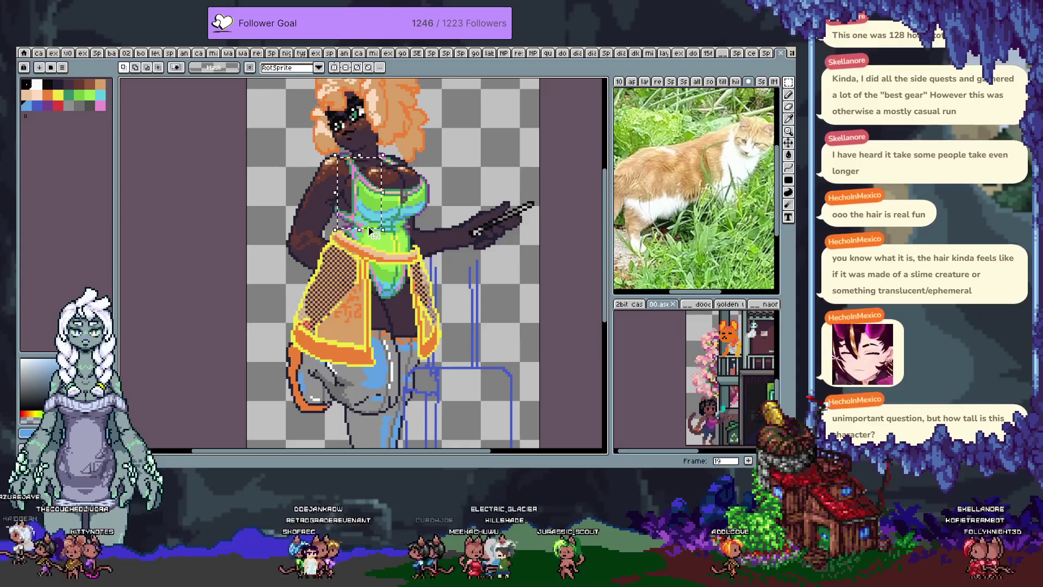
pyautogui.hotkey('ctrl', 'z')
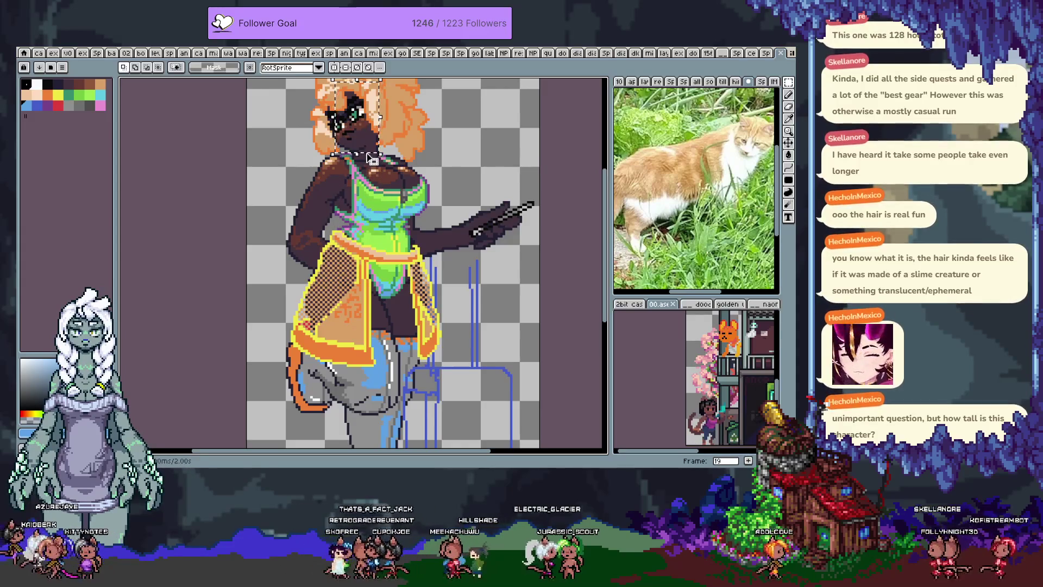
pyautogui.moveTo(370, 158)
pyautogui.mouseDown()
pyautogui.moveTo(379, 305)
pyautogui.moveTo(398, 197)
pyautogui.moveTo(394, 347)
pyautogui.moveTo(394, 338)
pyautogui.mouseUp()
# - Zoom in on the swimsuit front and the mesh skirt's centre
pyautogui.scroll(-3, 378, 305)
pyautogui.scroll(-4, 380, 274)
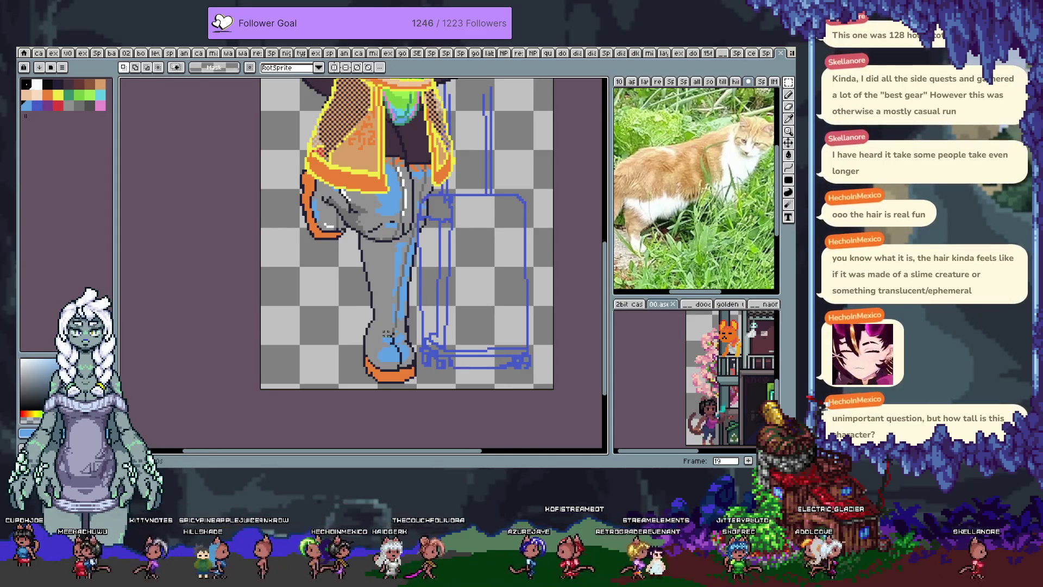
pyautogui.scroll(-2, 356, 331)
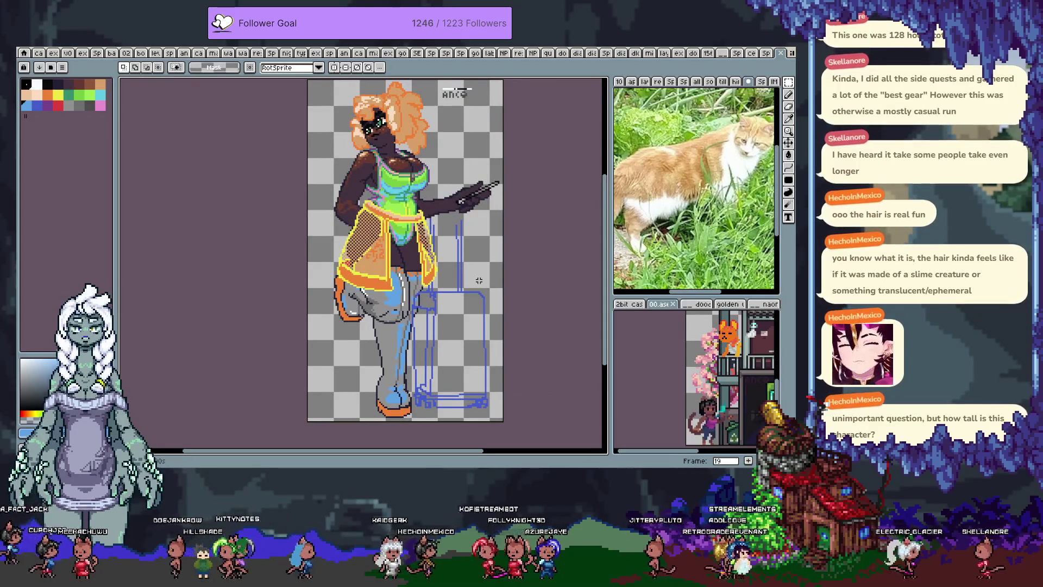
pyautogui.scroll(1, 399, 255)
pyautogui.scroll(1, 398, 255)
pyautogui.scroll(1, 398, 254)
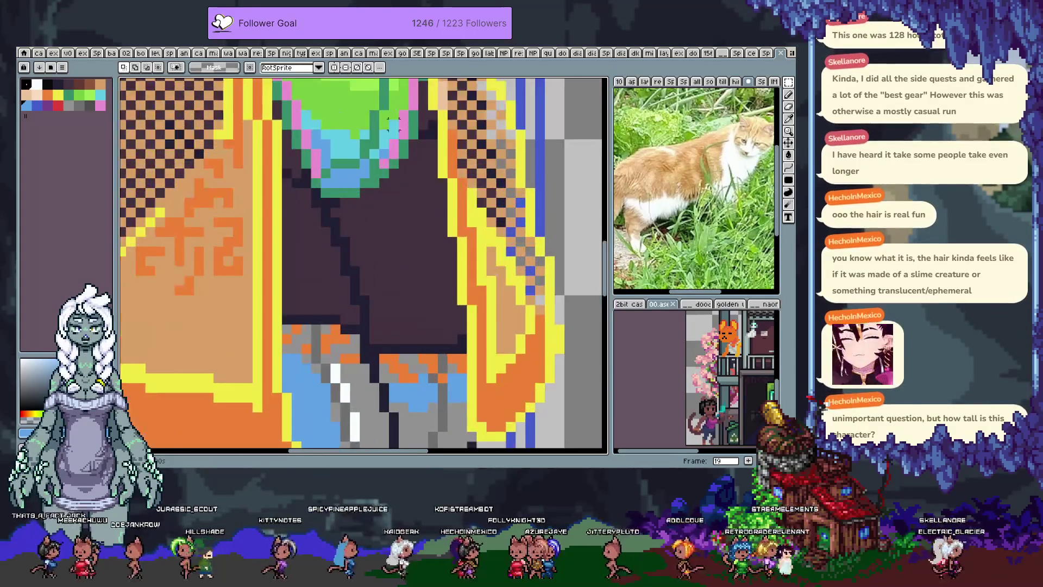
# - With the pencil, try blue, brown and purple on the crotch edge, undoing stray pixels
pyautogui.scroll(1, 397, 254)
pyautogui.press('b')
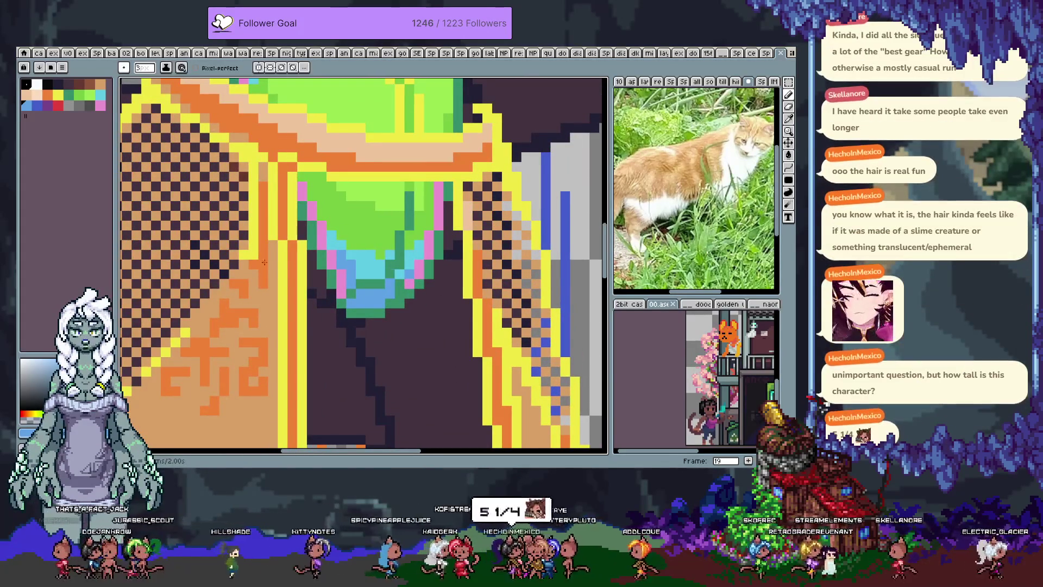
pyautogui.click(41, 109)
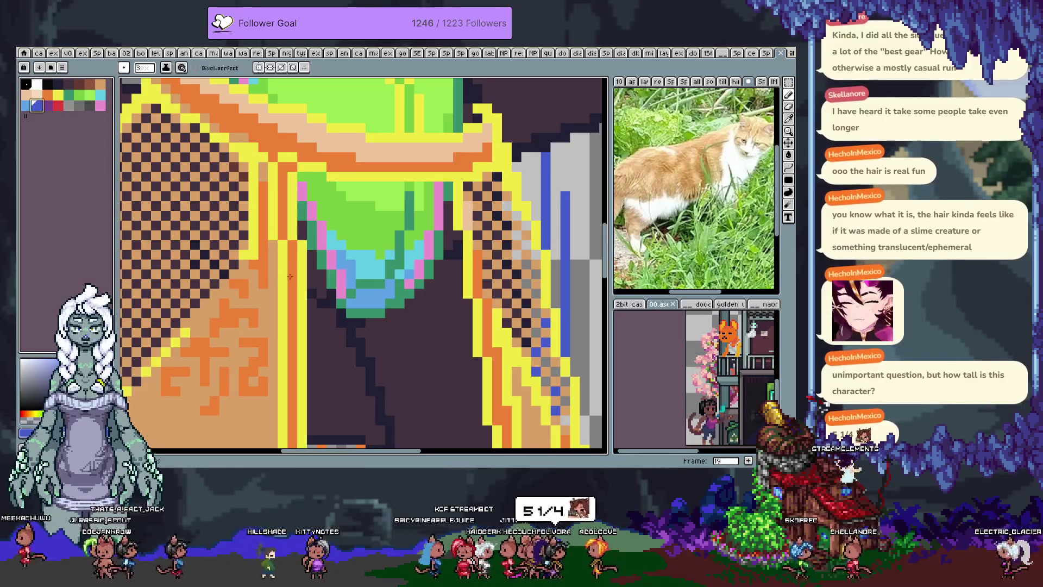
pyautogui.moveTo(370, 270); pyautogui.dragTo(346, 263)
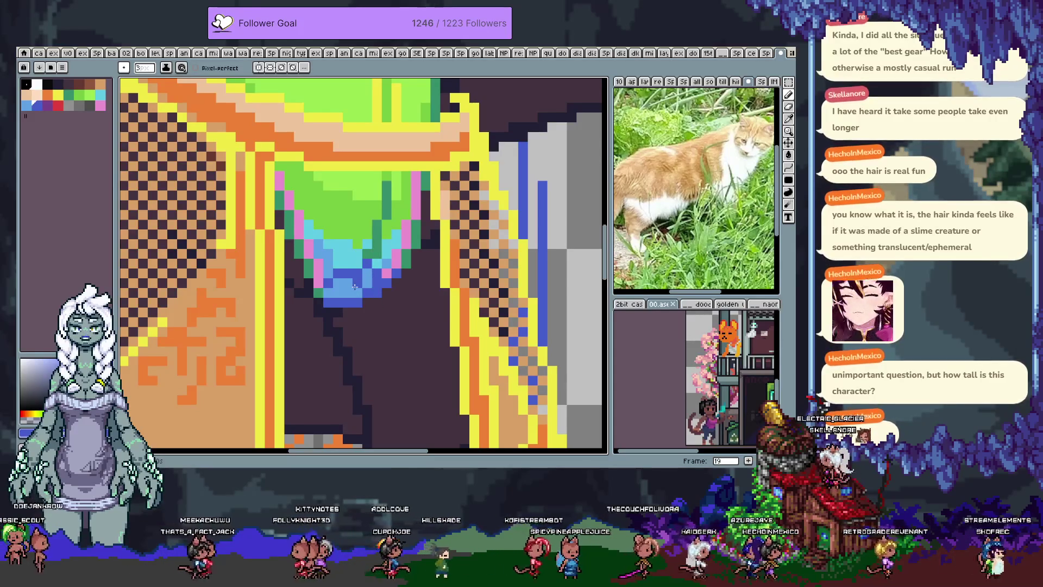
pyautogui.keyDown('alt'); pyautogui.click(316, 267); pyautogui.keyUp('alt')
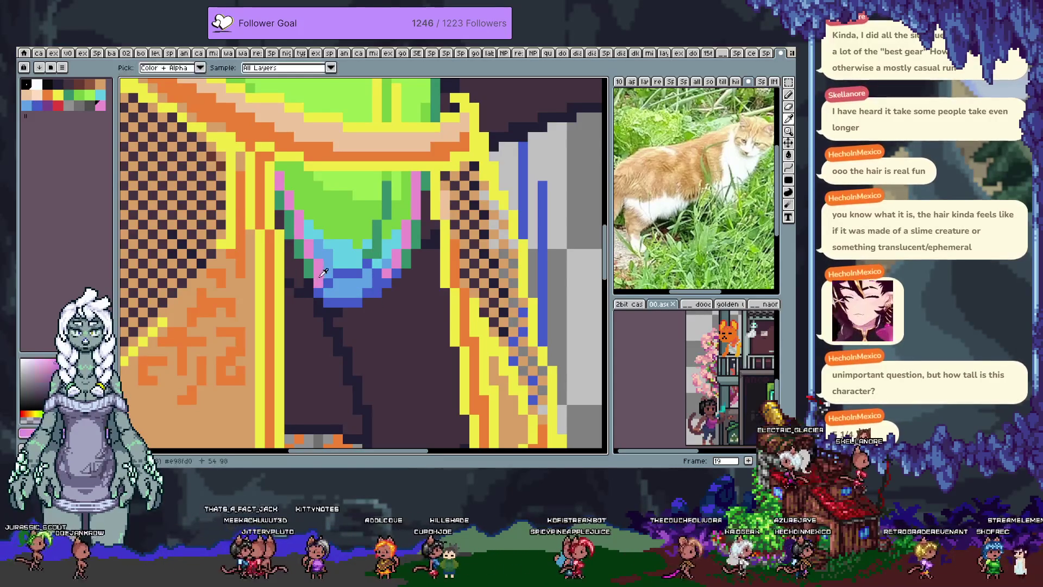
pyautogui.click(84, 82)
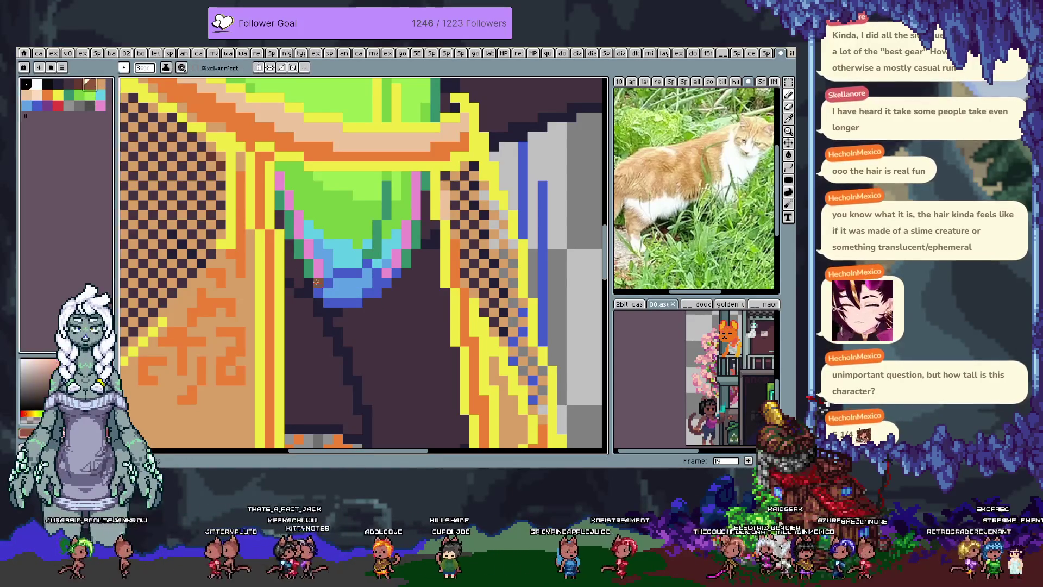
pyautogui.click(318, 276)
pyautogui.hotkey('ctrl', 'z')
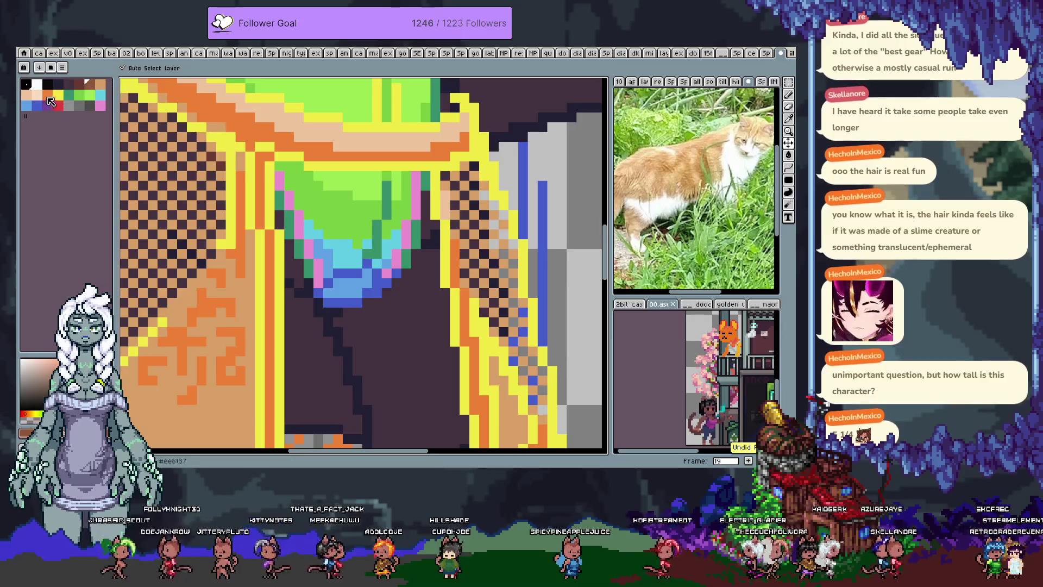
pyautogui.keyDown('alt'); pyautogui.click(165, 158); pyautogui.keyUp('alt')
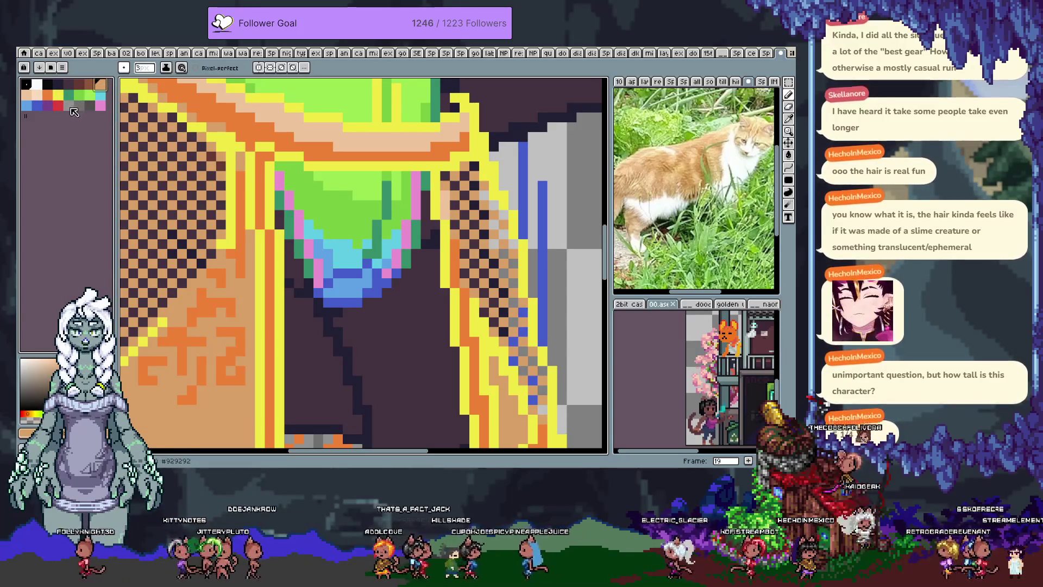
pyautogui.click(47, 104)
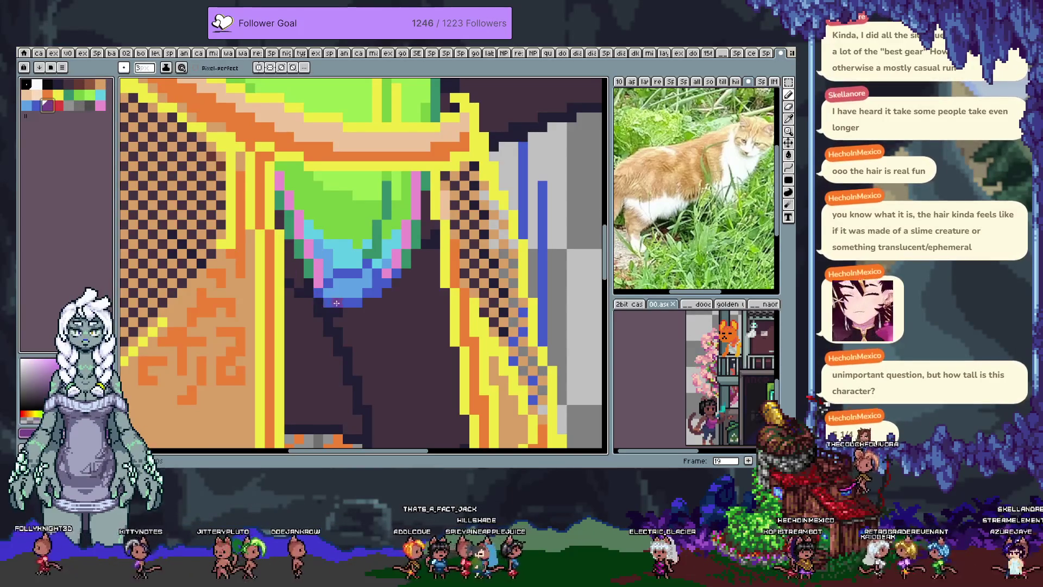
pyautogui.hotkey('ctrl', 'z')
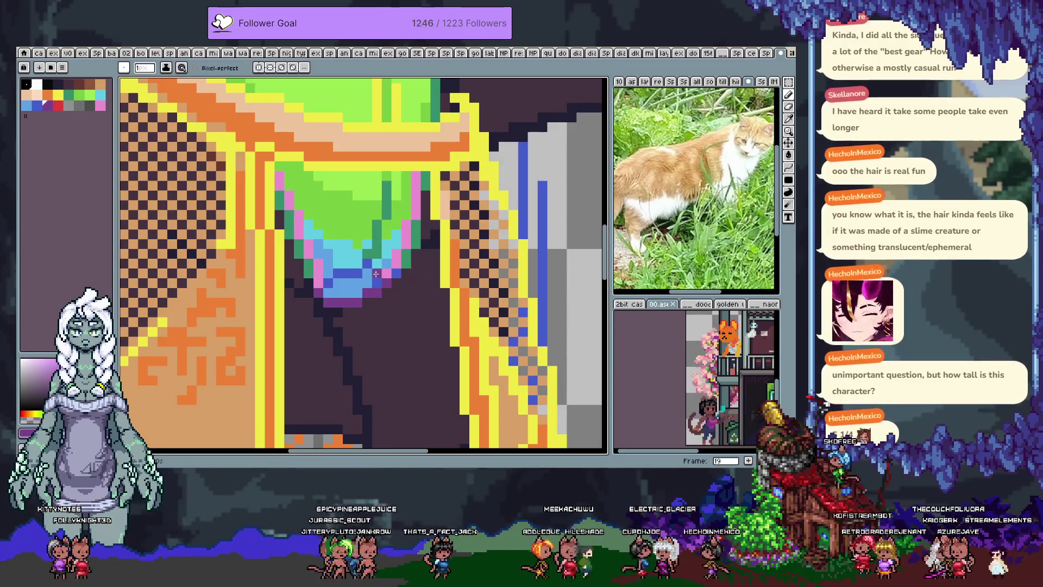
# - Shade the swimsuit's lower edge with brown and tan pixels
pyautogui.click(88, 88)
pyautogui.click(319, 283)
pyautogui.click(387, 271)
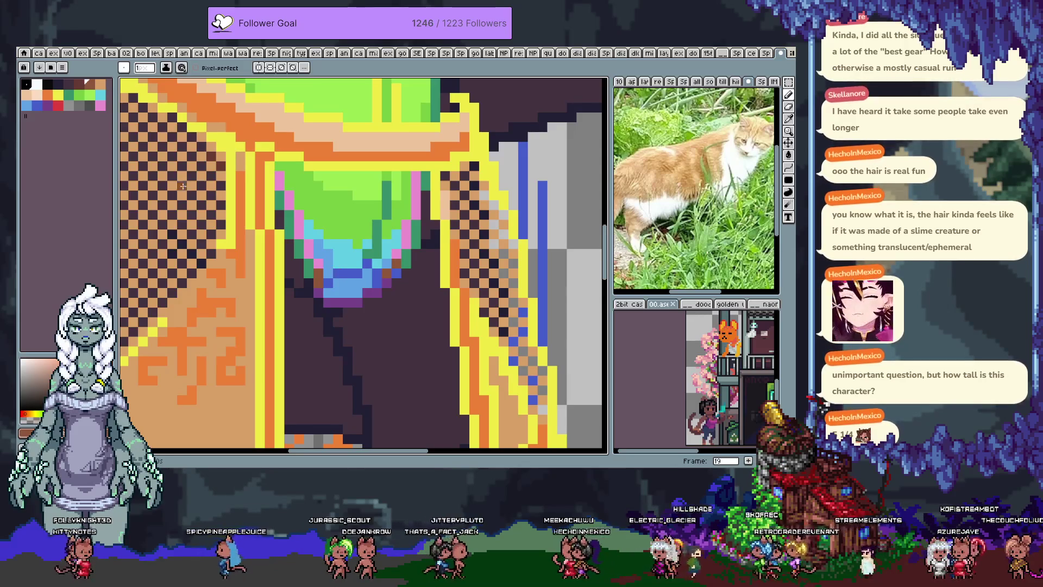
pyautogui.click(100, 86)
pyautogui.click(318, 263)
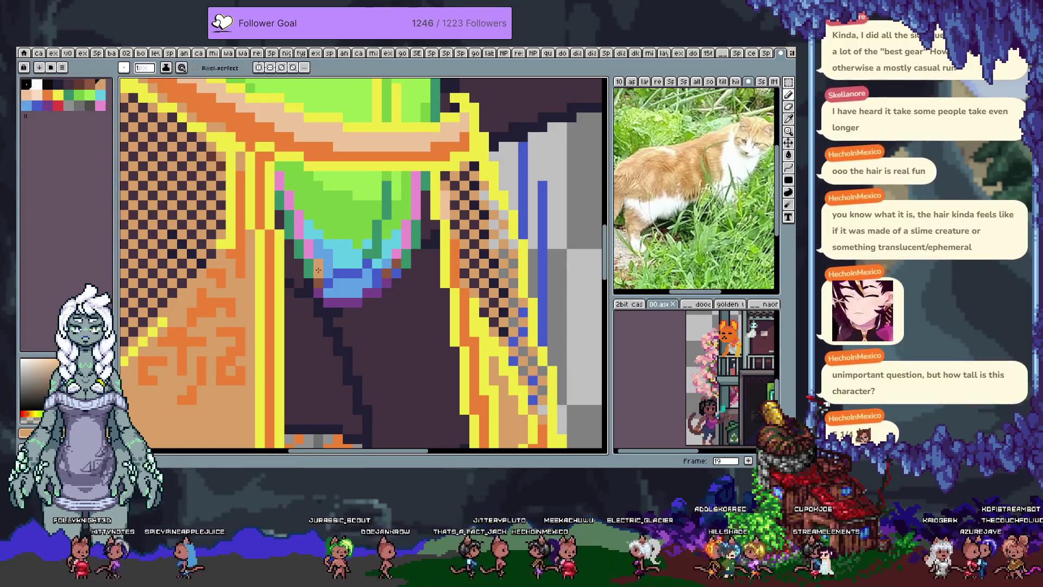
pyautogui.click(396, 254)
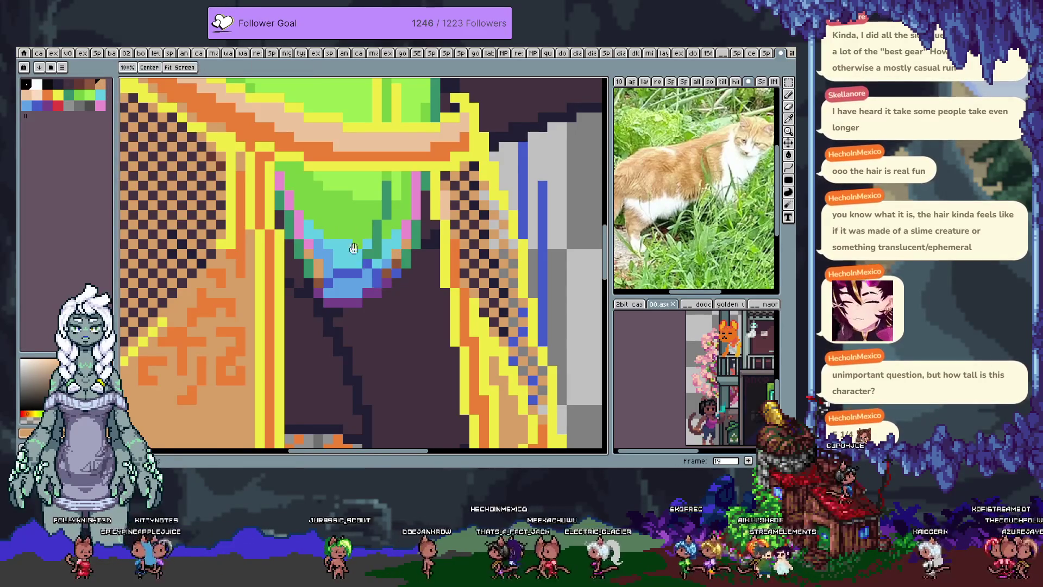
# - Draw tan along the swimsuit's lower edge and over the pink edge column
pyautogui.scroll(3, 252, 233)
pyautogui.moveTo(252, 232); pyautogui.dragTo(279, 235)
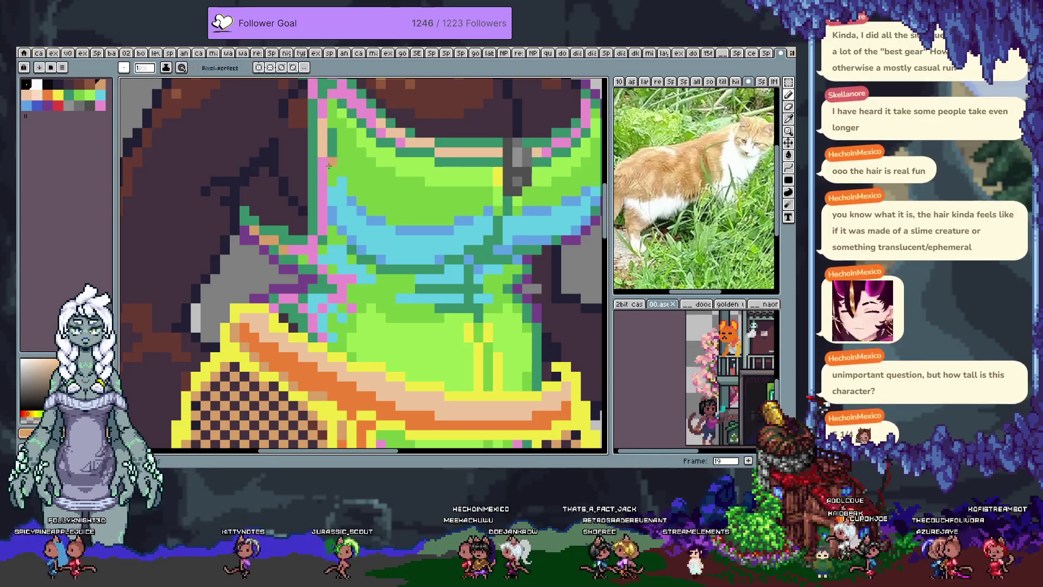
pyautogui.moveTo(322, 120); pyautogui.dragTo(322, 163)
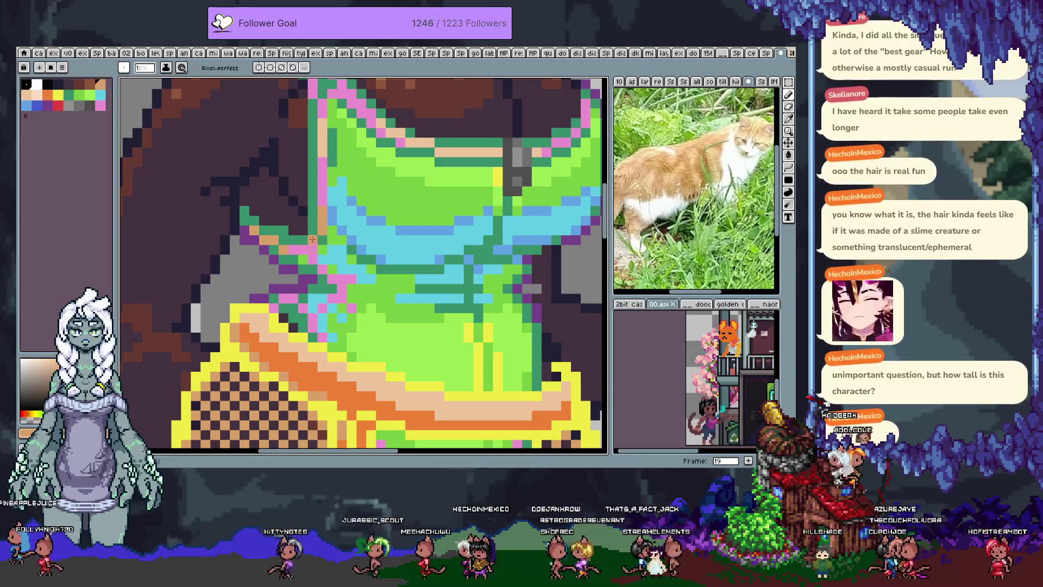
# - Paint orange pixels along the swimsuit's lower-left outline
pyautogui.moveTo(355, 147)
pyautogui.mouseDown()
pyautogui.moveTo(320, 199)
pyautogui.moveTo(301, 305)
pyautogui.mouseUp()
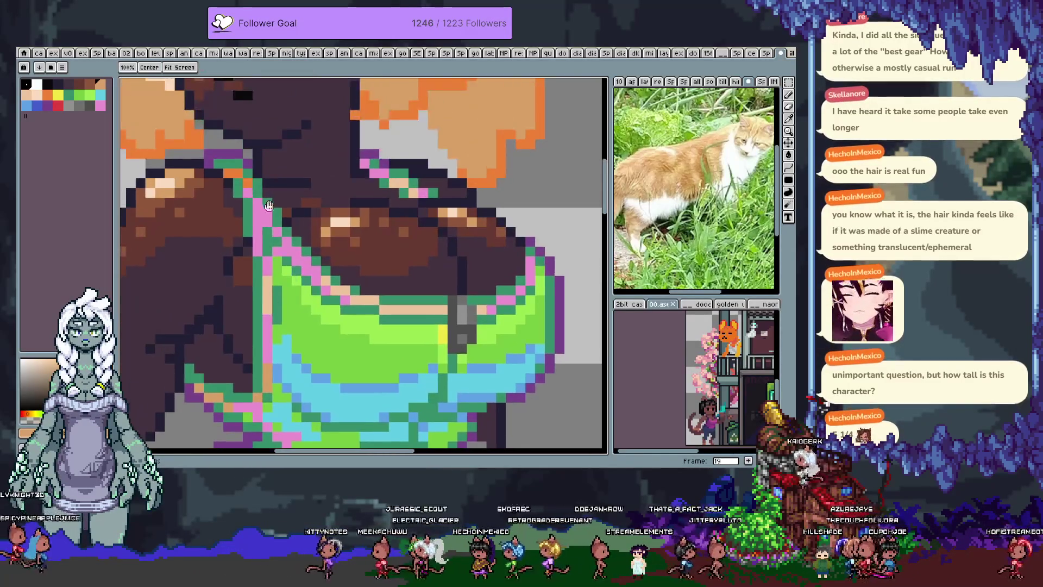
pyautogui.moveTo(207, 389); pyautogui.dragTo(226, 405)
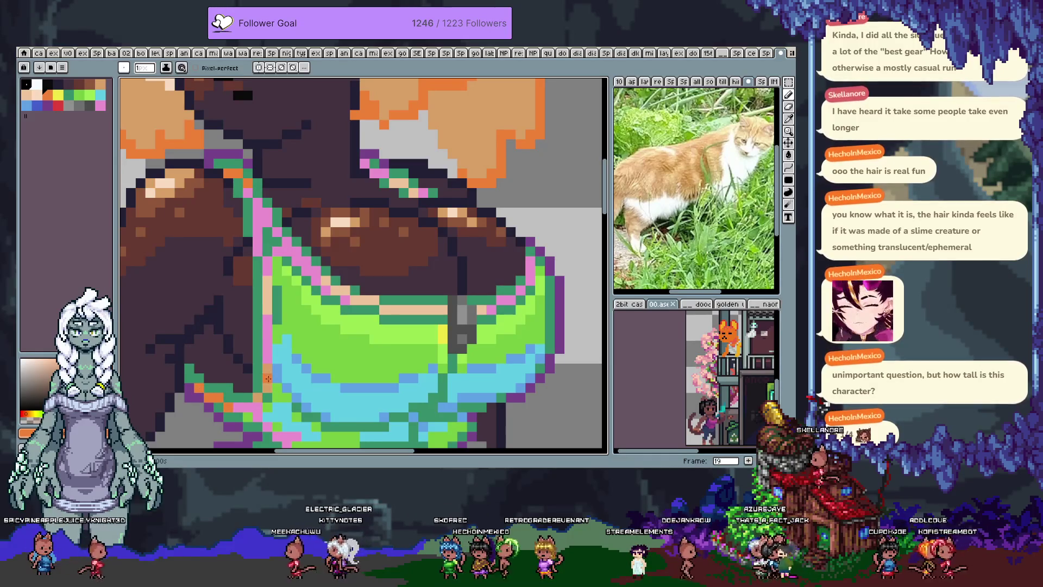
pyautogui.moveTo(261, 396); pyautogui.dragTo(296, 327)
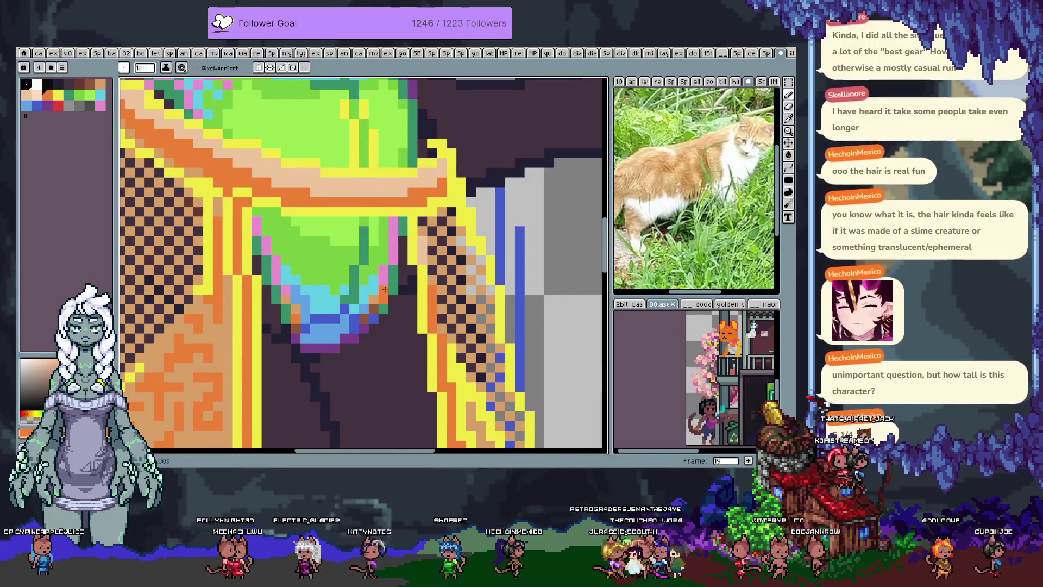
pyautogui.moveTo(394, 263)
pyautogui.mouseDown()
pyautogui.moveTo(359, 202)
pyautogui.moveTo(384, 285)
pyautogui.mouseUp()
# - Save the sprite, advance to frame 20, and return to the pencil
pyautogui.press('v')
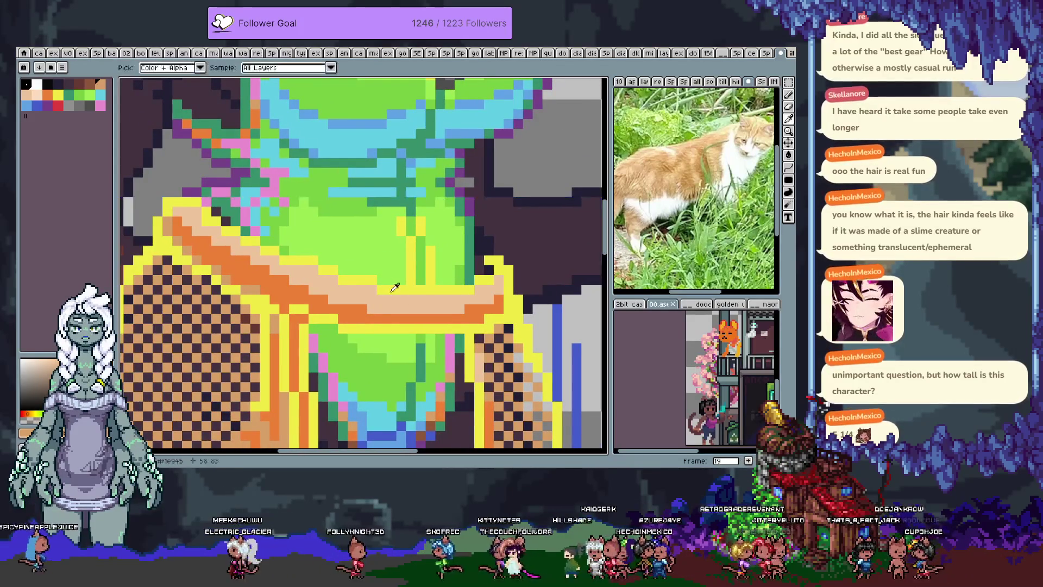
pyautogui.hotkey('ctrl', 's')
pyautogui.press('Tab')
pyautogui.press('Tab')
pyautogui.press('b')
pyautogui.press('Right')
# - Paint grey over the skirt's yellow edge and a dark grey line along the waistband
pyautogui.click(56, 106)
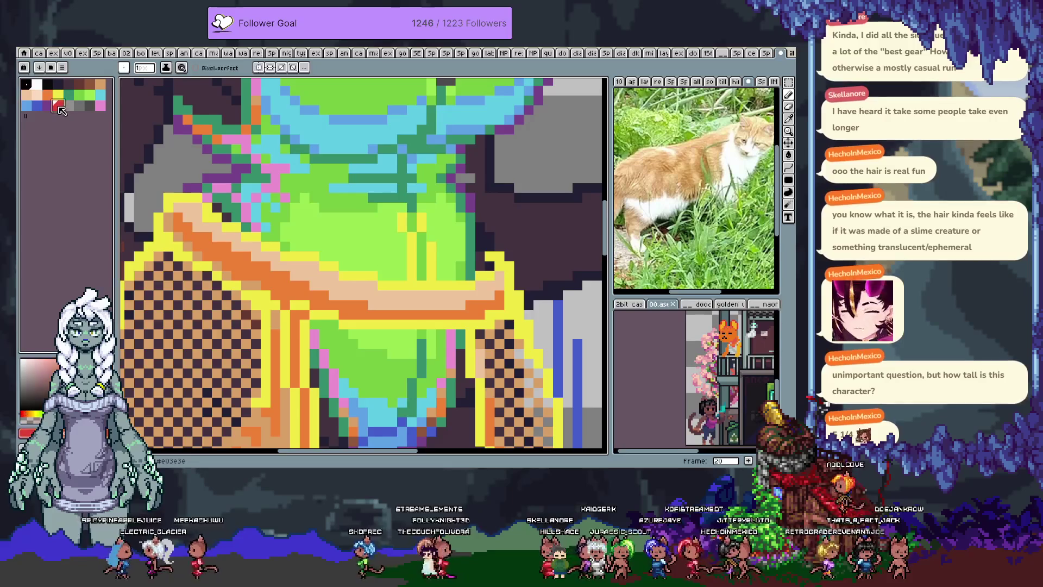
pyautogui.click(198, 203)
pyautogui.hotkey('ctrl', 'z')
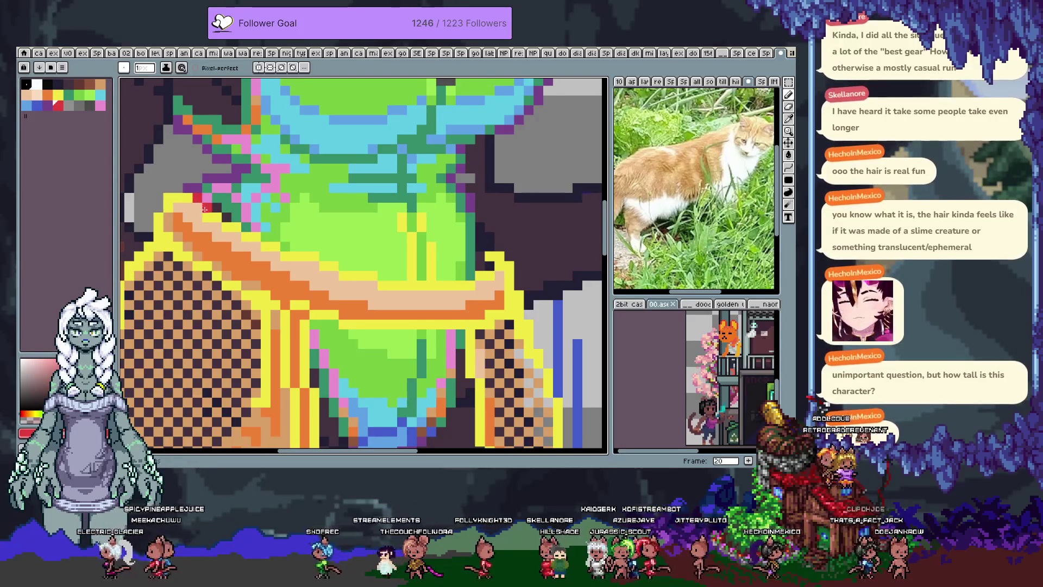
pyautogui.click(90, 105)
pyautogui.click(193, 198)
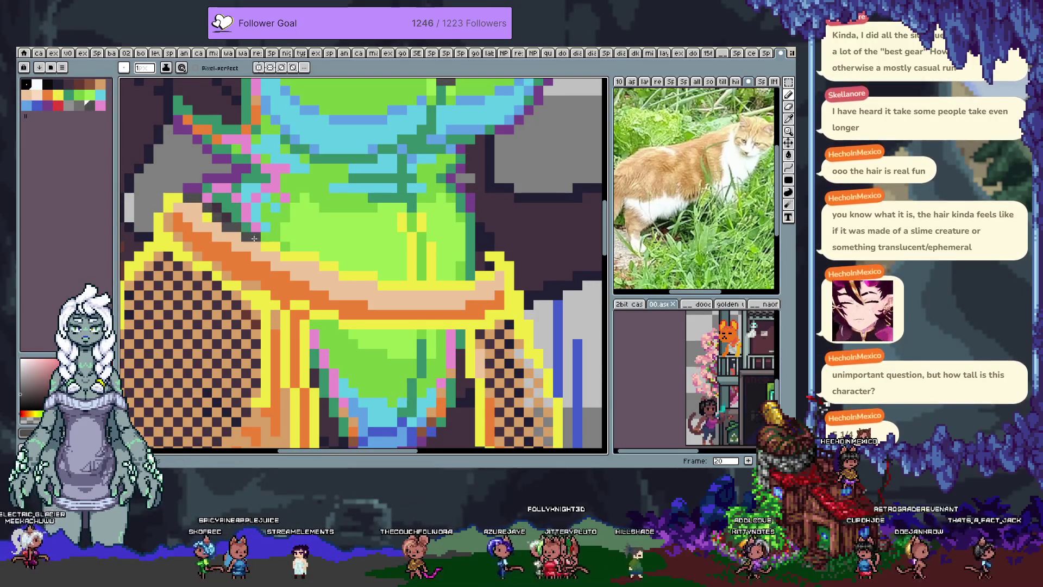
pyautogui.keyDown('alt'); pyautogui.click(208, 225); pyautogui.keyUp('alt')
pyautogui.moveTo(266, 246); pyautogui.dragTo(446, 291)
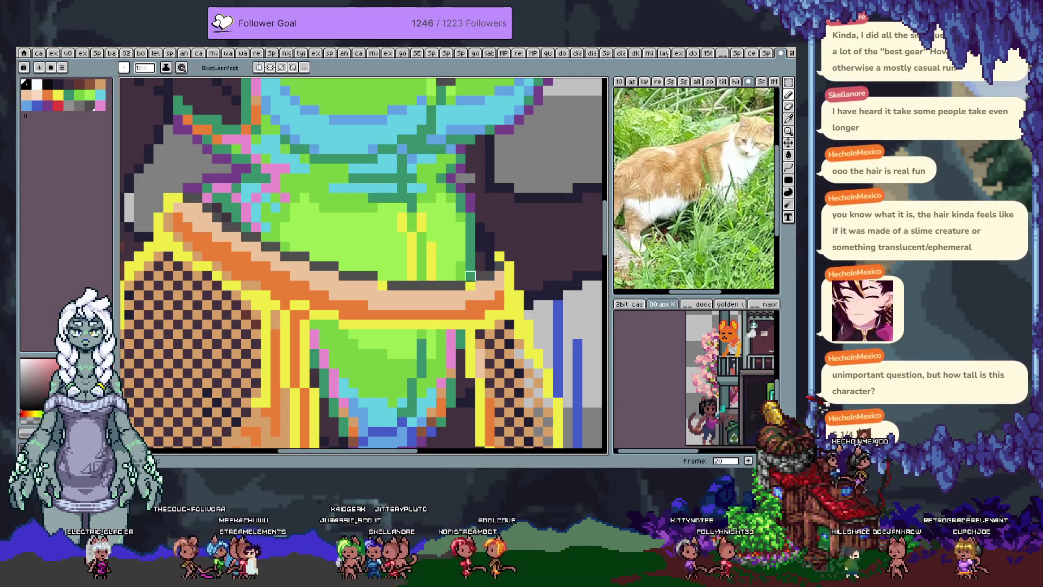
# - Add light yellow pixels beside the orange outline and eyedrop the waistband's orange-red
pyautogui.keyDown('alt'); pyautogui.click(195, 216); pyautogui.keyUp('alt')
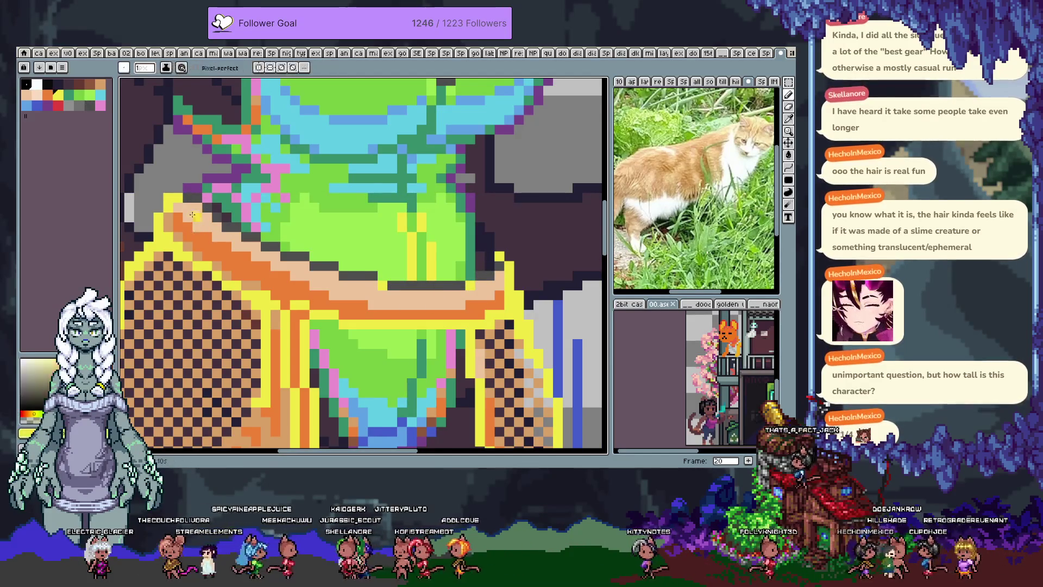
pyautogui.moveTo(207, 227); pyautogui.dragTo(226, 234)
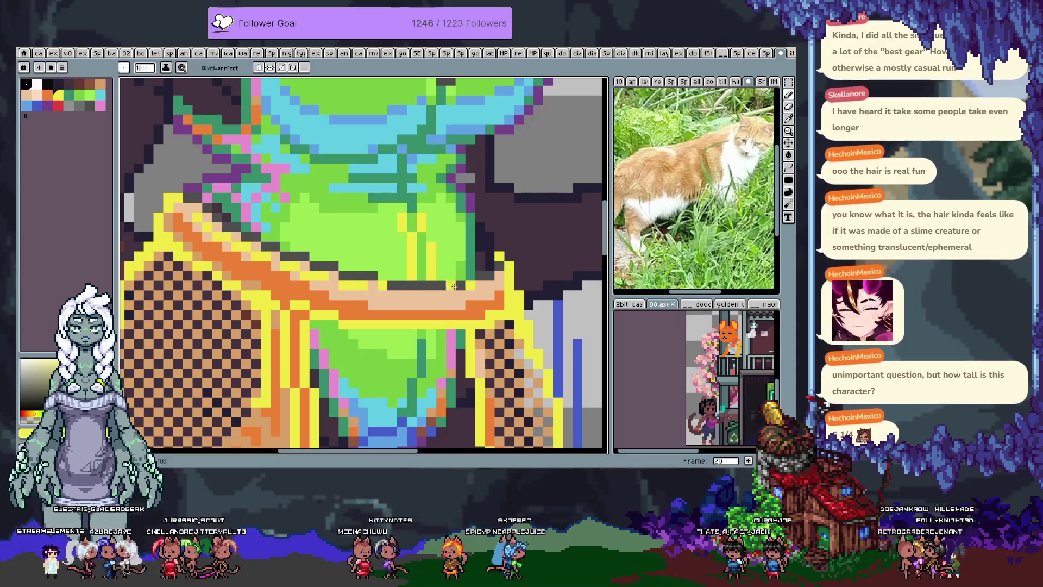
pyautogui.press('alt')
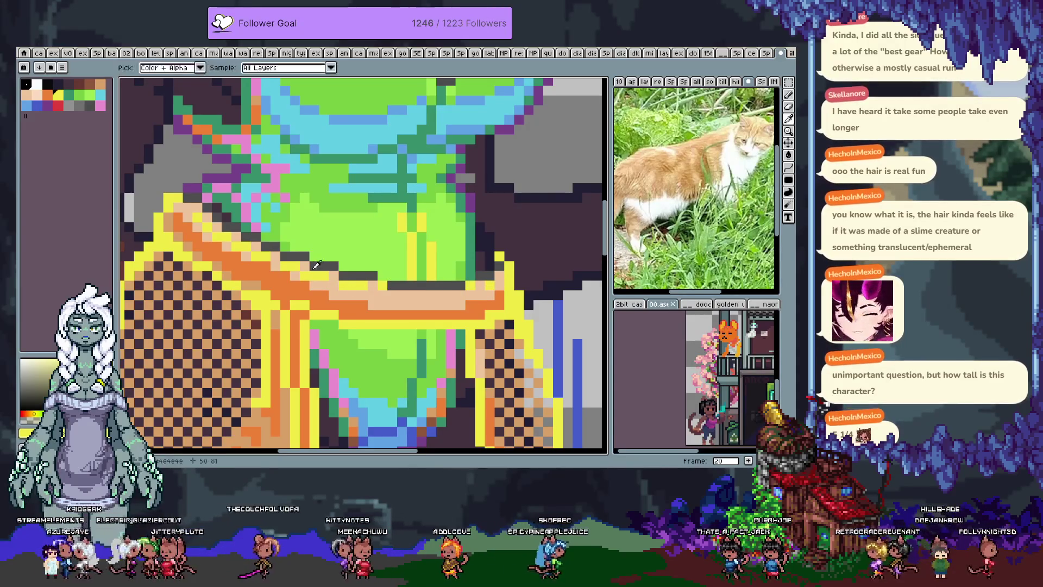
pyautogui.click(180, 251)
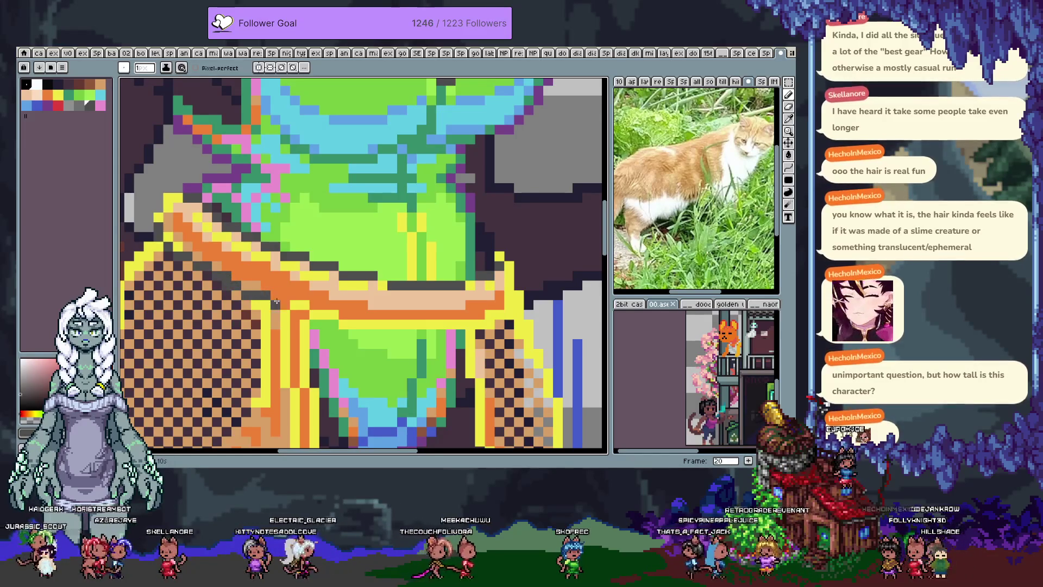
pyautogui.scroll(-3, 286, 321)
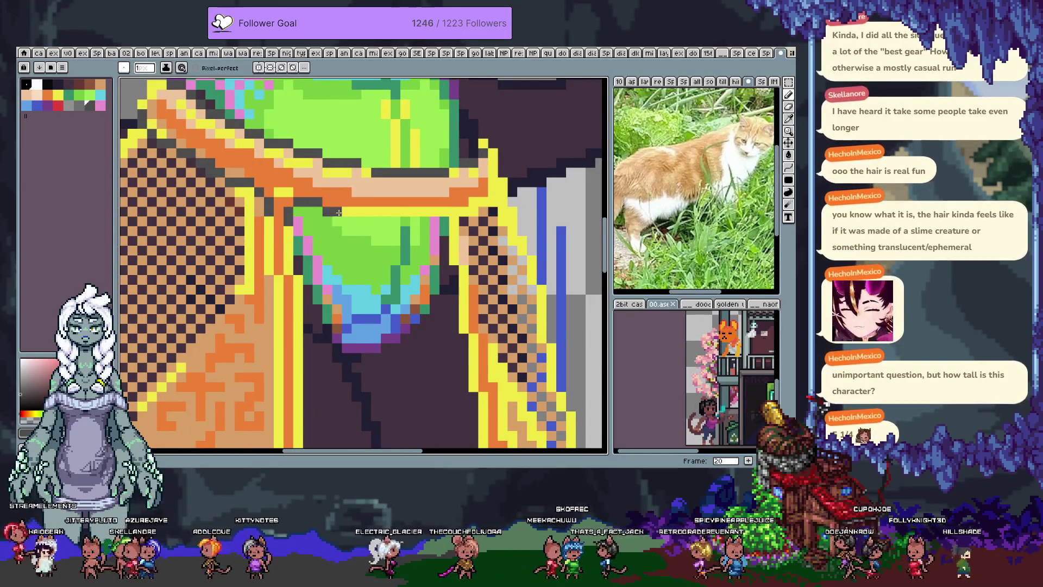
# - Redraw the dark grey waistband line, undoing bad strokes and sampling the skirt's yellow
pyautogui.moveTo(336, 213); pyautogui.dragTo(461, 213)
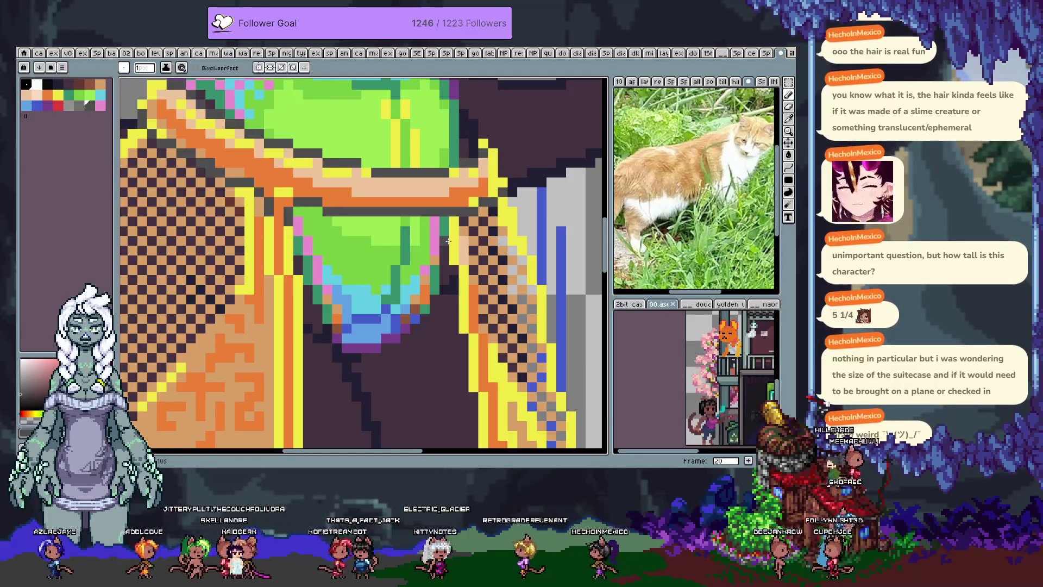
pyautogui.moveTo(149, 139); pyautogui.dragTo(215, 242)
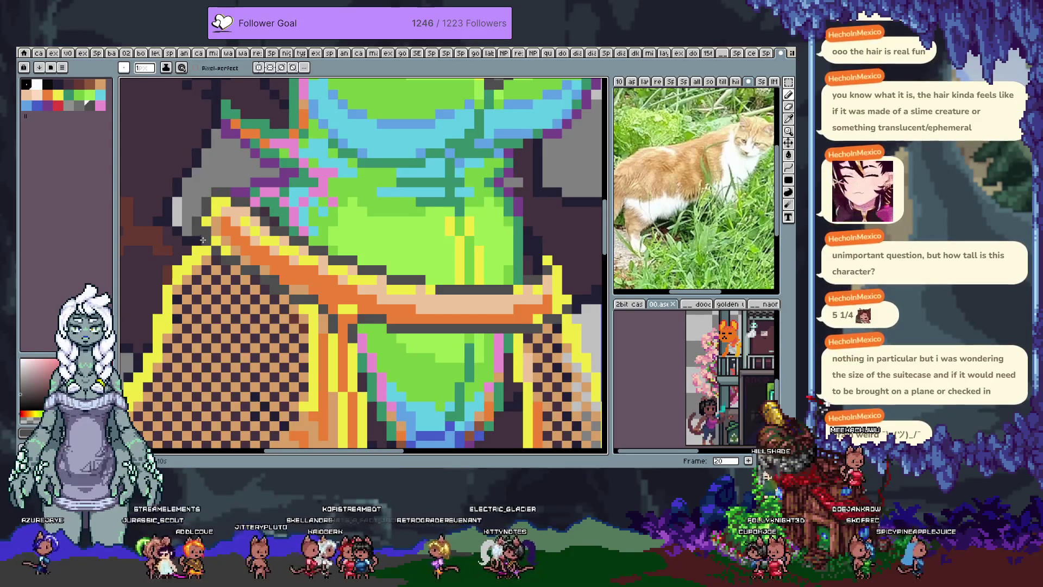
pyautogui.hotkey('ctrl', 'z')
pyautogui.moveTo(554, 281); pyautogui.dragTo(437, 204)
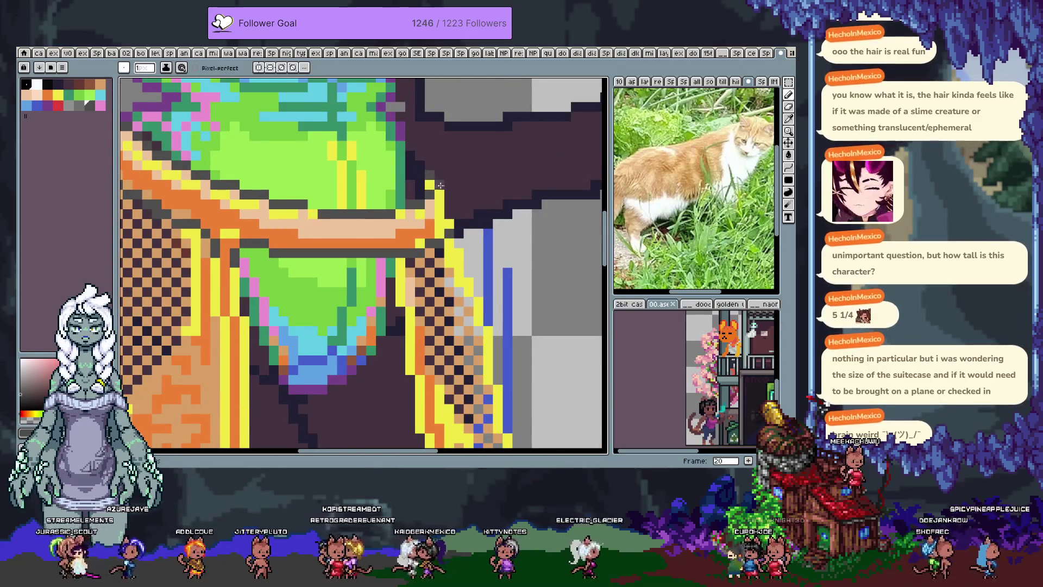
pyautogui.keyDown('alt'); pyautogui.click(411, 256); pyautogui.keyUp('alt')
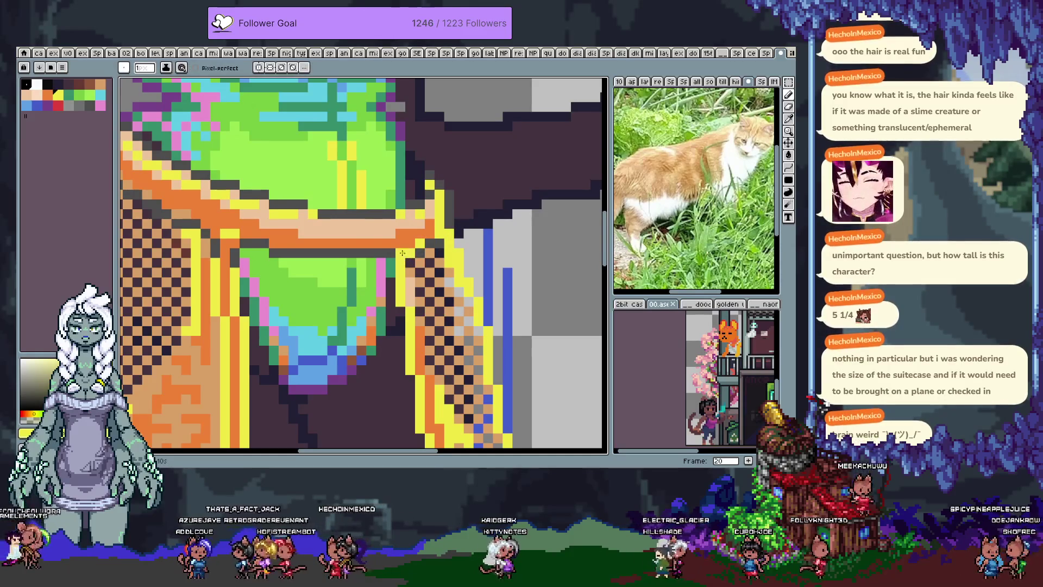
pyautogui.moveTo(278, 271); pyautogui.dragTo(340, 269)
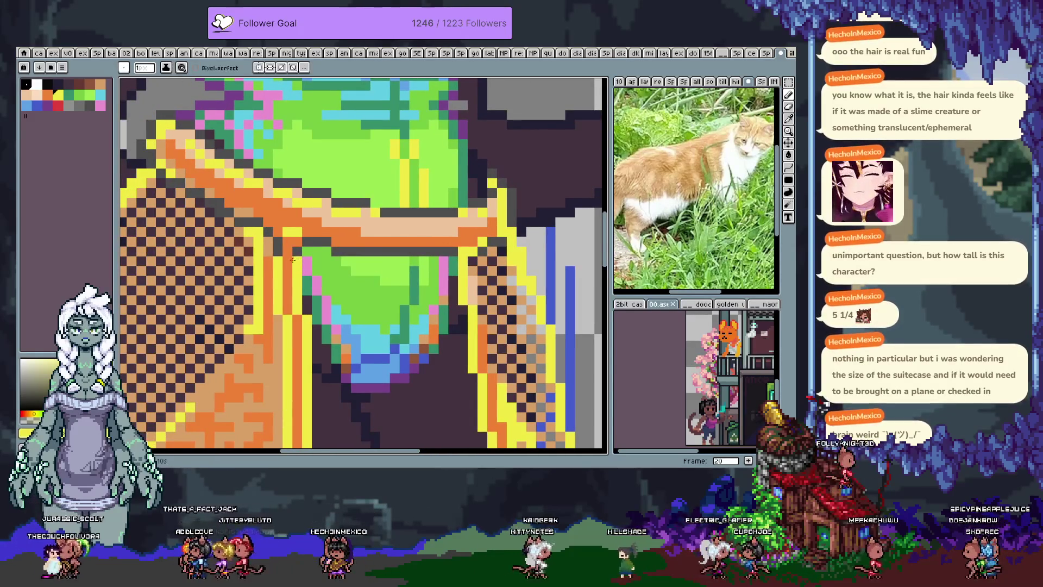
pyautogui.hotkey('ctrl', 'z')
pyautogui.keyDown('alt'); pyautogui.click(288, 237); pyautogui.keyUp('alt')
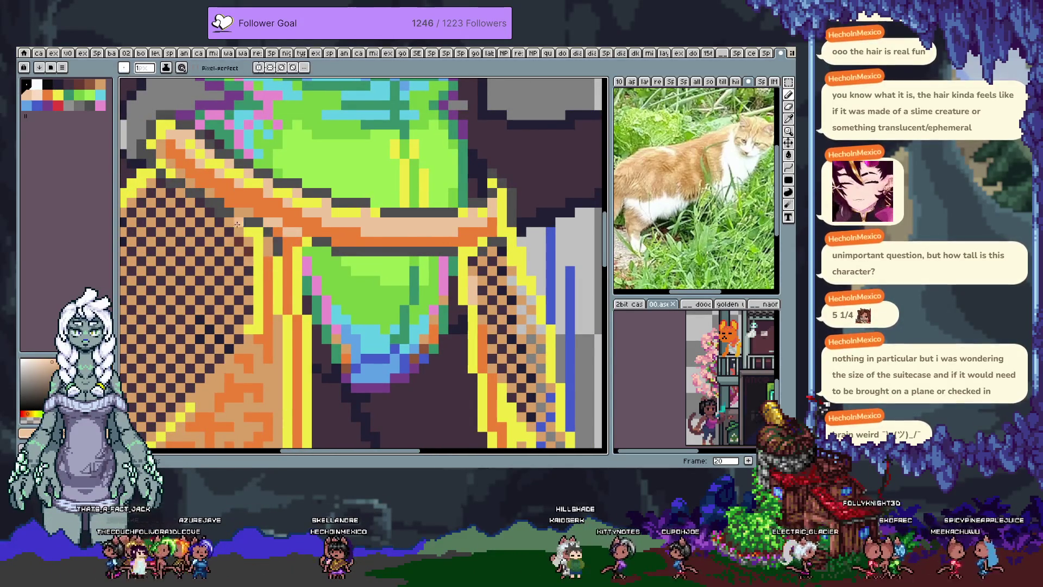
# - Eyedrop the swimsuit green, paint the waistband, and swap between white and yellow for the highlight
pyautogui.moveTo(373, 218)
pyautogui.mouseDown()
pyautogui.moveTo(417, 266)
pyautogui.moveTo(382, 248)
pyautogui.mouseUp()
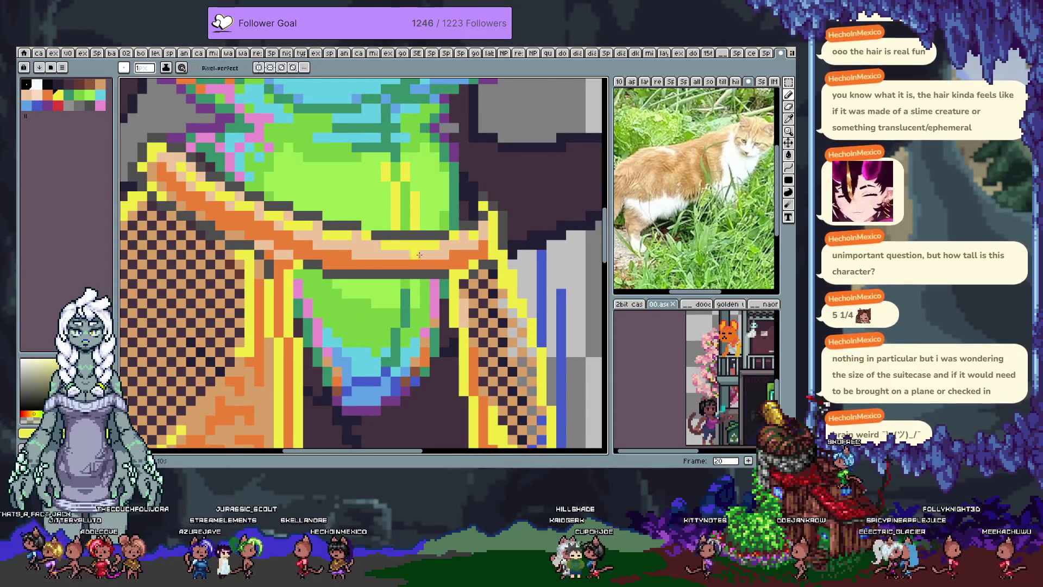
pyautogui.hscroll(-2, 291, 186)
pyautogui.press('alt')
pyautogui.keyDown('alt'); pyautogui.click(291, 186); pyautogui.keyUp('alt')
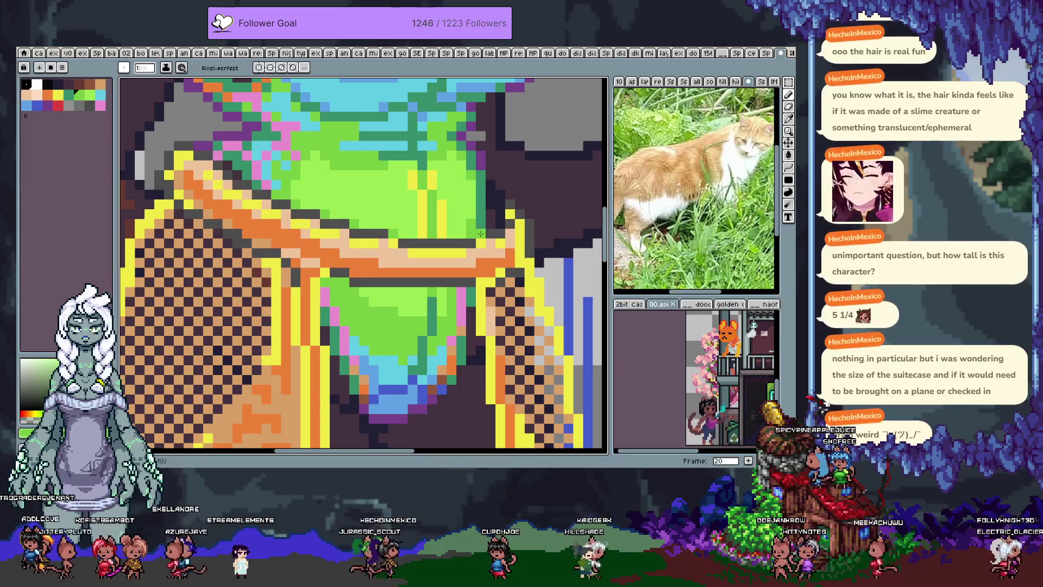
pyautogui.moveTo(282, 233); pyautogui.dragTo(309, 260)
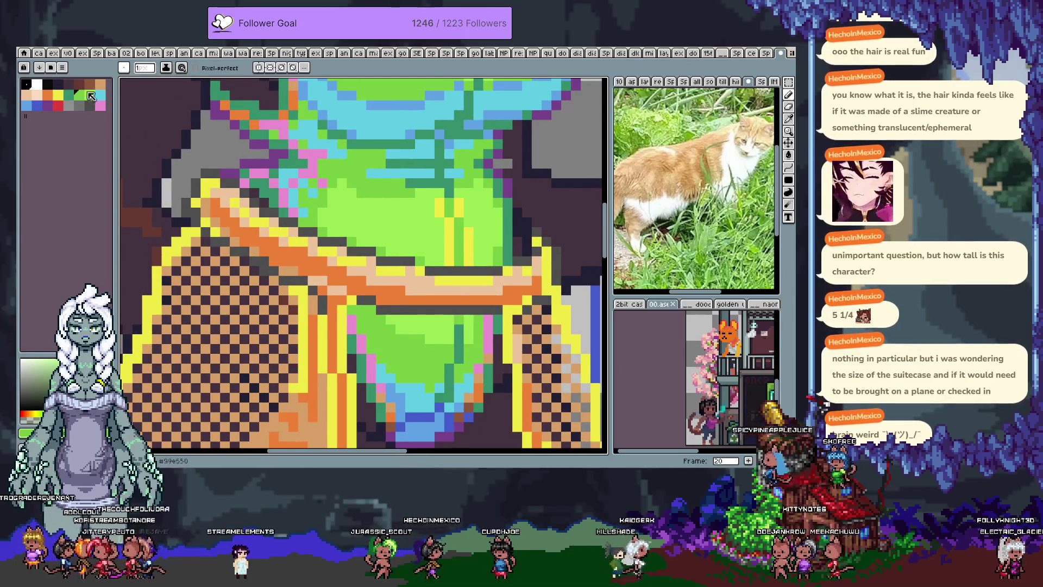
pyautogui.press('x')
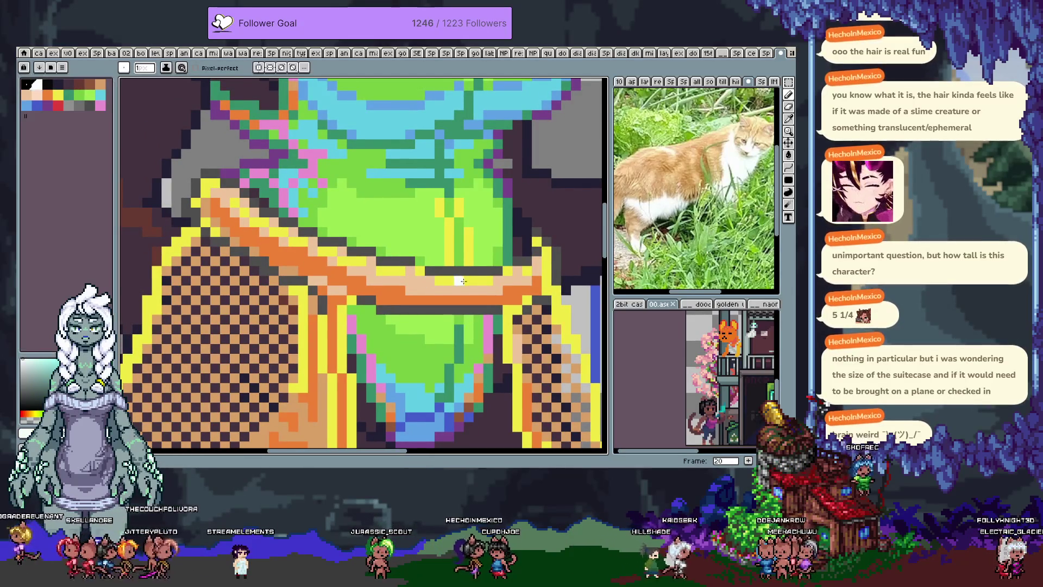
pyautogui.press('x')
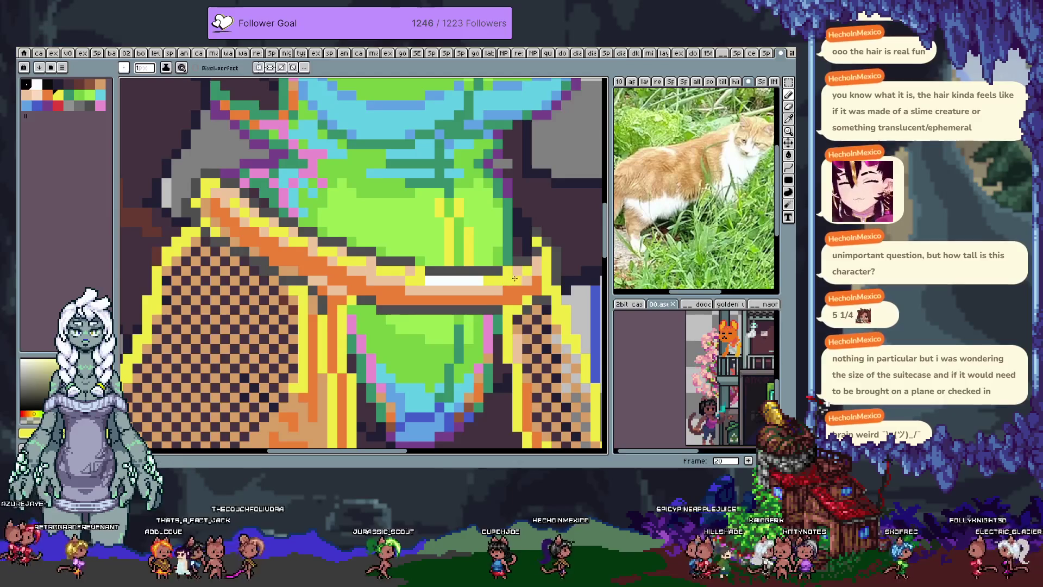
pyautogui.scroll(-5, 305, 219)
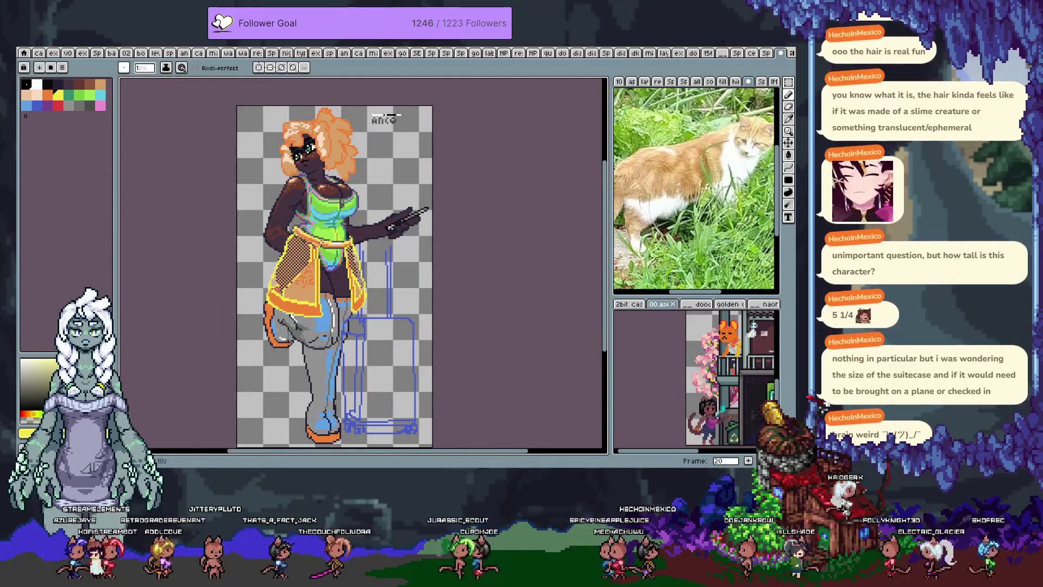
# - Eyedrop the skirt's orange, tan and darker shades for touch-ups, then save with Ctrl+S
pyautogui.scroll(2, 366, 257)
pyautogui.scroll(1, 366, 257)
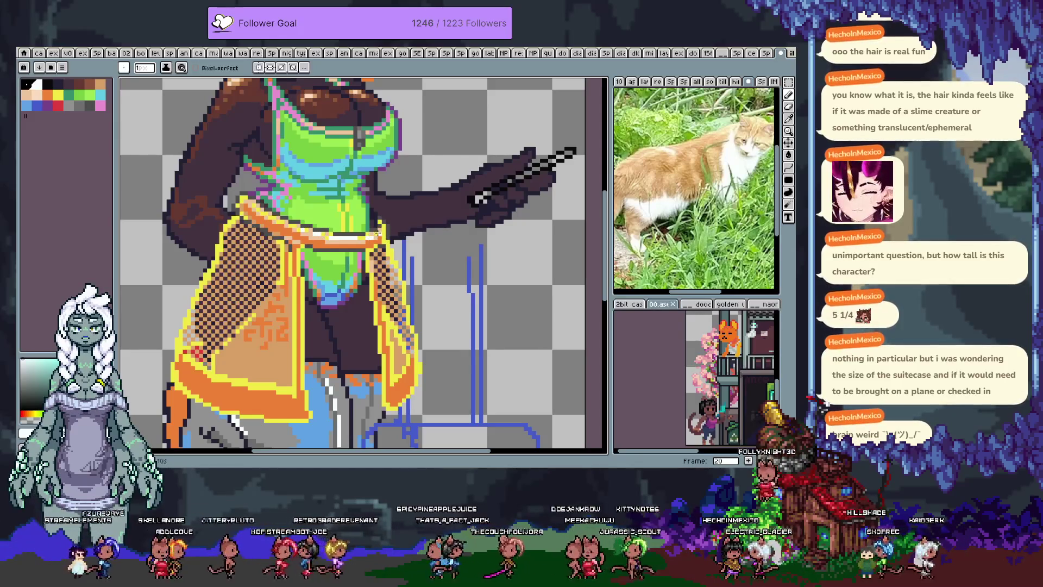
pyautogui.press('i')
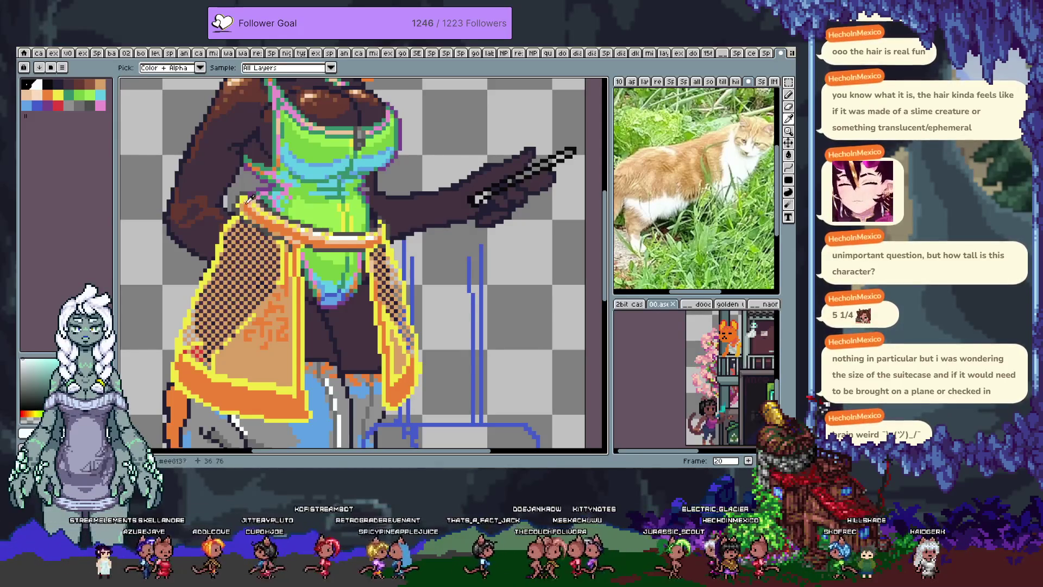
pyautogui.keyDown('alt'); pyautogui.click(248, 201); pyautogui.keyUp('alt')
pyautogui.keyDown('alt'); pyautogui.click(242, 192); pyautogui.keyUp('alt')
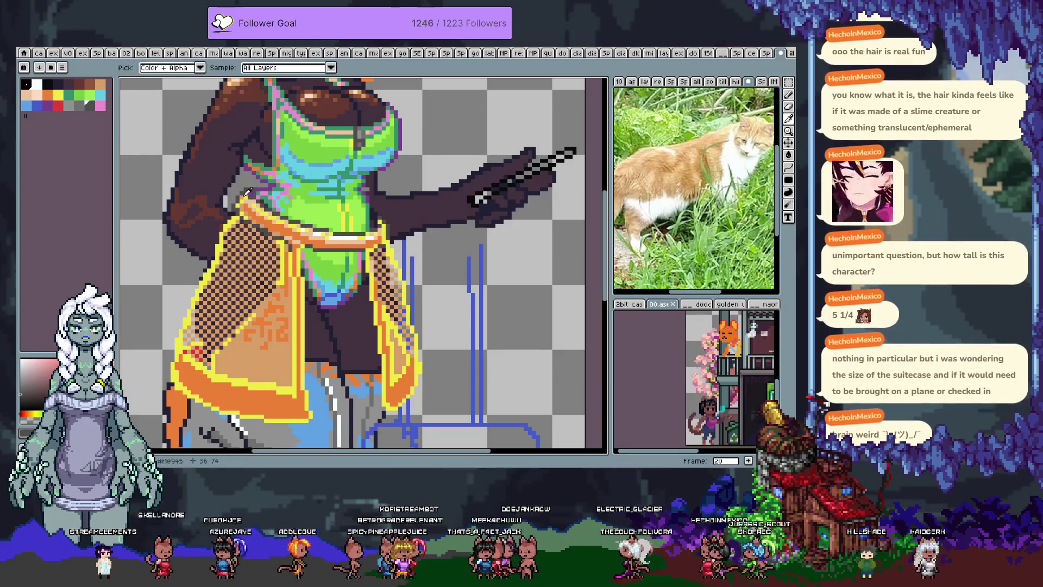
pyautogui.keyDown('alt'); pyautogui.click(250, 191); pyautogui.keyUp('alt')
pyautogui.keyDown('alt'); pyautogui.click(254, 187); pyautogui.keyUp('alt')
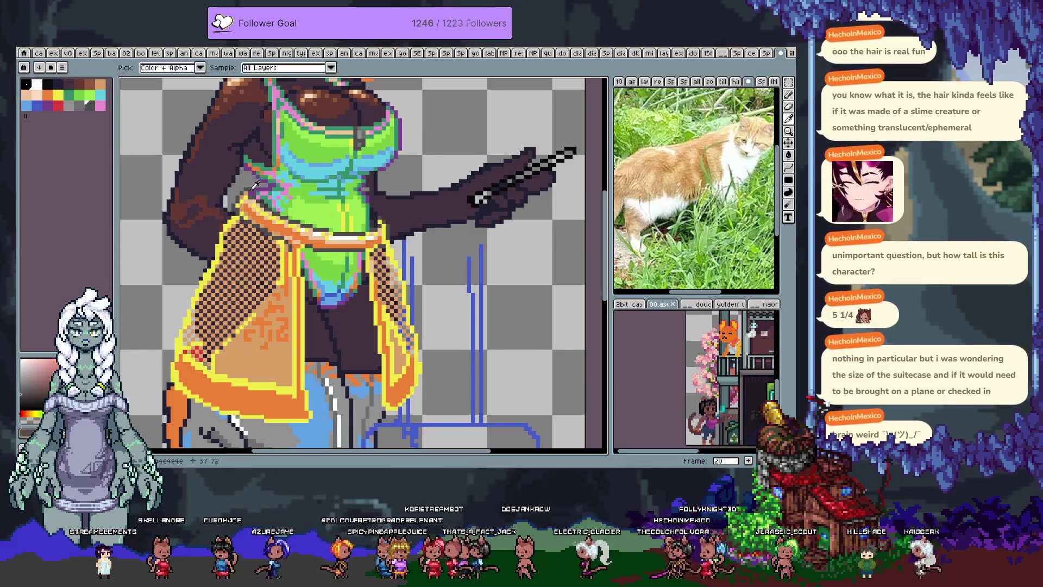
pyautogui.keyDown('alt'); pyautogui.click(375, 215); pyautogui.keyUp('alt')
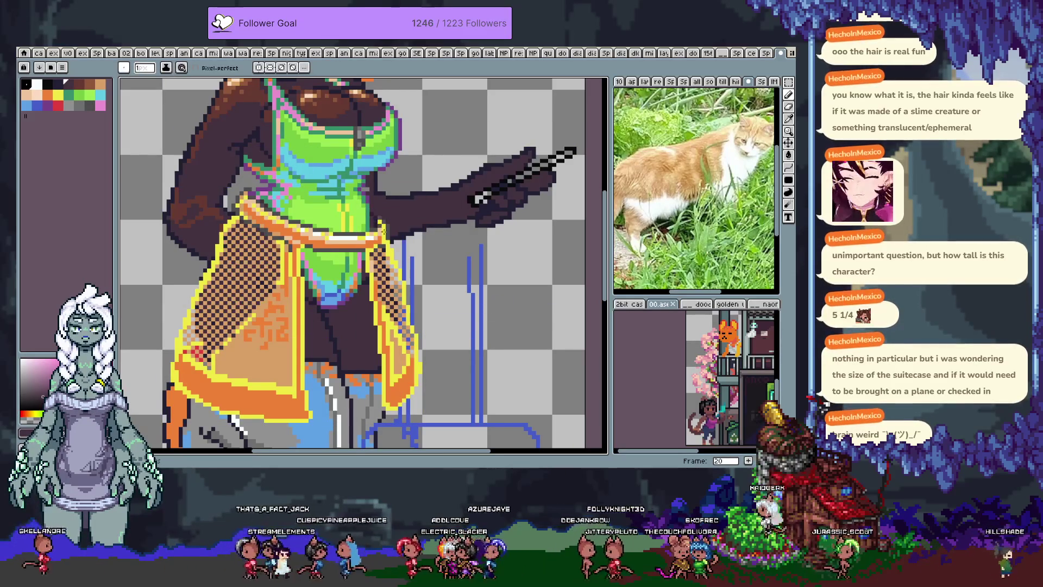
pyautogui.hotkey('ctrl', 's')
pyautogui.scroll(-3, 337, 245)
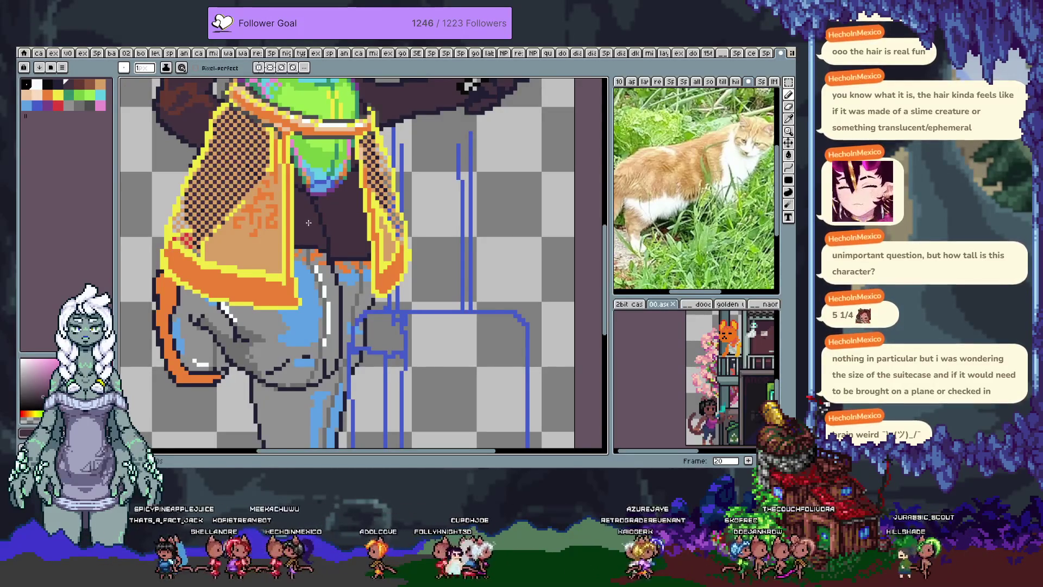
pyautogui.scroll(-3, 263, 224)
pyautogui.hscroll(-2, 263, 224)
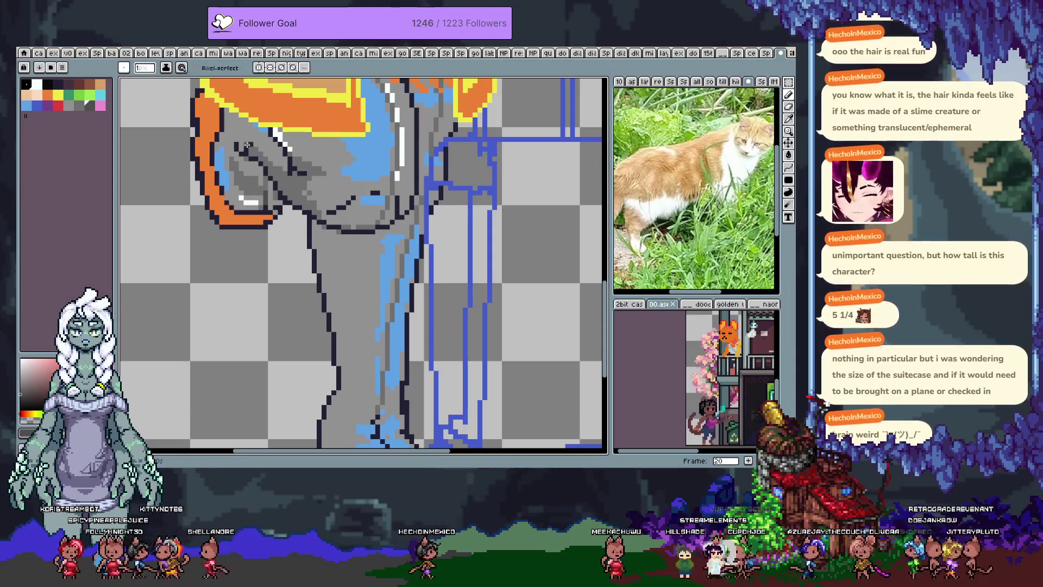
pyautogui.moveTo(376, 219); pyautogui.dragTo(314, 241)
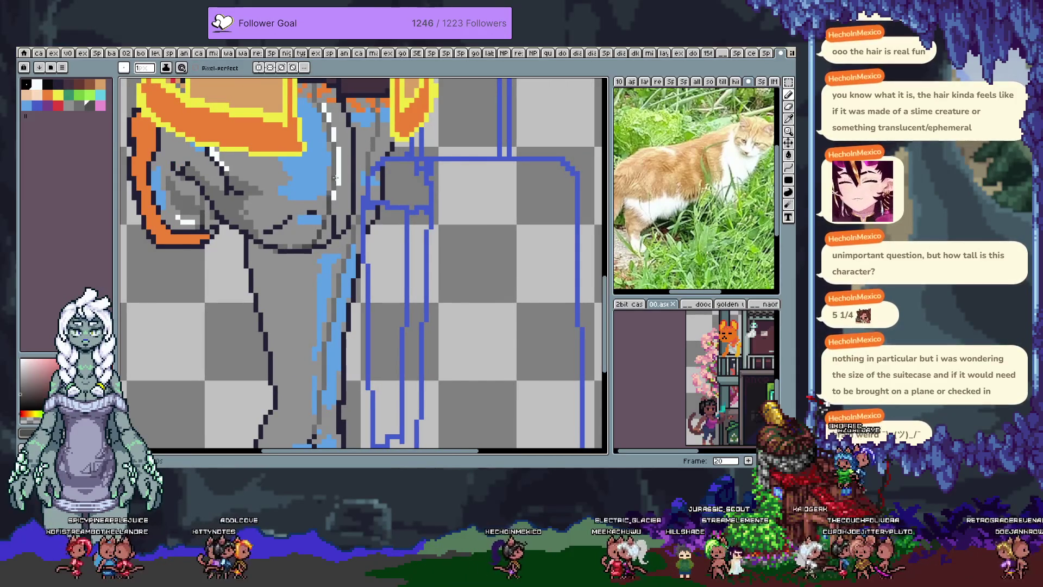
# - Shade the knee and shin with dark greys eyedropped from the boot, undoing one stroke
pyautogui.press('i')
pyautogui.click(299, 246)
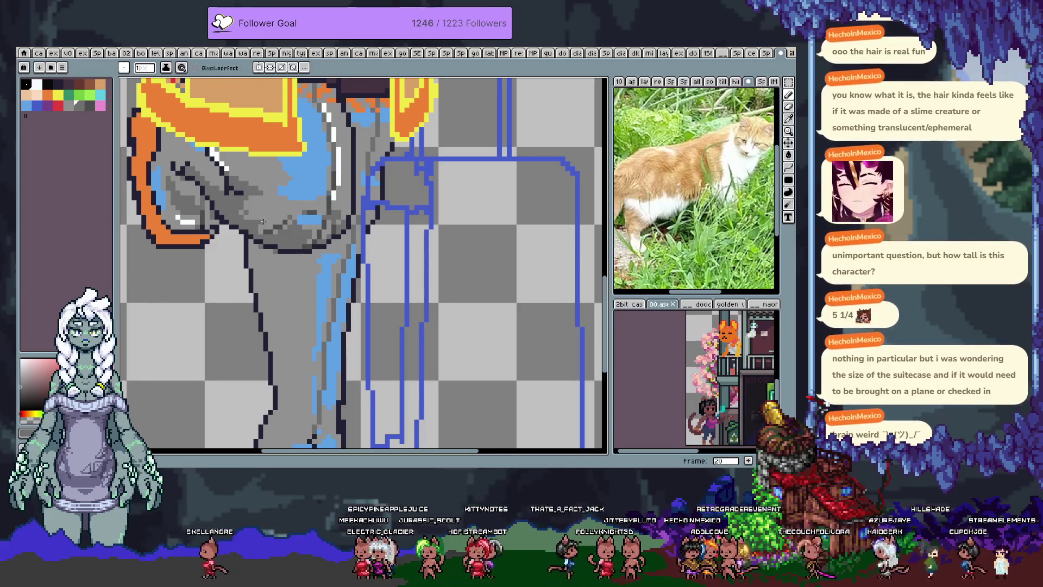
pyautogui.press('i')
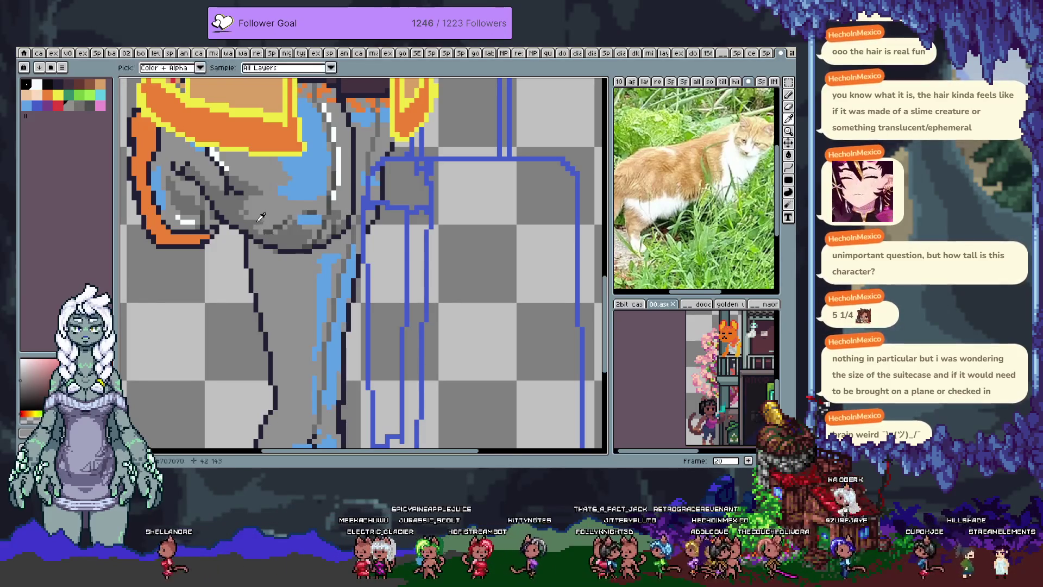
pyautogui.press('b')
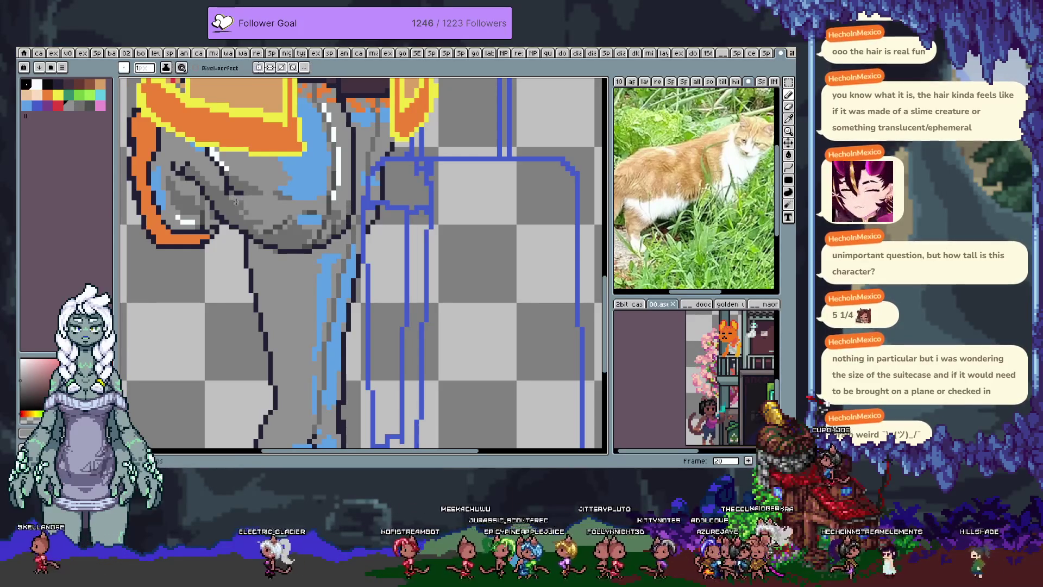
pyautogui.moveTo(242, 206); pyautogui.dragTo(255, 229)
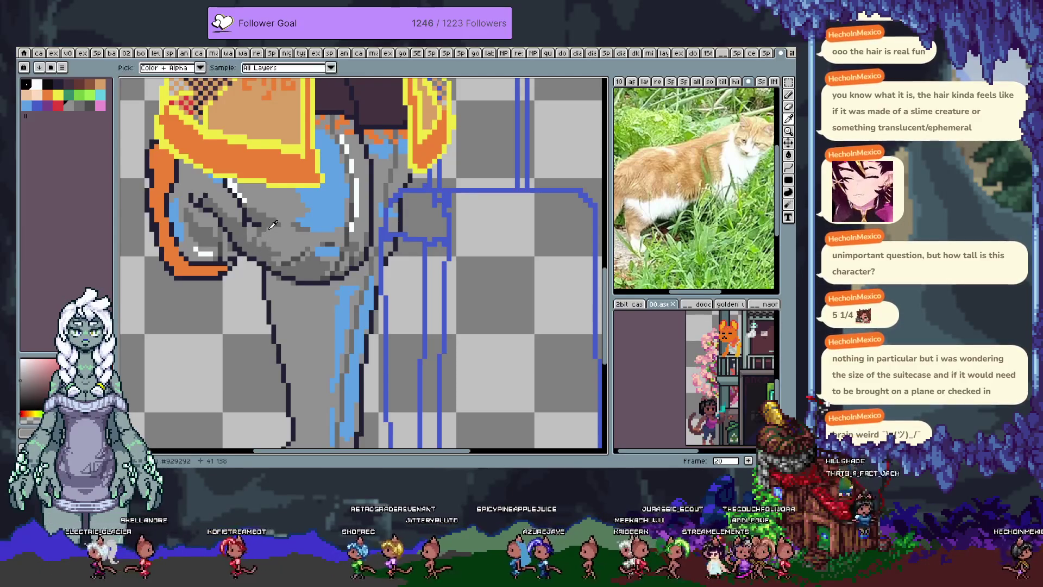
pyautogui.keyDown('alt'); pyautogui.click(263, 220); pyautogui.keyUp('alt')
pyautogui.keyDown('alt'); pyautogui.click(266, 219); pyautogui.keyUp('alt')
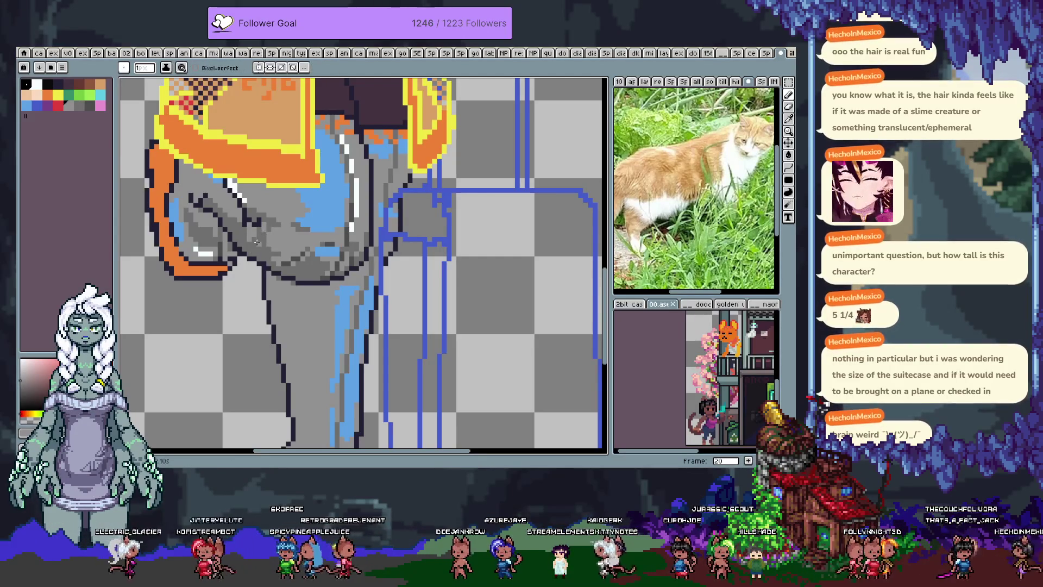
pyautogui.hotkey('ctrl', 'z')
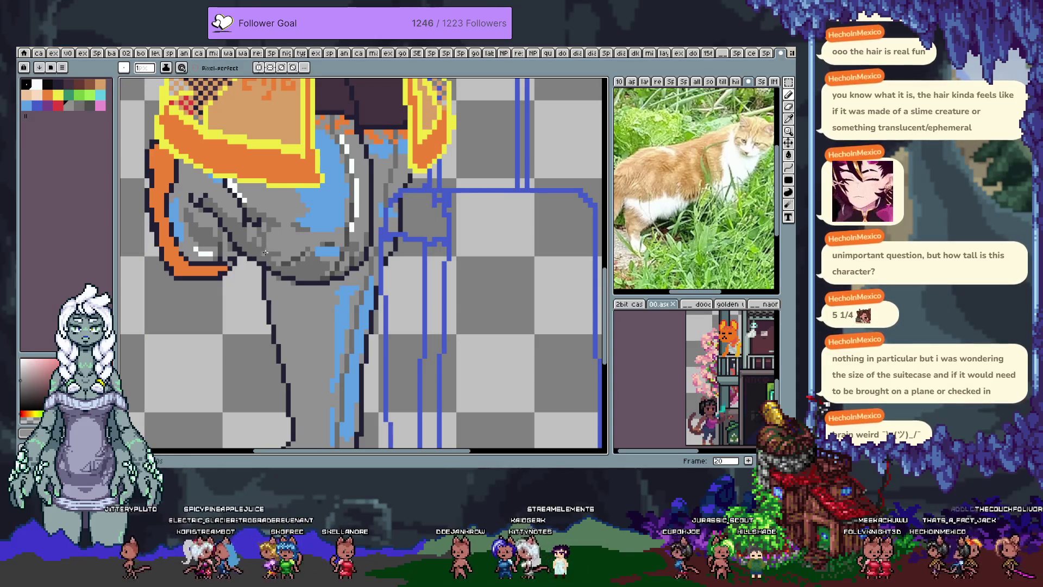
# - Save the sprite
pyautogui.hotkey('ctrl', 's')
pyautogui.press('Return')
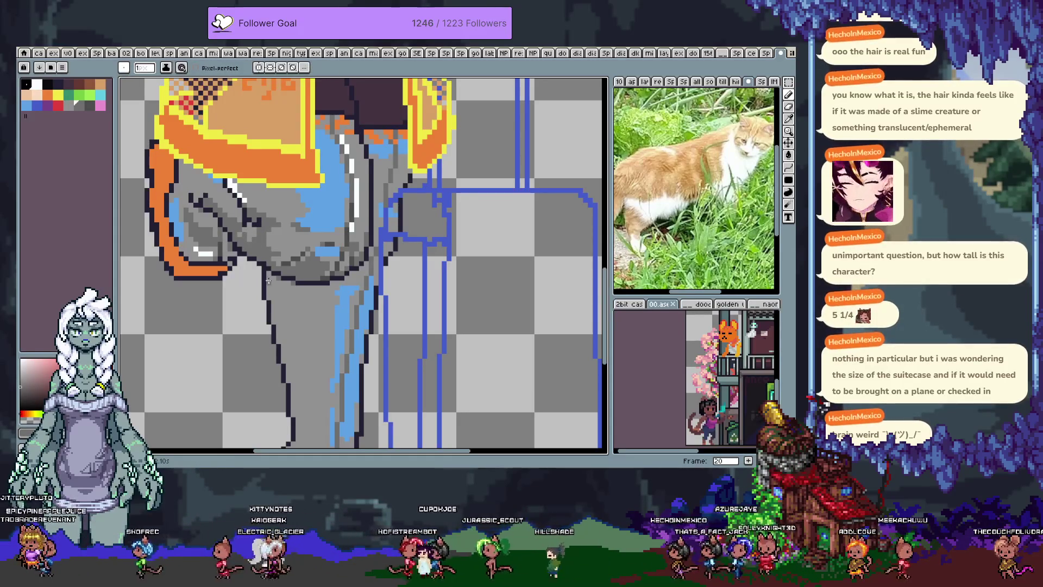
pyautogui.scroll(-1, 244, 243)
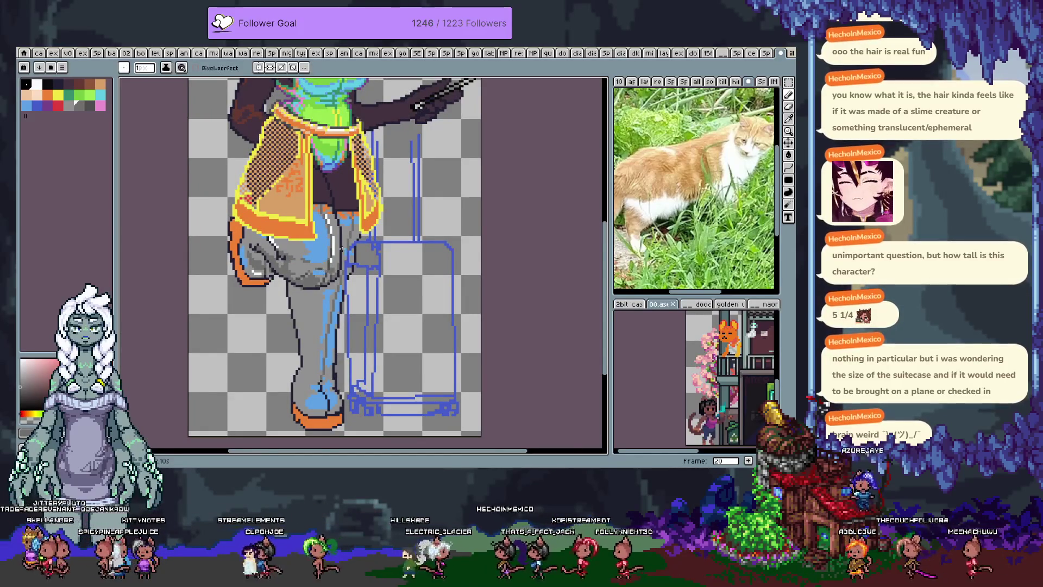
# - Zoom onto the hips and upper leg and save the sprite
pyautogui.scroll(1, 320, 270)
pyautogui.scroll(1, 321, 264)
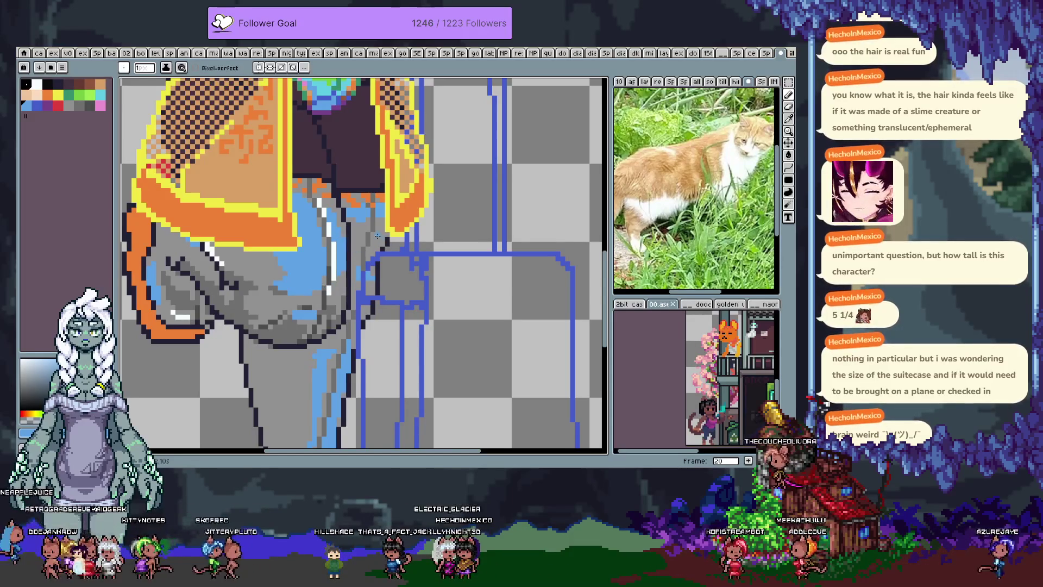
pyautogui.moveTo(372, 264); pyautogui.dragTo(361, 246)
pyautogui.hotkey('ctrl', 's')
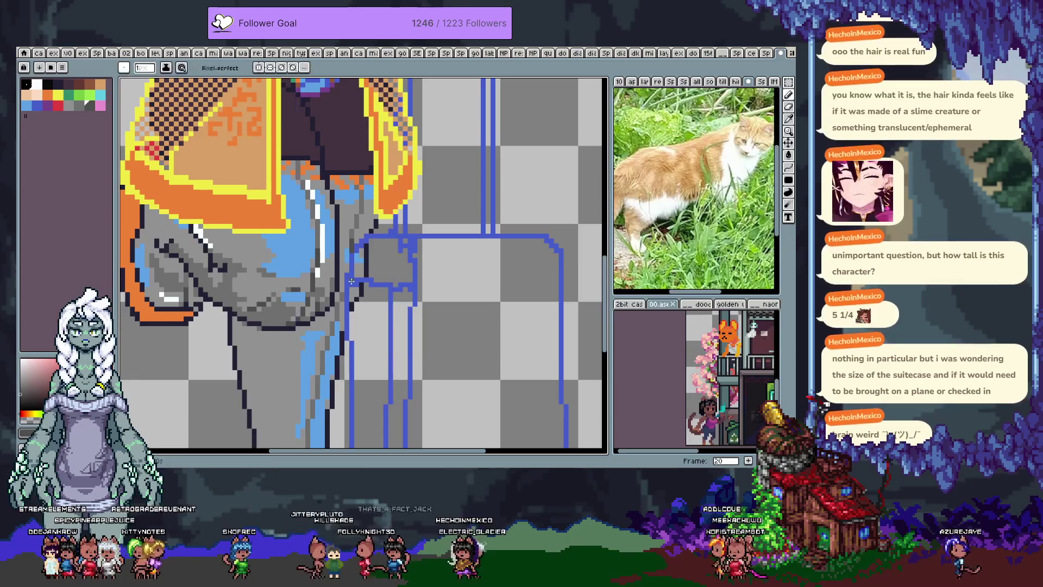
# - Hide the blue guide-line layer from the timeline, then view the lower leg
pyautogui.press('Tab')
pyautogui.click(130, 393)
pyautogui.press('Tab')
pyautogui.moveTo(341, 261); pyautogui.dragTo(348, 230)
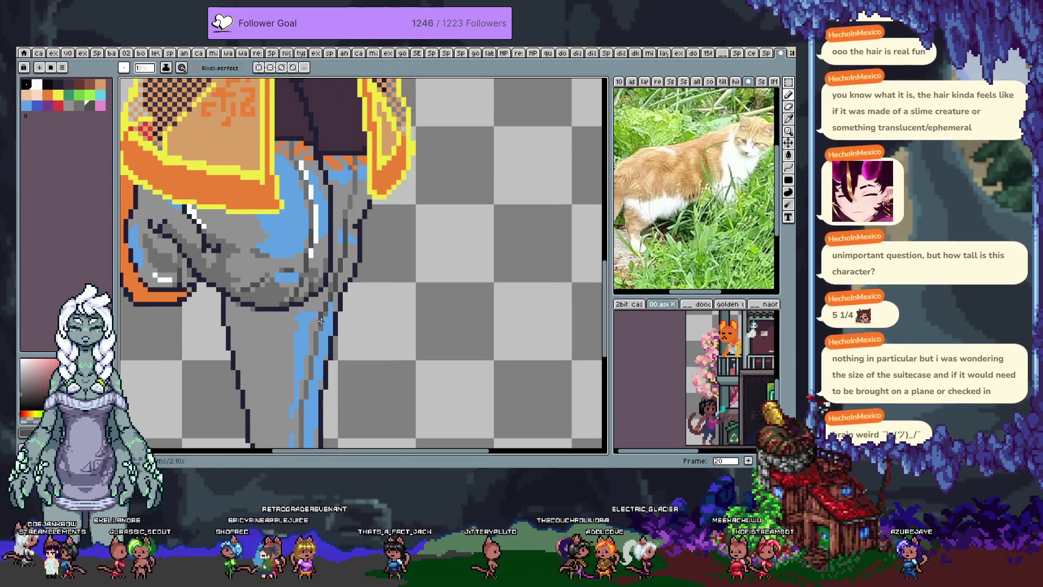
# - Select the flat grey area by colour, move to frame 21, and clear the selection
pyautogui.press('w')
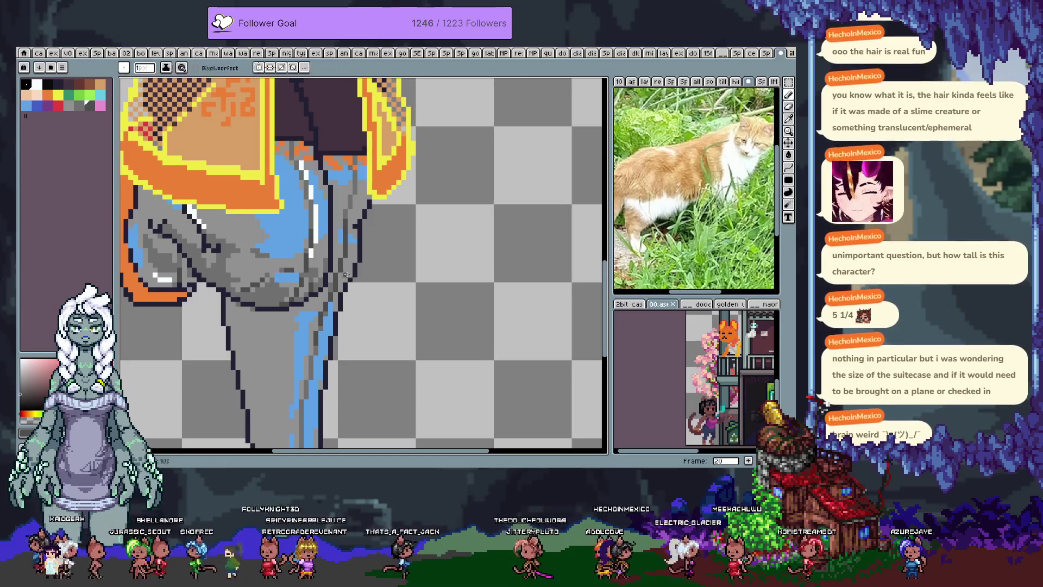
pyautogui.click(353, 274)
pyautogui.keyDown('shift'); pyautogui.click(331, 298); pyautogui.keyUp('shift')
pyautogui.press('Tab')
pyautogui.hotkey('alt', 'n')
pyautogui.hotkey('ctrl', 'd')
pyautogui.press('Tab')
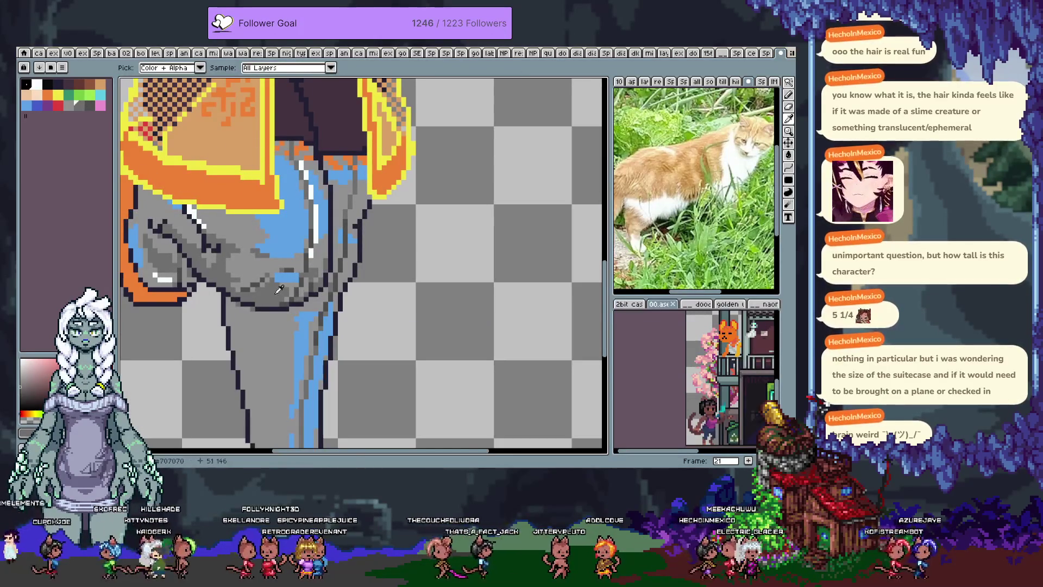
# - Paint a darker grey shadow below the thigh, redoing the stroke once
pyautogui.press('b')
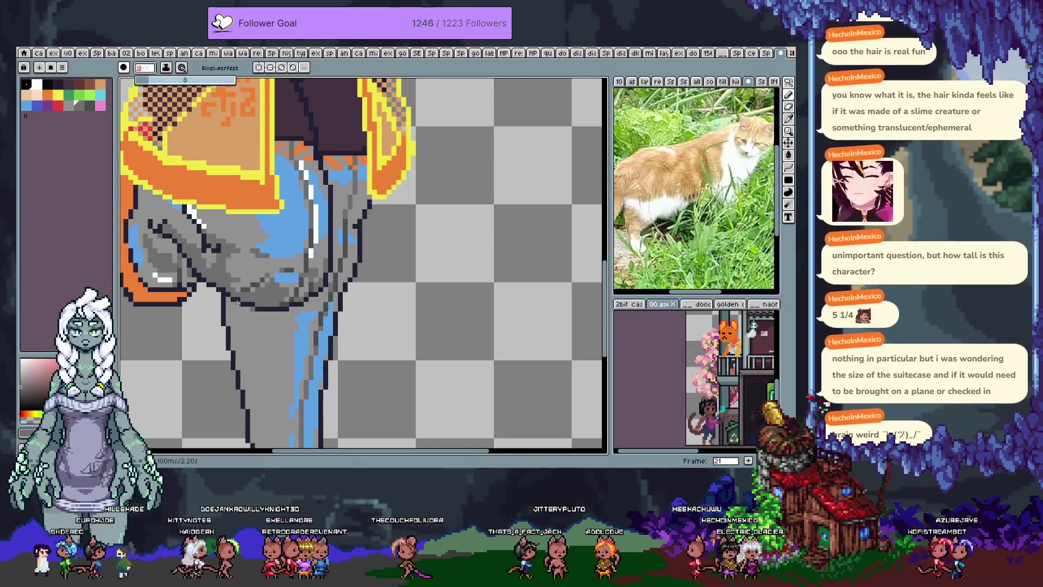
pyautogui.moveTo(233, 306); pyautogui.dragTo(246, 358)
pyautogui.hotkey('ctrl', 'z')
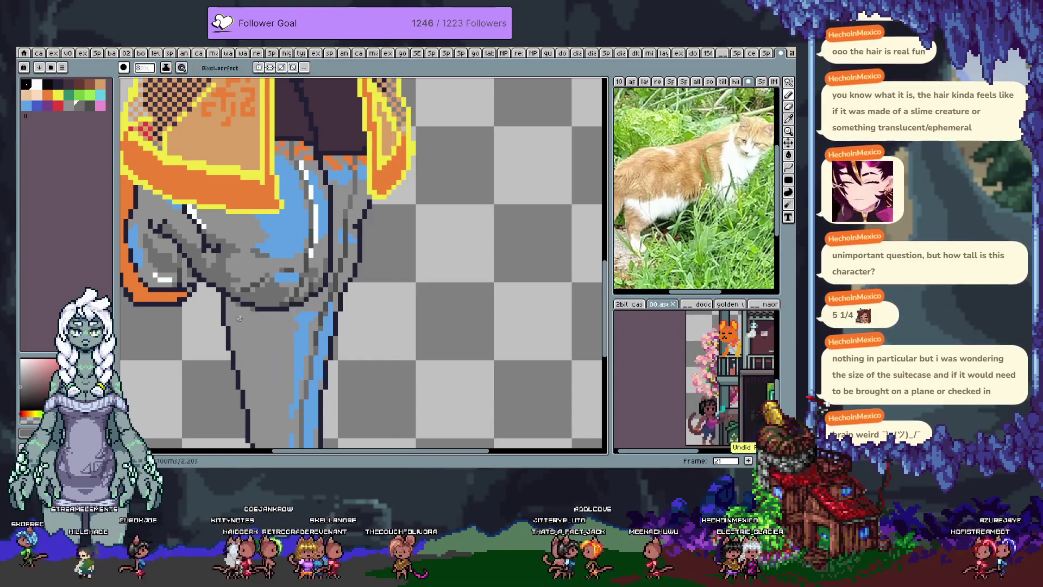
pyautogui.moveTo(237, 314); pyautogui.dragTo(249, 321)
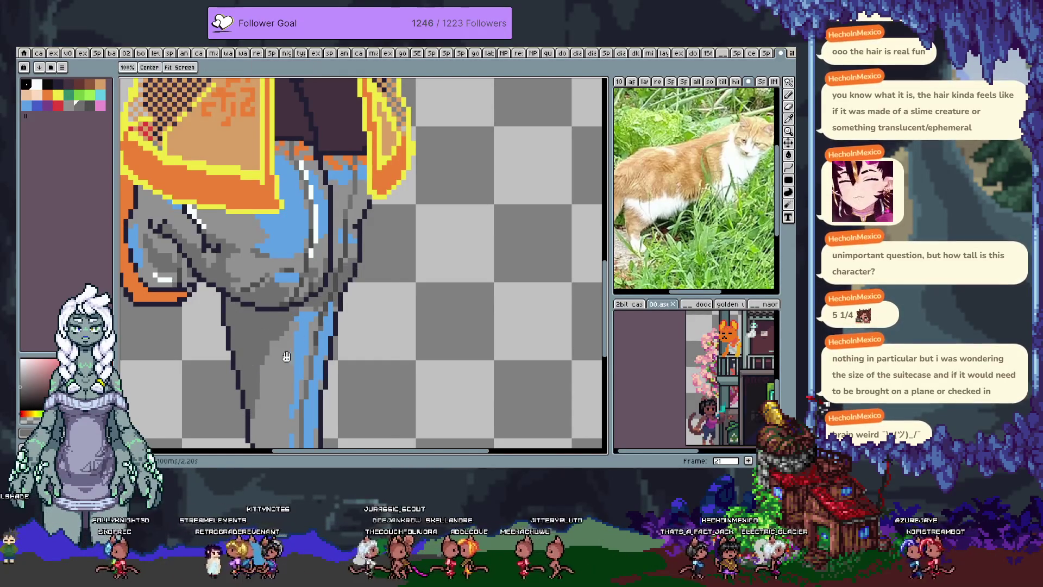
pyautogui.scroll(-2, 316, 251)
pyautogui.hscroll(-1, 316, 251)
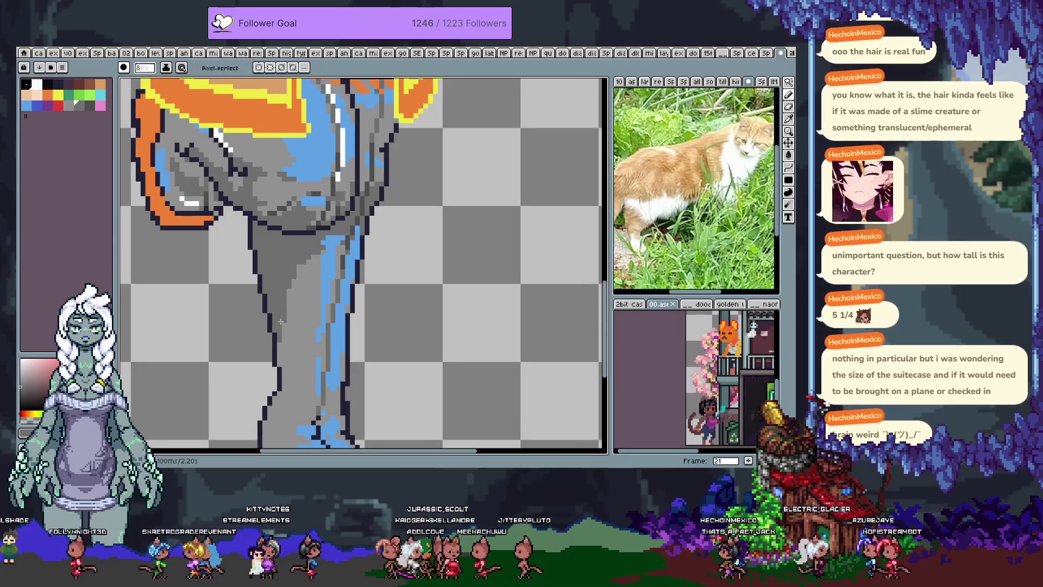
pyautogui.scroll(-4, 285, 313)
pyautogui.hscroll(-1, 285, 313)
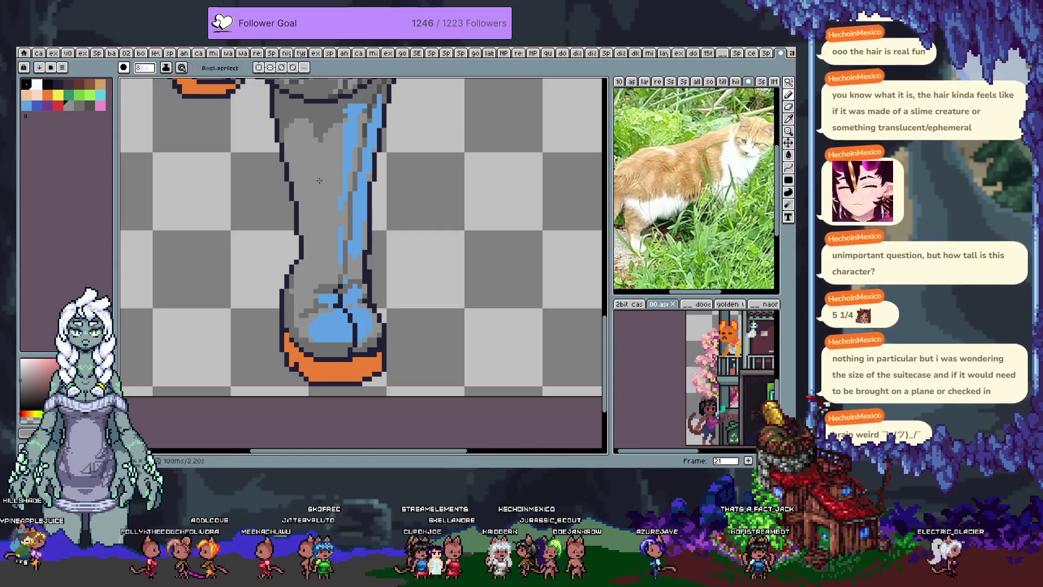
pyautogui.scroll(2, 305, 191)
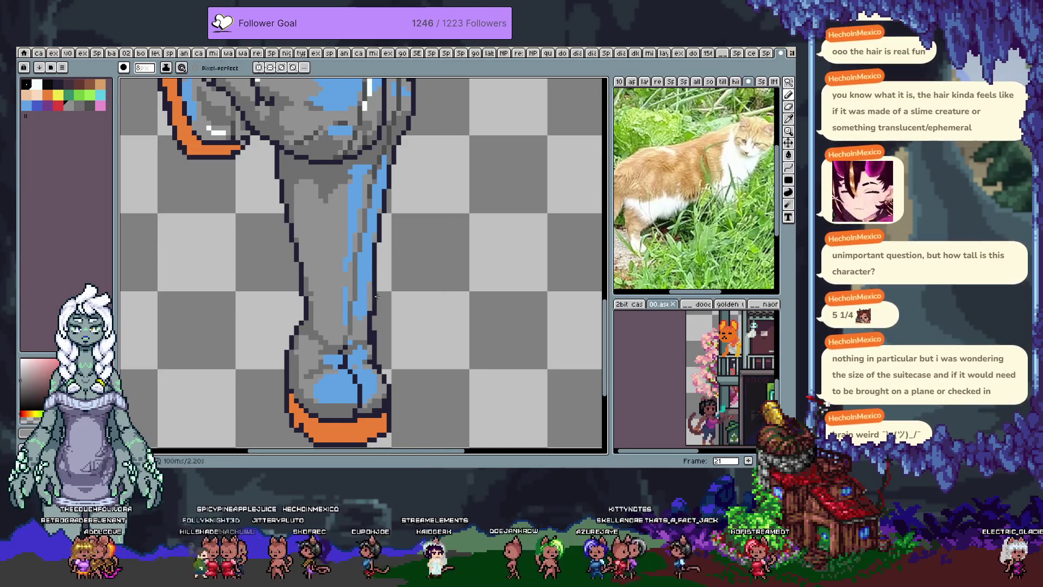
pyautogui.press('b')
pyautogui.scroll(5, 391, 201)
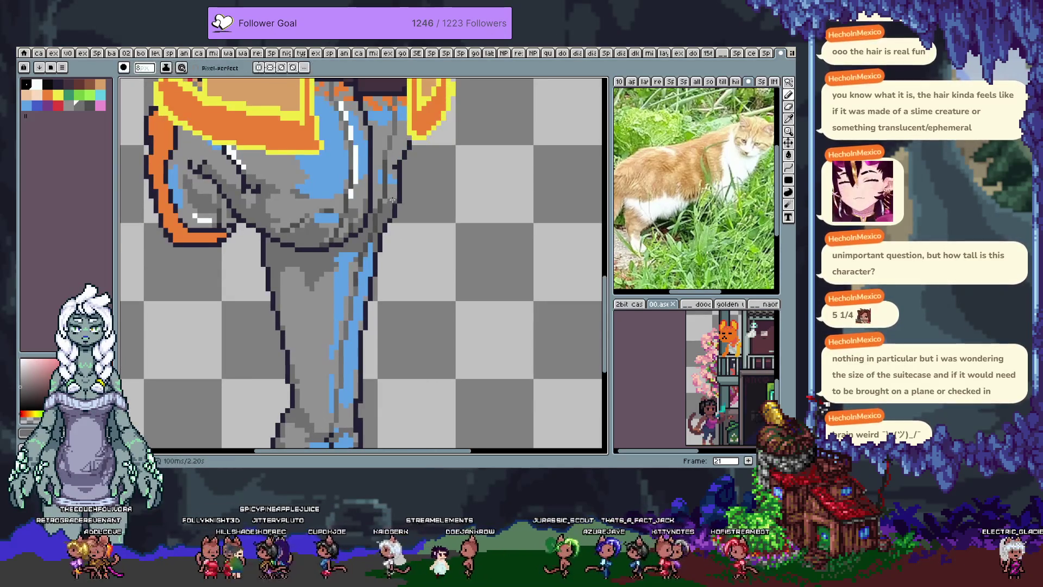
# - Sample the leg's neighbouring grey shades and bring the upper leg into view
pyautogui.moveTo(383, 208); pyautogui.dragTo(372, 232)
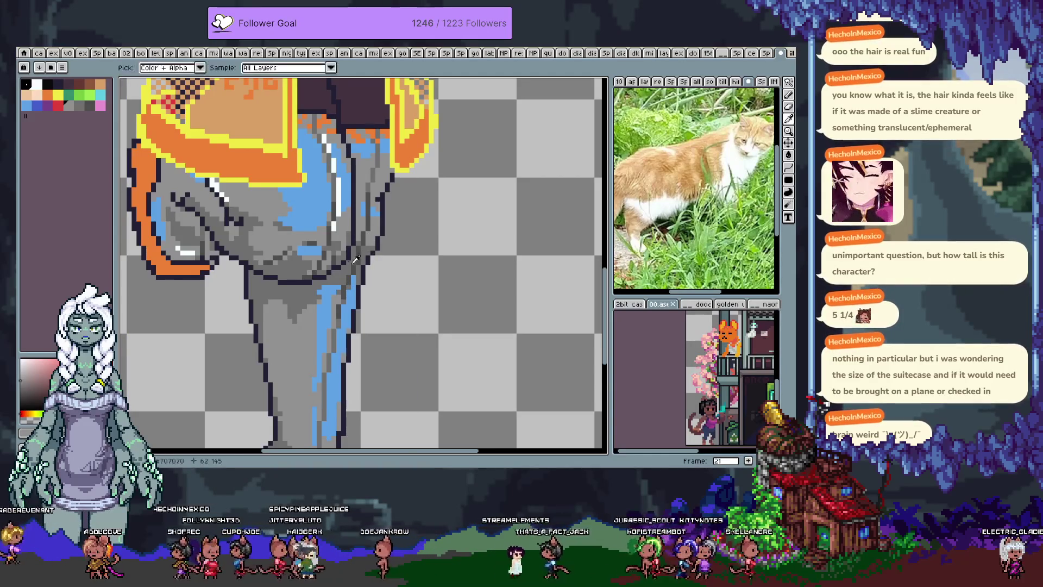
pyautogui.keyDown('alt'); pyautogui.click(332, 295); pyautogui.keyUp('alt')
pyautogui.keyDown('alt'); pyautogui.click(319, 300); pyautogui.keyUp('alt')
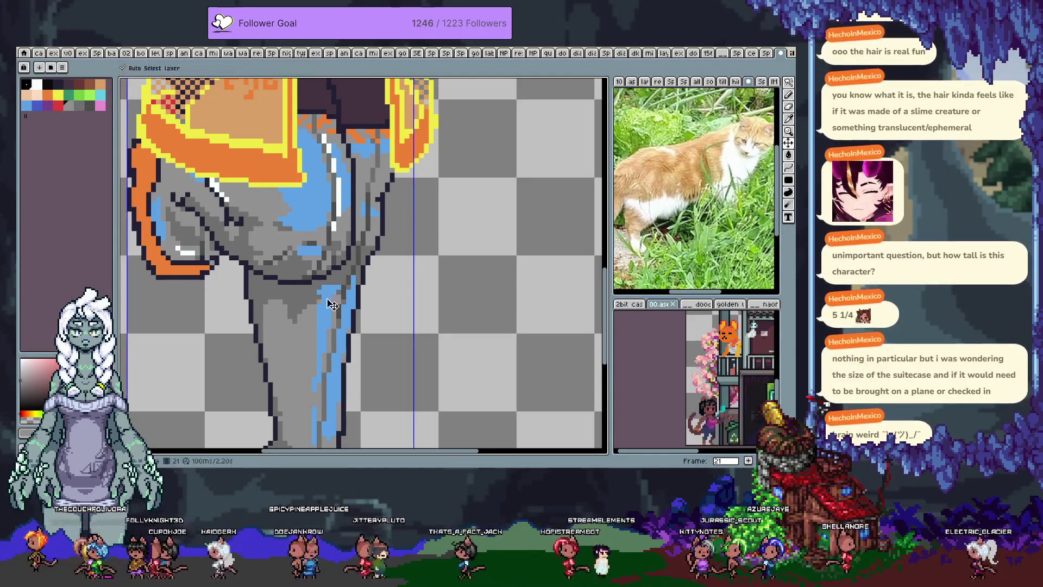
pyautogui.press('w')
pyautogui.press('b')
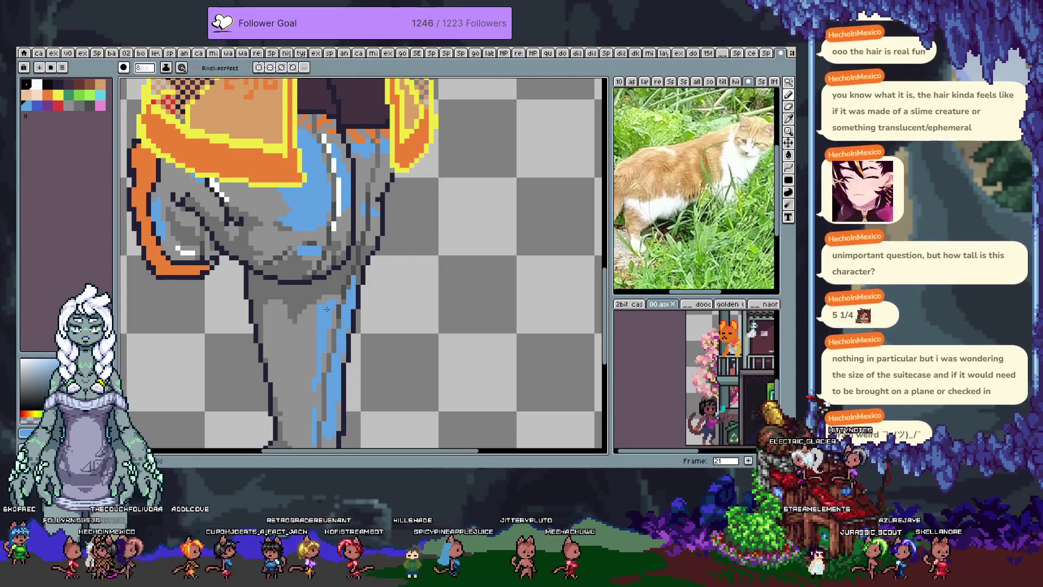
pyautogui.moveTo(308, 332)
pyautogui.mouseDown()
pyautogui.moveTo(293, 277)
pyautogui.moveTo(325, 275)
pyautogui.mouseUp()
pyautogui.press('space')
# - Eyedrop the stripe's light blue and paint over the white highlight pixels, adjusting brush size
pyautogui.press('alt')
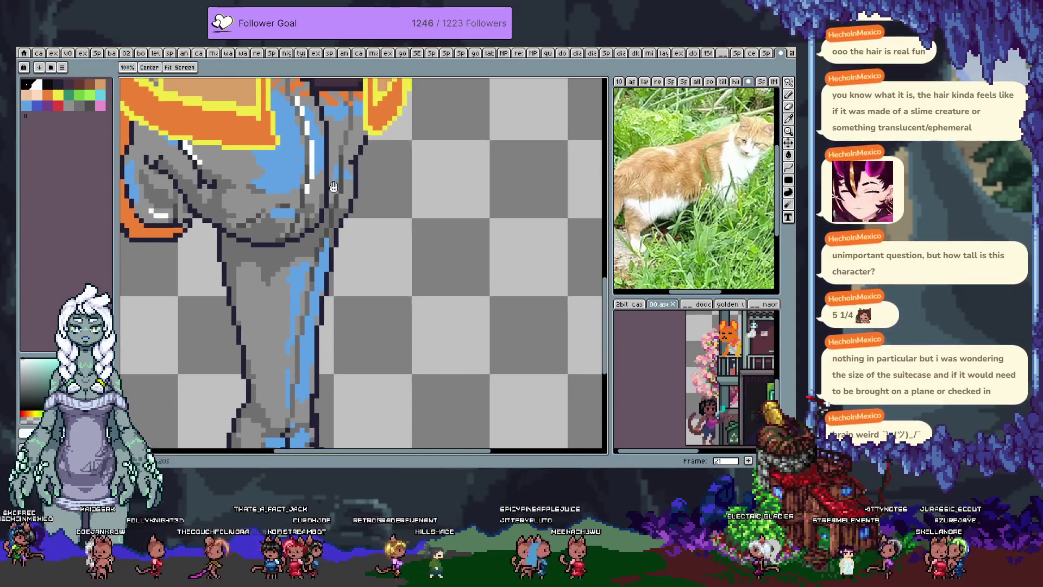
pyautogui.keyDown('alt'); pyautogui.click(326, 260); pyautogui.keyUp('alt')
pyautogui.moveTo(323, 269); pyautogui.dragTo(316, 302)
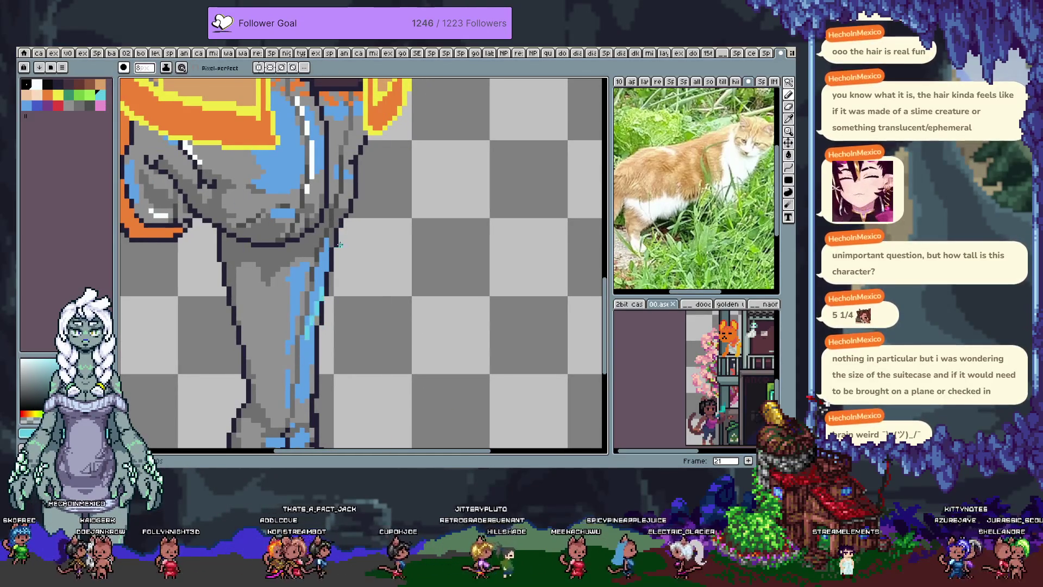
pyautogui.hotkey('ctrl', 'z')
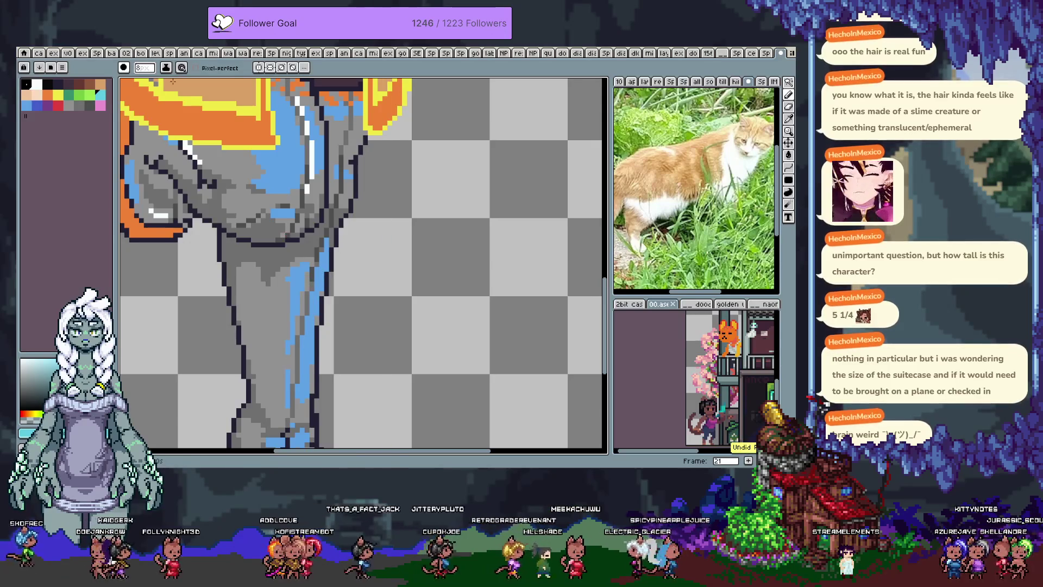
pyautogui.click(145, 68)
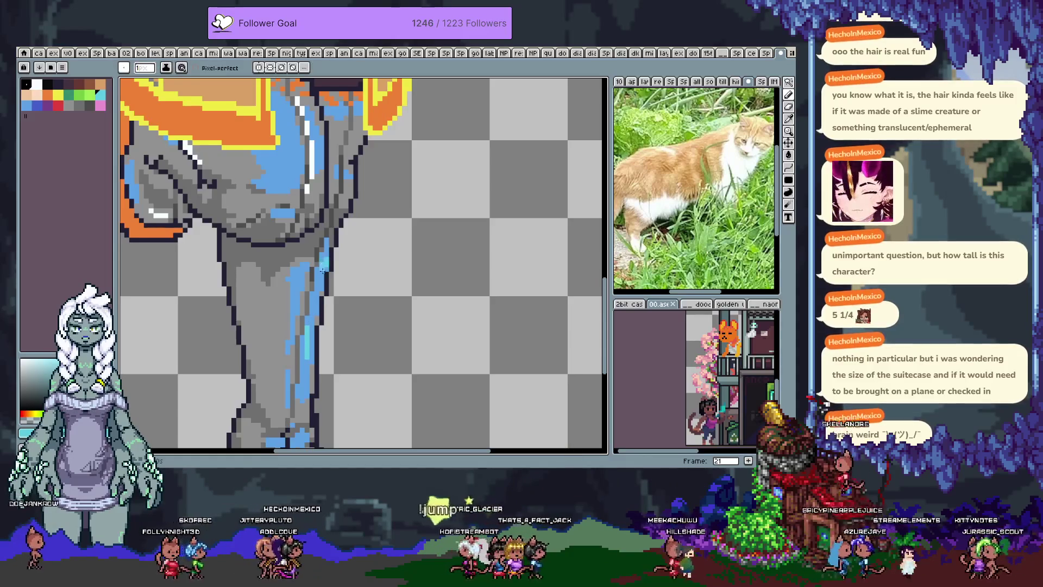
pyautogui.scroll(3, 296, 185)
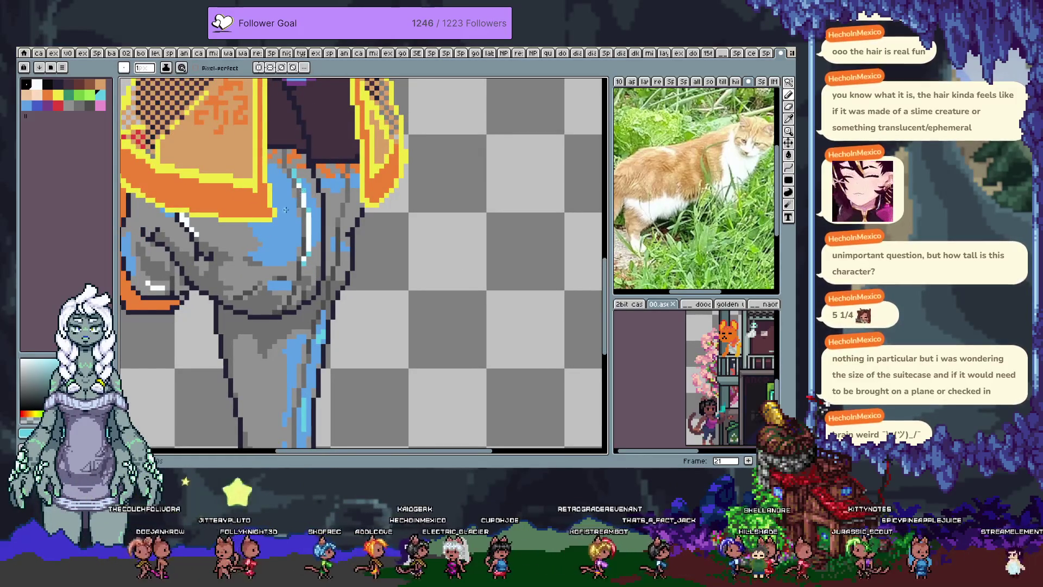
pyautogui.scroll(-3, 219, 253)
# - Draw a white Pencil highlight along the lower leg's blue edge and save the sprite
pyautogui.press('i')
pyautogui.press('b')
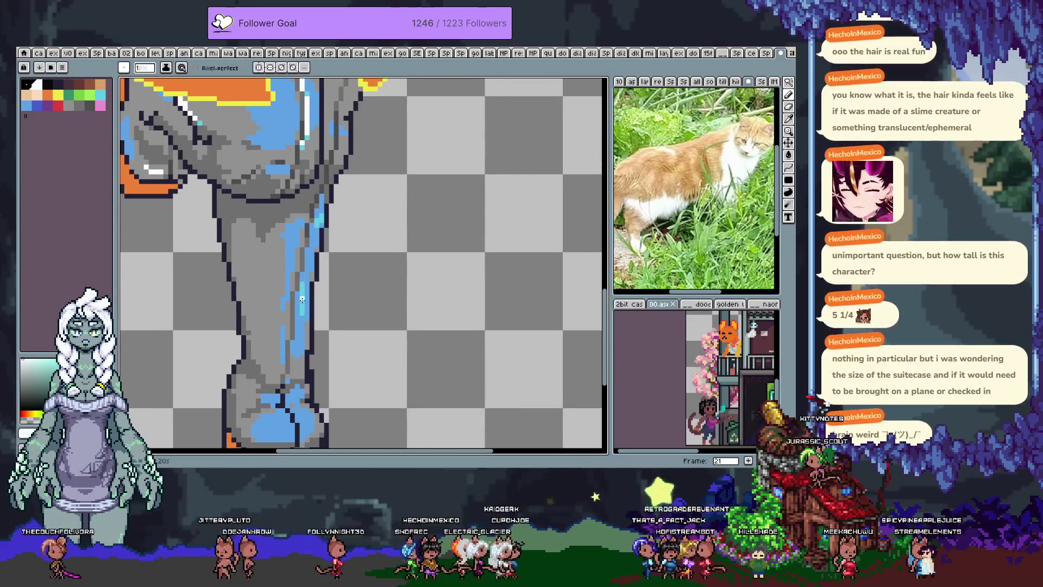
pyautogui.moveTo(302, 320)
pyautogui.mouseDown()
pyautogui.moveTo(316, 230)
pyautogui.moveTo(307, 303)
pyautogui.mouseUp()
pyautogui.hotkey('ctrl', 's')
# - Sample the leg's blue, bring the knee and skirt into view, and save again
pyautogui.scroll(-3, 293, 327)
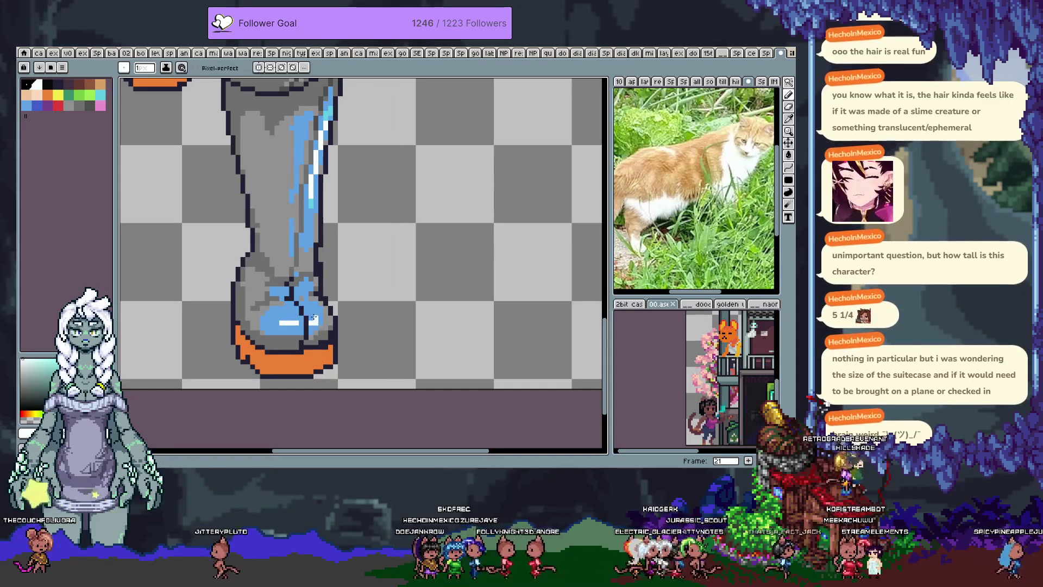
pyautogui.press('alt')
pyautogui.keyDown('alt'); pyautogui.click(317, 202); pyautogui.keyUp('alt')
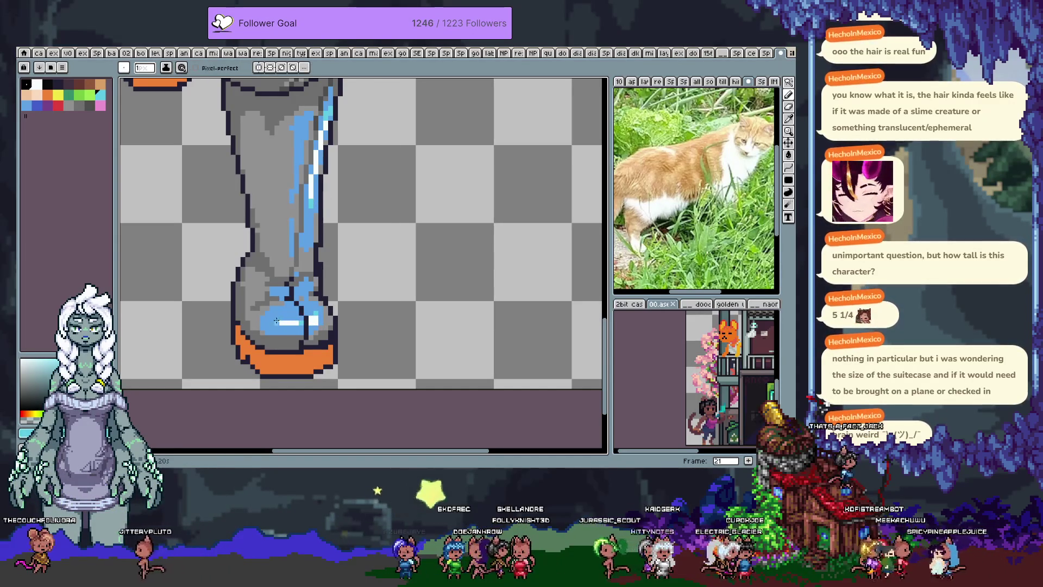
pyautogui.moveTo(279, 326); pyautogui.dragTo(489, 244)
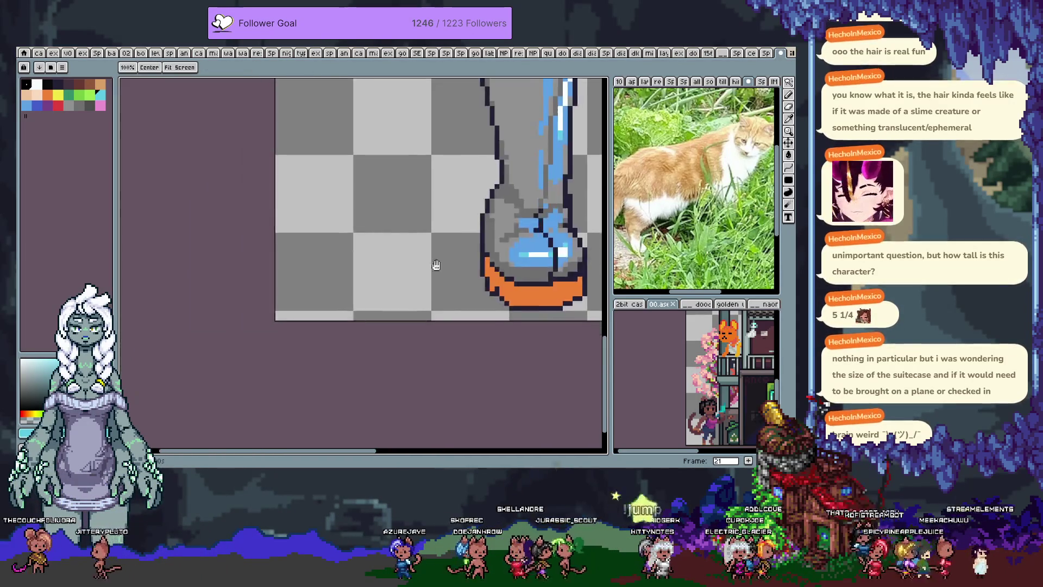
pyautogui.moveTo(380, 136); pyautogui.dragTo(302, 225)
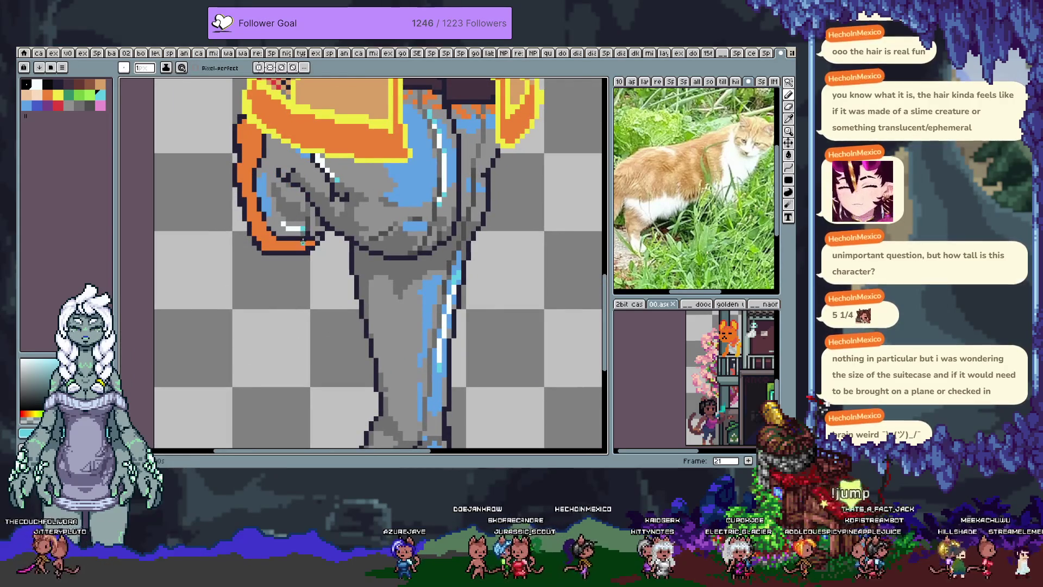
pyautogui.hotkey('ctrl', 's')
pyautogui.scroll(-2, 305, 237)
pyautogui.scroll(-2, 347, 261)
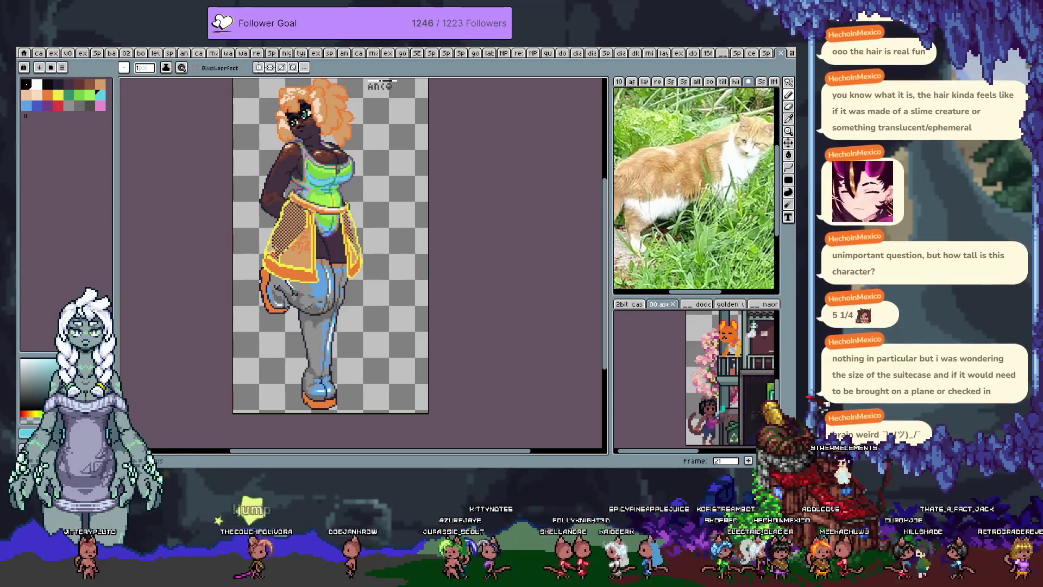
pyautogui.scroll(1, 322, 331)
pyautogui.scroll(1, 322, 332)
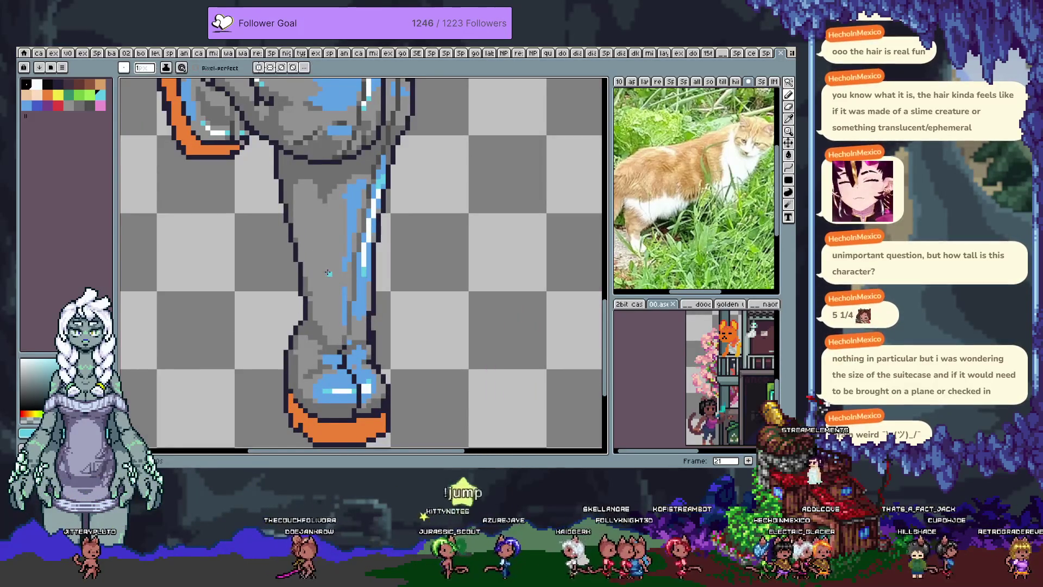
# - Go to frame 22 and erase the leg's left edge with a 6px eraser to slim it
pyautogui.press('Tab')
pyautogui.press('Tab')
pyautogui.press('.')
pyautogui.press('e')
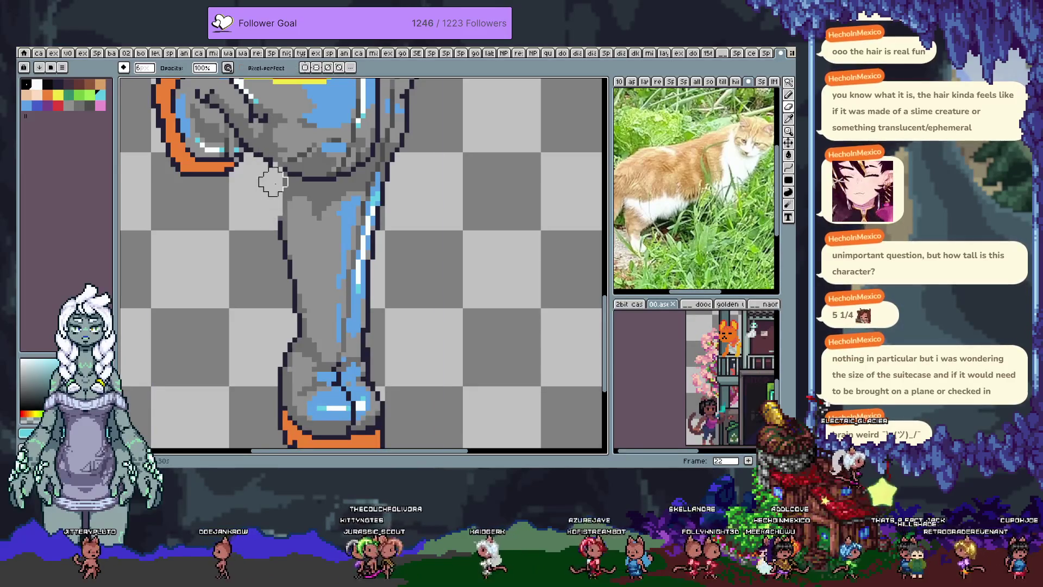
pyautogui.moveTo(273, 177)
pyautogui.mouseDown()
pyautogui.moveTo(297, 338)
pyautogui.moveTo(287, 211)
pyautogui.mouseUp()
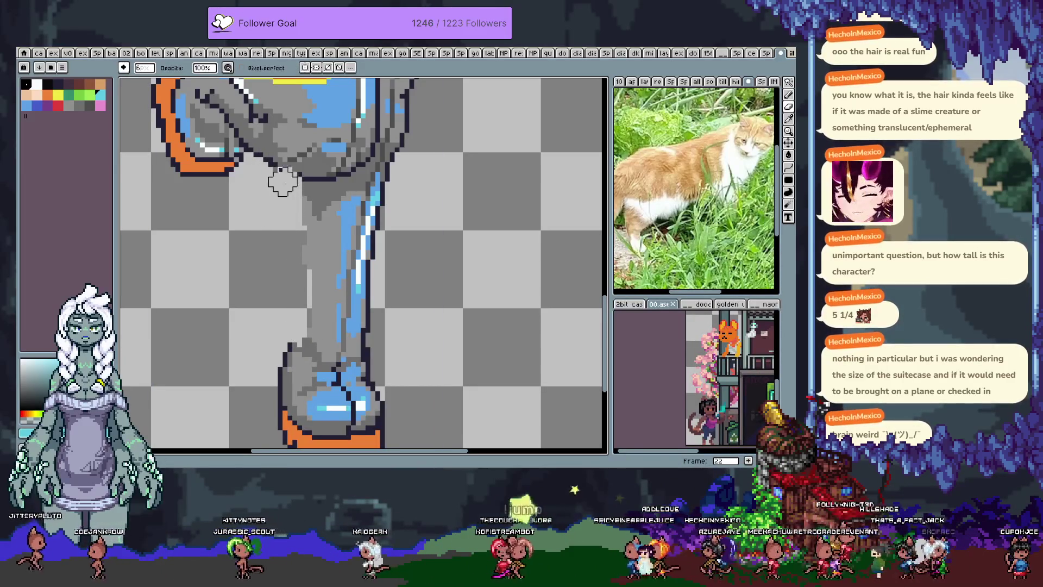
pyautogui.hotkey('ctrl', 'z')
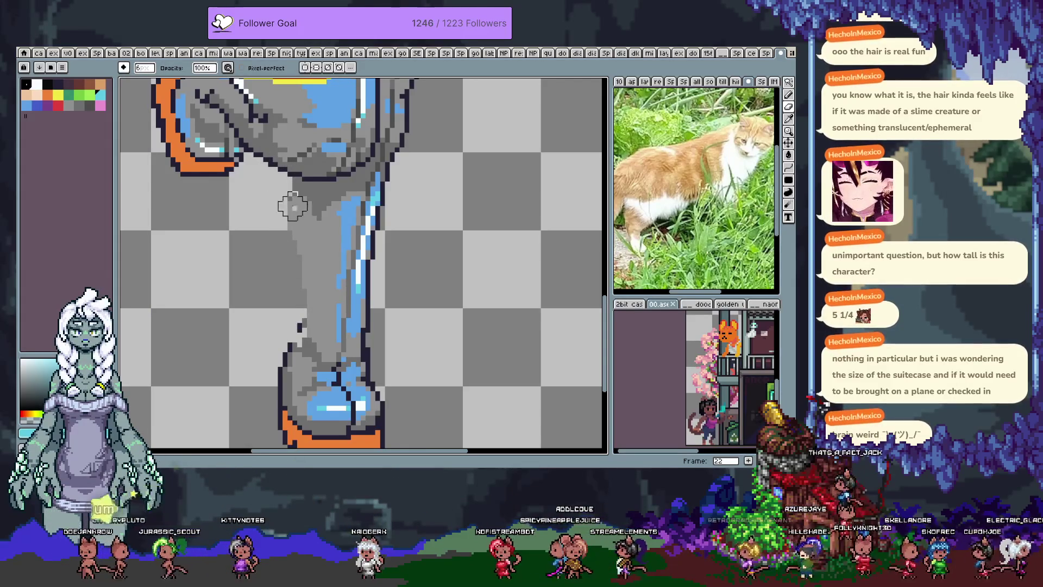
pyautogui.moveTo(290, 204); pyautogui.dragTo(283, 326)
# - Sample the dark outline colour and redraw the outline along the leg's lower-left edge
pyautogui.press('i')
pyautogui.keyDown('alt'); pyautogui.click(291, 349); pyautogui.keyUp('alt')
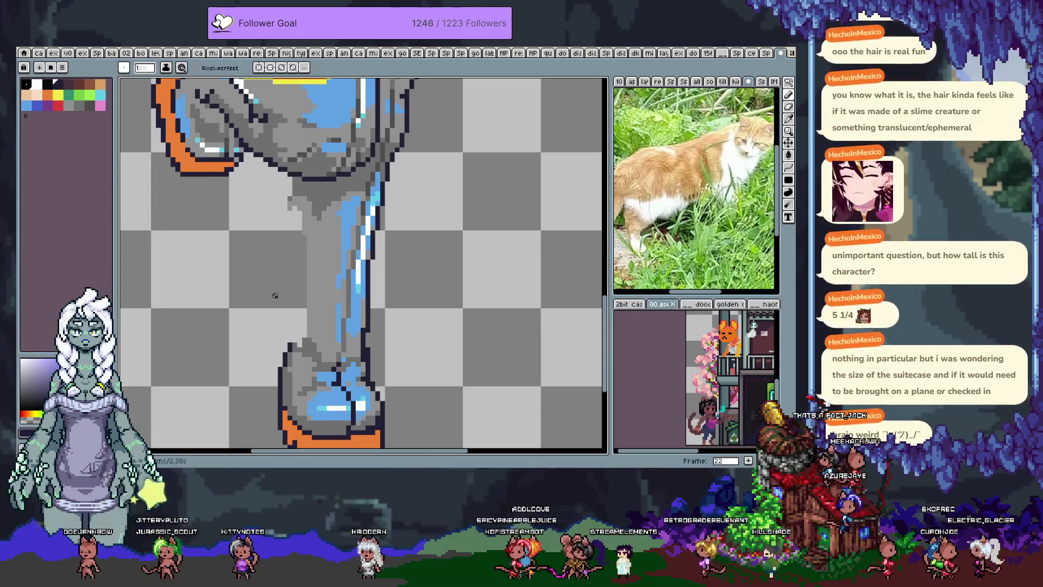
pyautogui.moveTo(290, 348); pyautogui.dragTo(299, 333)
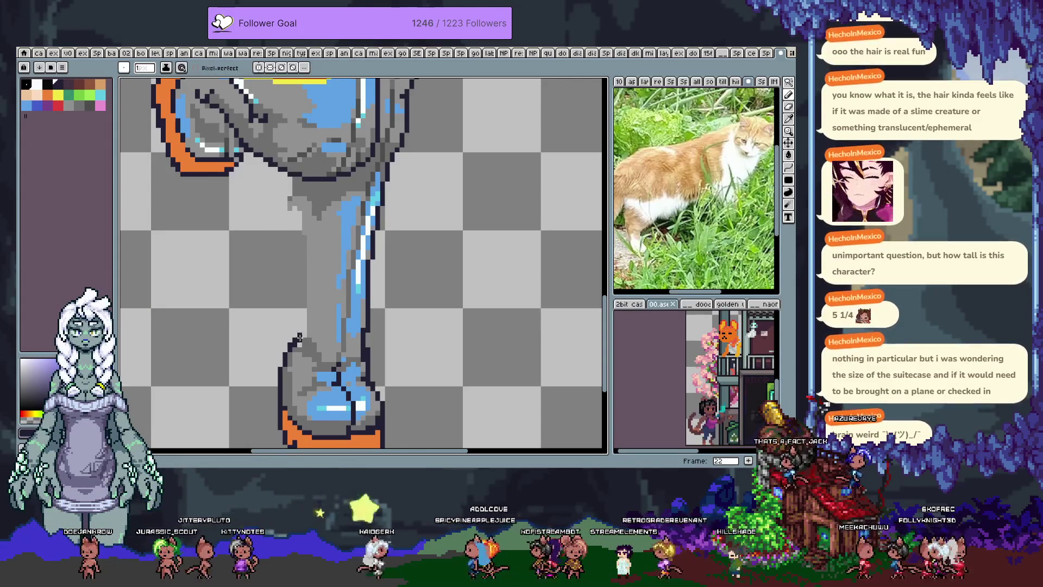
pyautogui.moveTo(270, 160); pyautogui.dragTo(301, 305)
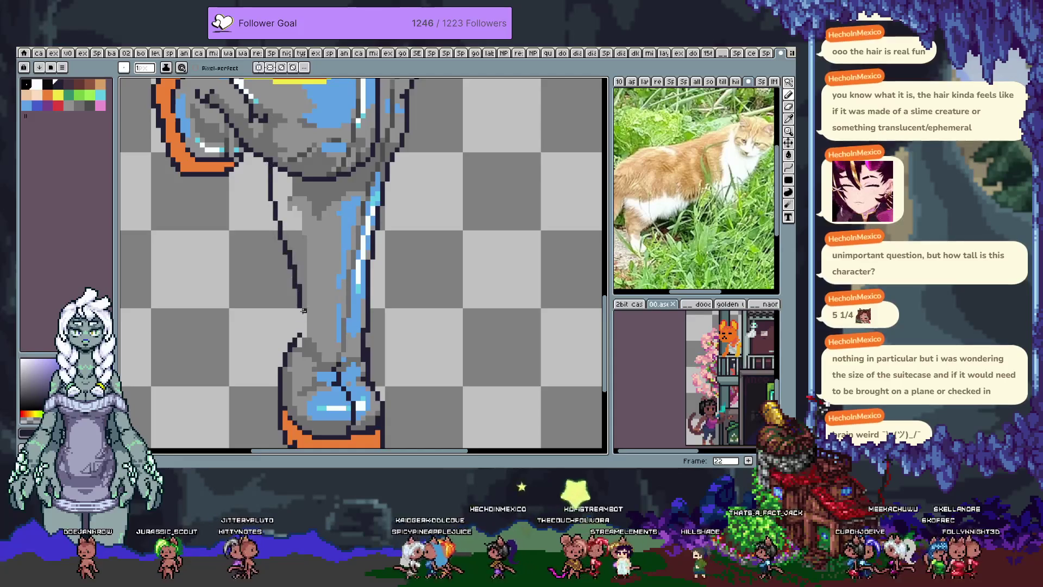
pyautogui.hotkey('ctrl', 'z')
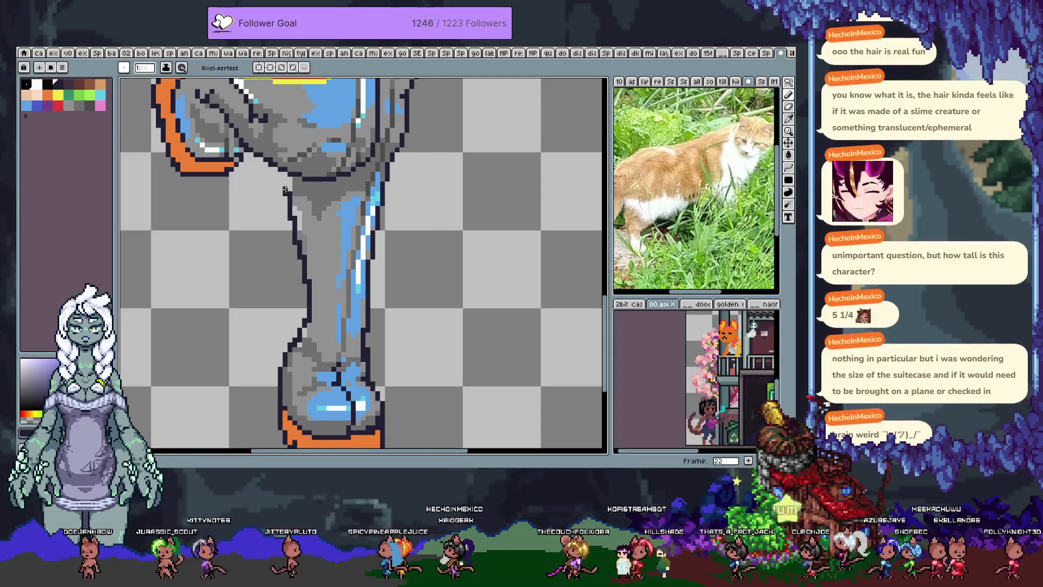
# - Bring the foot into view and lasso-select the boot, shifting it about 7 pixels right
pyautogui.moveTo(318, 218); pyautogui.dragTo(303, 316)
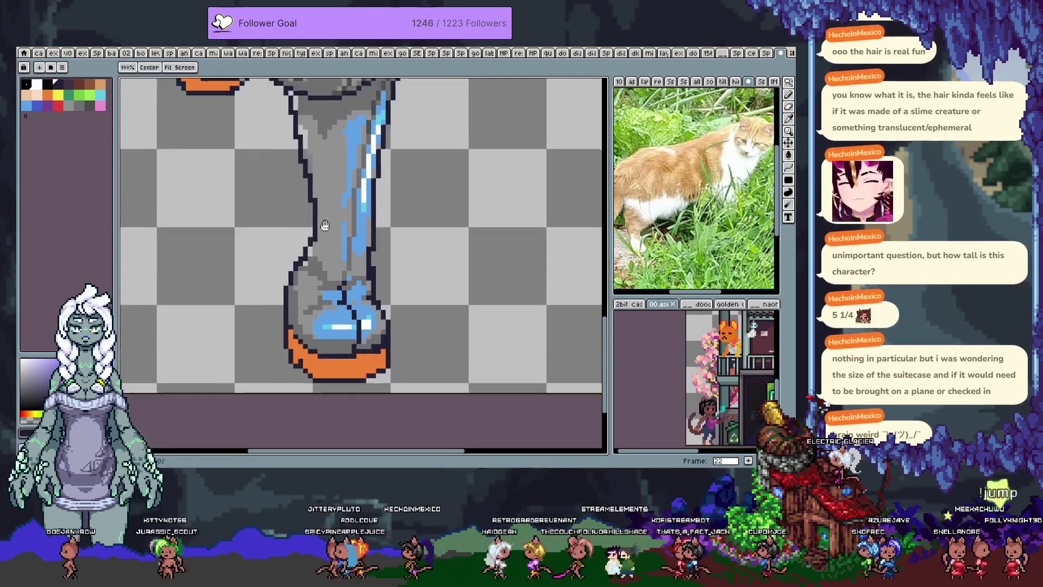
pyautogui.scroll(-3, 302, 316)
pyautogui.scroll(-2, 288, 334)
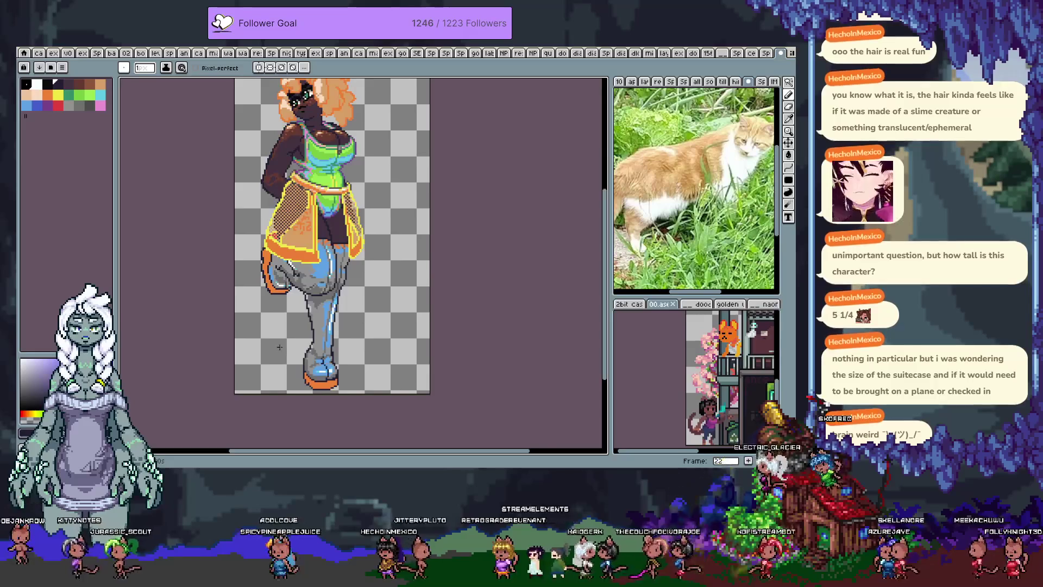
pyautogui.scroll(2, 274, 356)
pyautogui.press('v')
pyautogui.moveTo(343, 360); pyautogui.dragTo(317, 311)
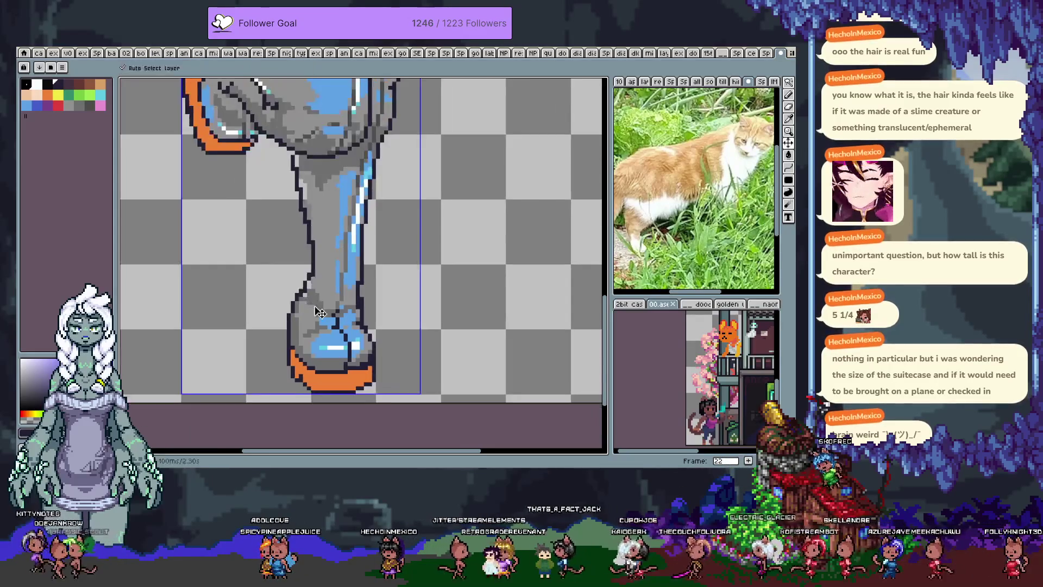
pyautogui.press('m')
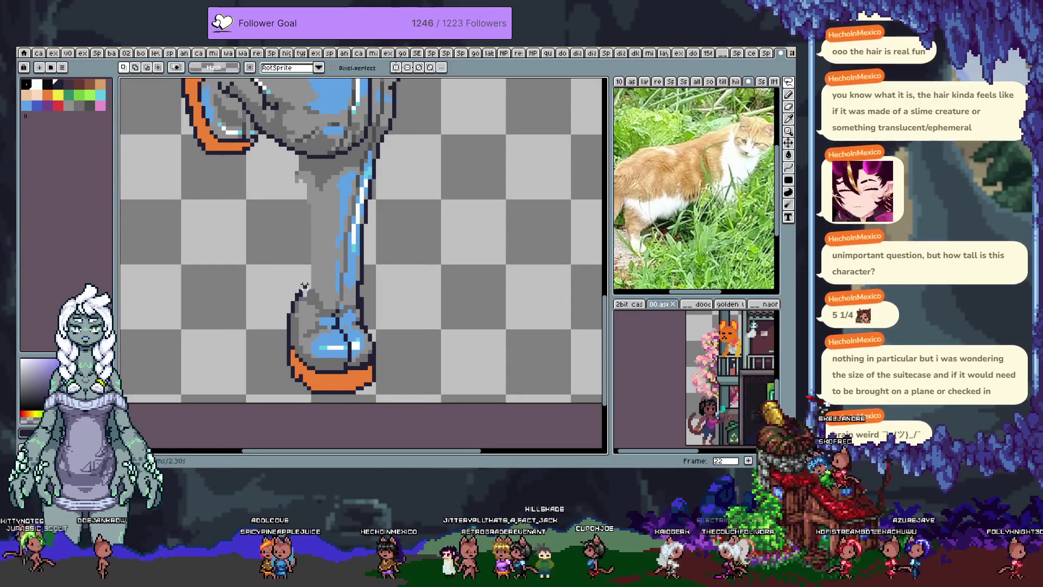
pyautogui.press('v')
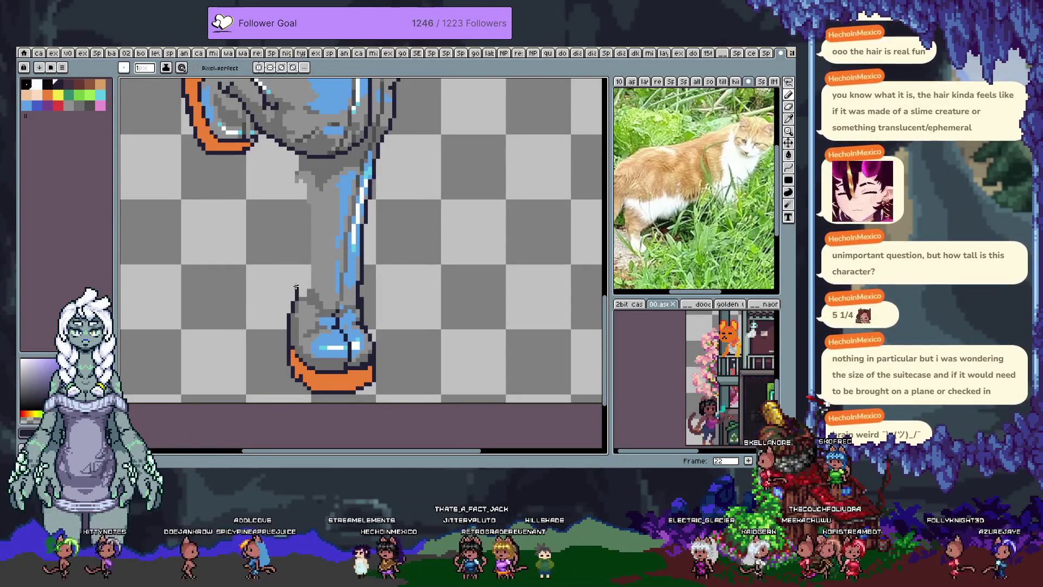
pyautogui.press('m')
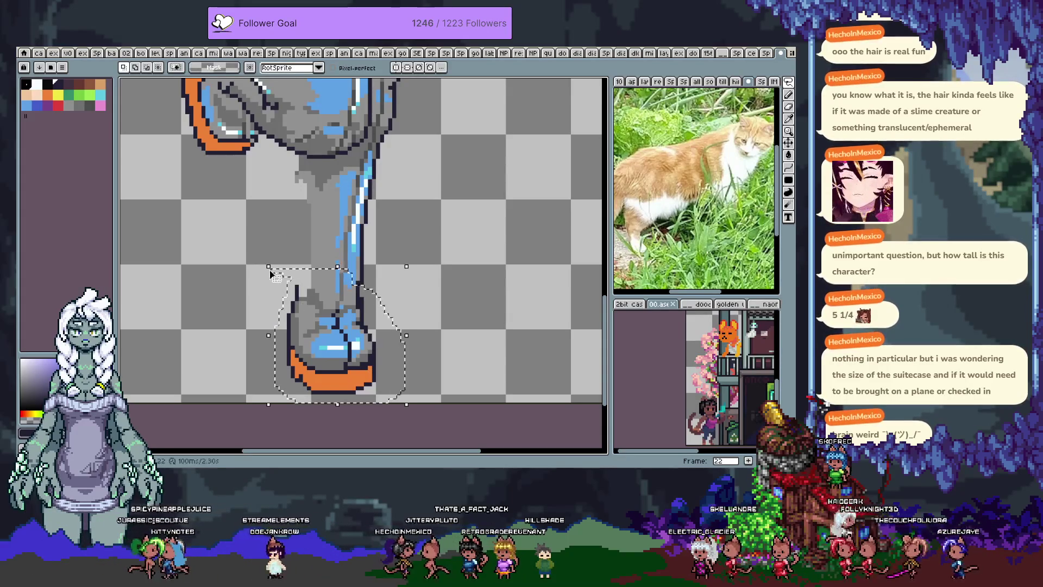
pyautogui.moveTo(330, 301); pyautogui.dragTo(334, 302)
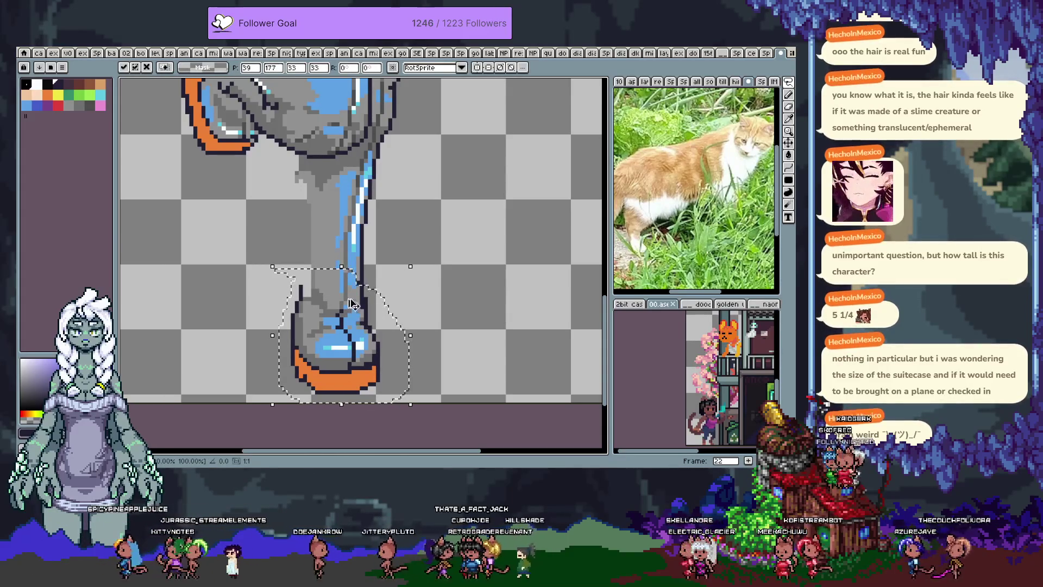
# - Undo a stray black stroke near the boot and commit the boot's new position
pyautogui.scroll(1, 315, 288)
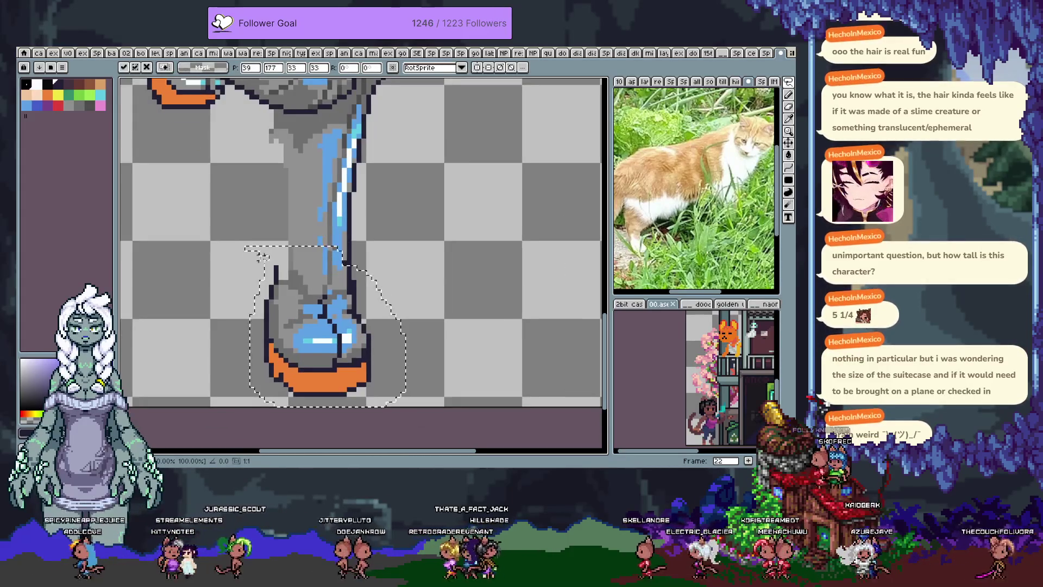
pyautogui.press('b')
pyautogui.moveTo(229, 224)
pyautogui.mouseDown()
pyautogui.moveTo(382, 273)
pyautogui.moveTo(348, 300)
pyautogui.mouseUp()
pyautogui.hotkey('ctrl', 'z')
pyautogui.scroll(1, 348, 300)
pyautogui.press('Return')
pyautogui.scroll(-2, 363, 281)
pyautogui.scroll(1, 360, 283)
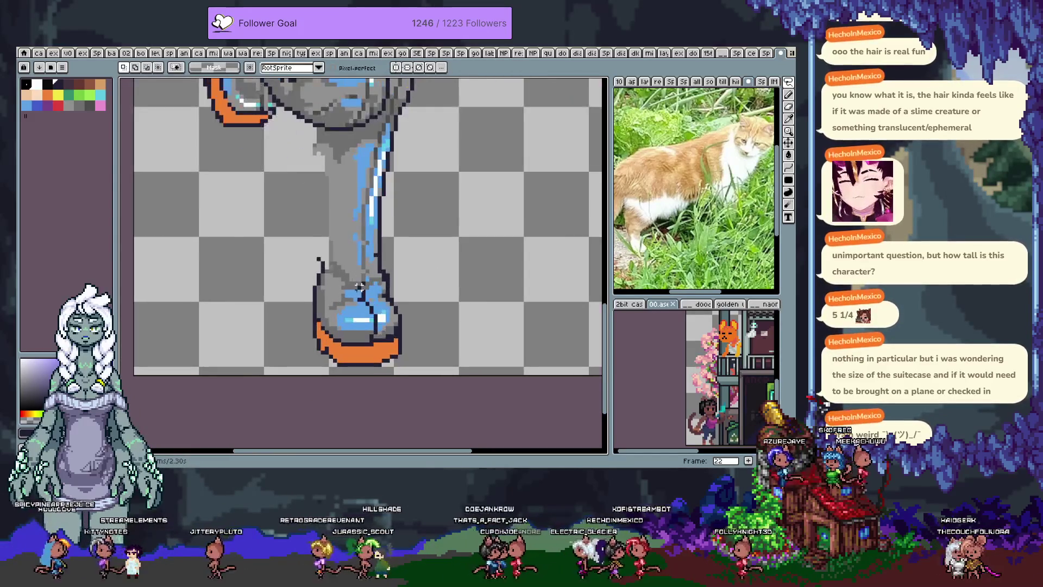
# - Draw the dark Pencil outline down the lower leg's left edge
pyautogui.press('i')
pyautogui.press('b')
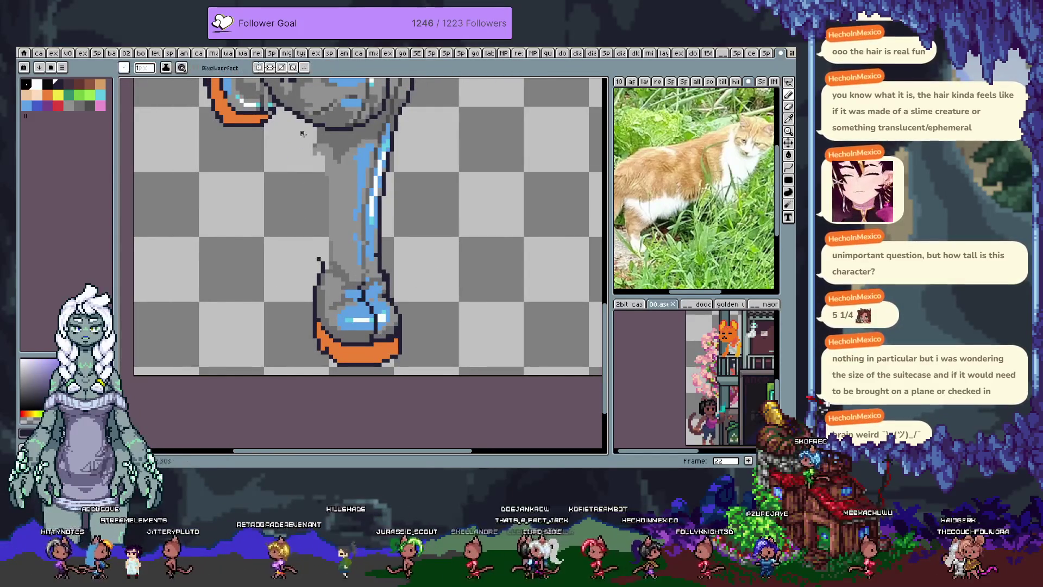
pyautogui.moveTo(307, 122); pyautogui.dragTo(325, 243)
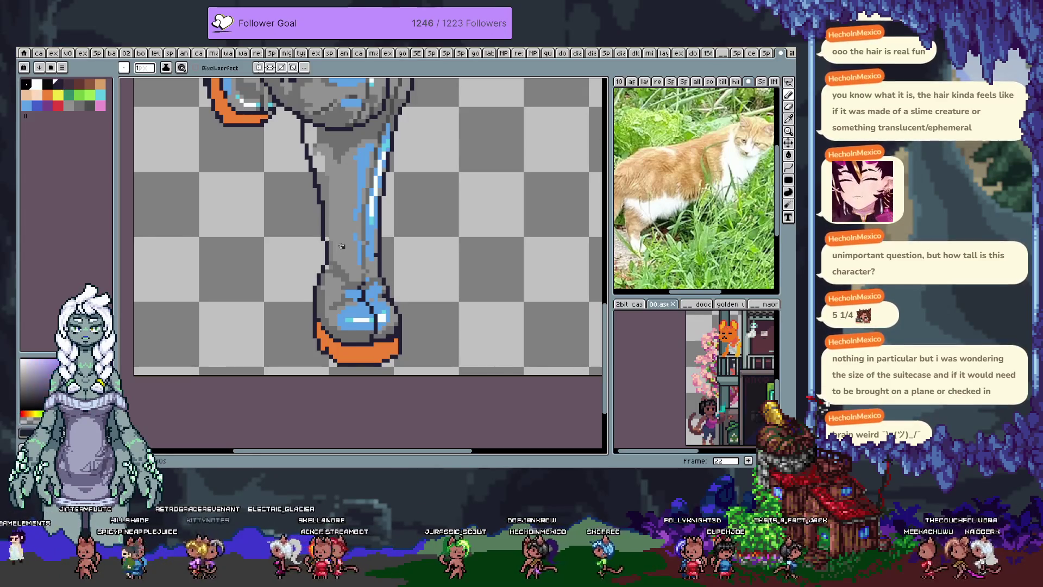
pyautogui.press('g')
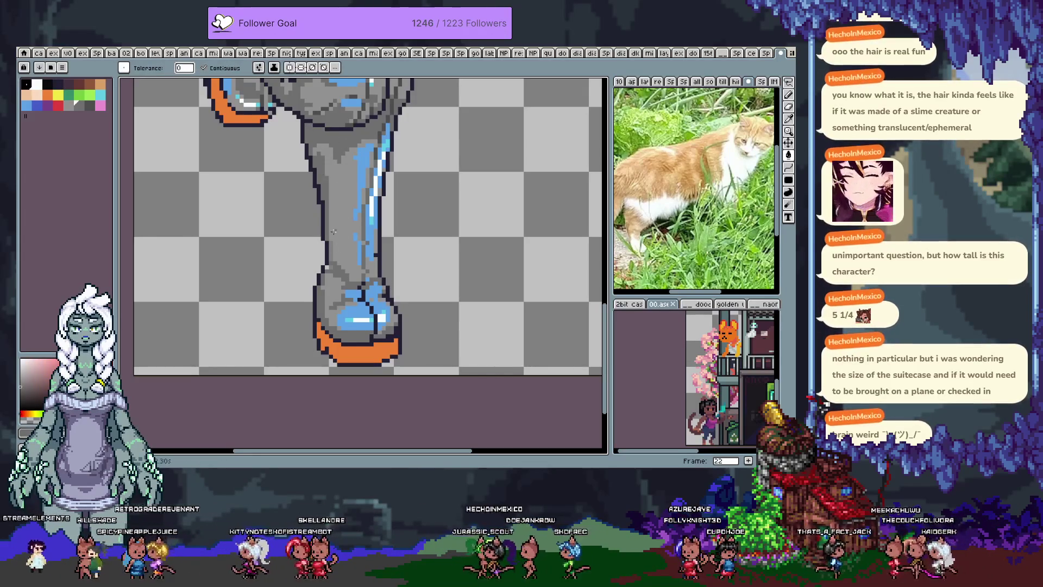
pyautogui.press('b')
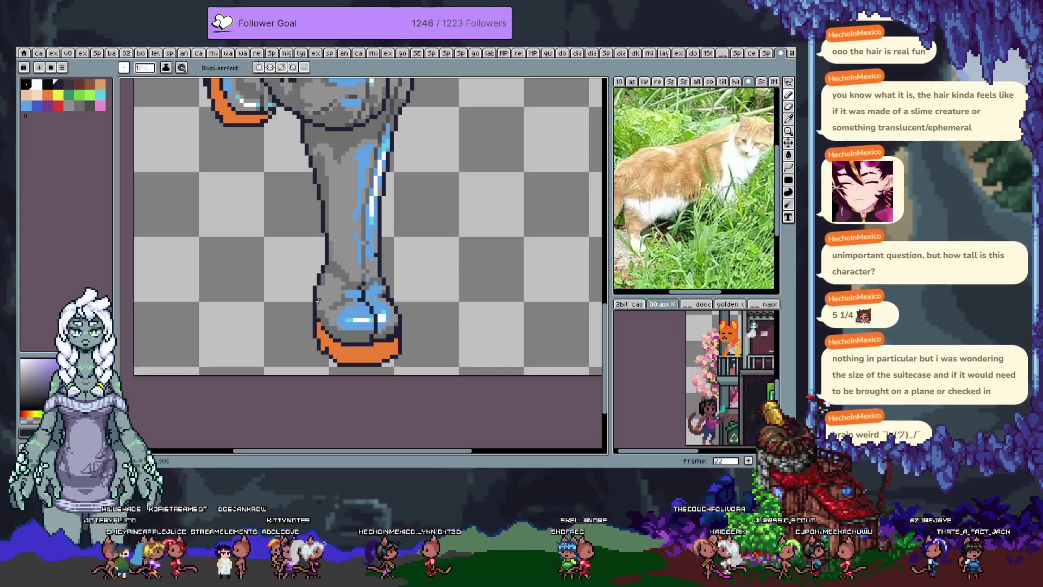
# - Sample the boot grey, a leg grey, and the blue highlight from the leg stripe
pyautogui.press('alt')
pyautogui.press('alt')
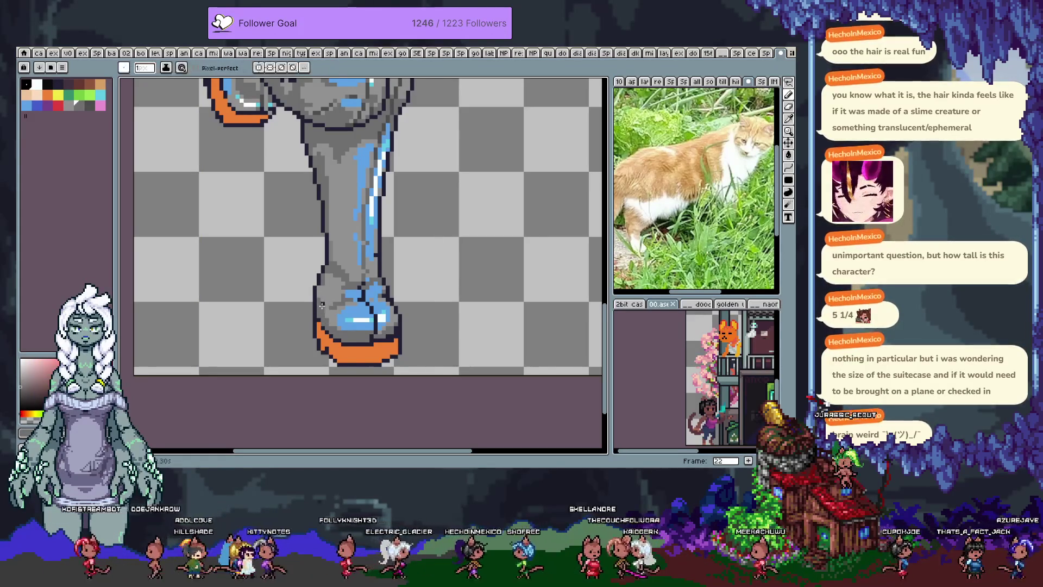
pyautogui.press('alt')
pyautogui.click(324, 295)
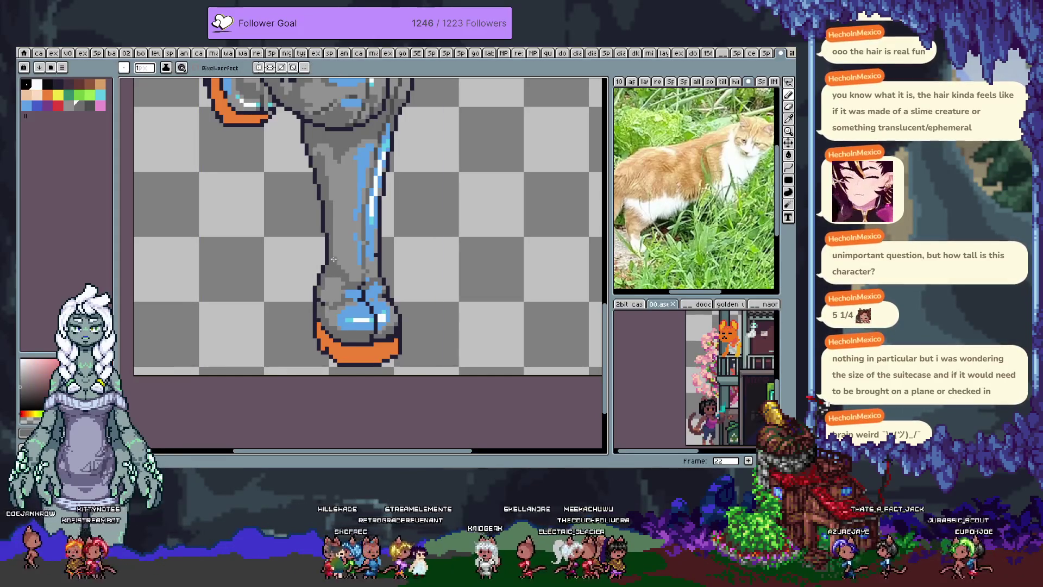
pyautogui.keyDown('alt'); pyautogui.click(378, 257); pyautogui.keyUp('alt')
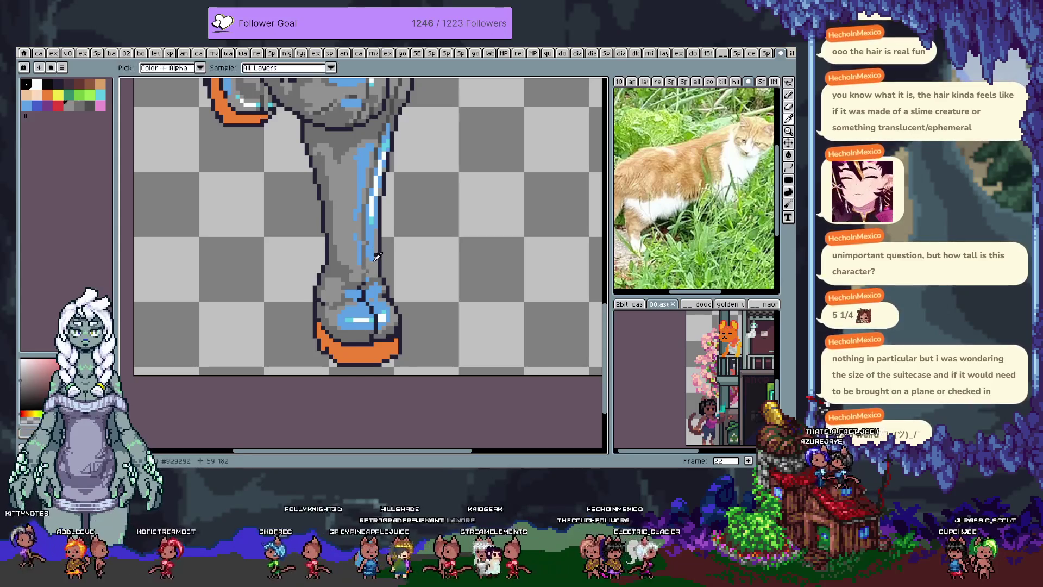
pyautogui.keyDown('alt'); pyautogui.click(370, 230); pyautogui.keyUp('alt')
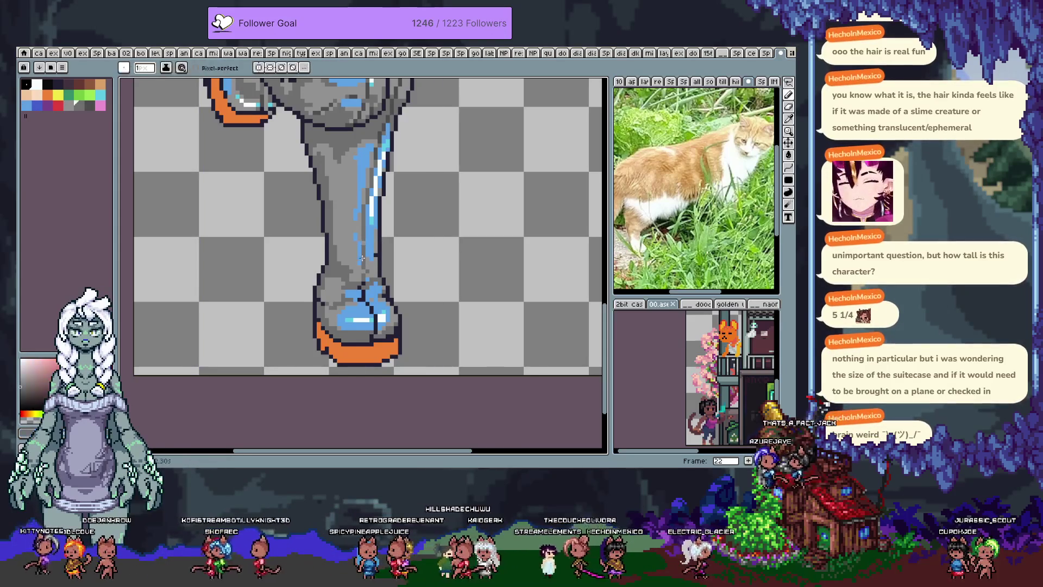
pyautogui.keyDown('alt'); pyautogui.click(370, 224); pyautogui.keyUp('alt')
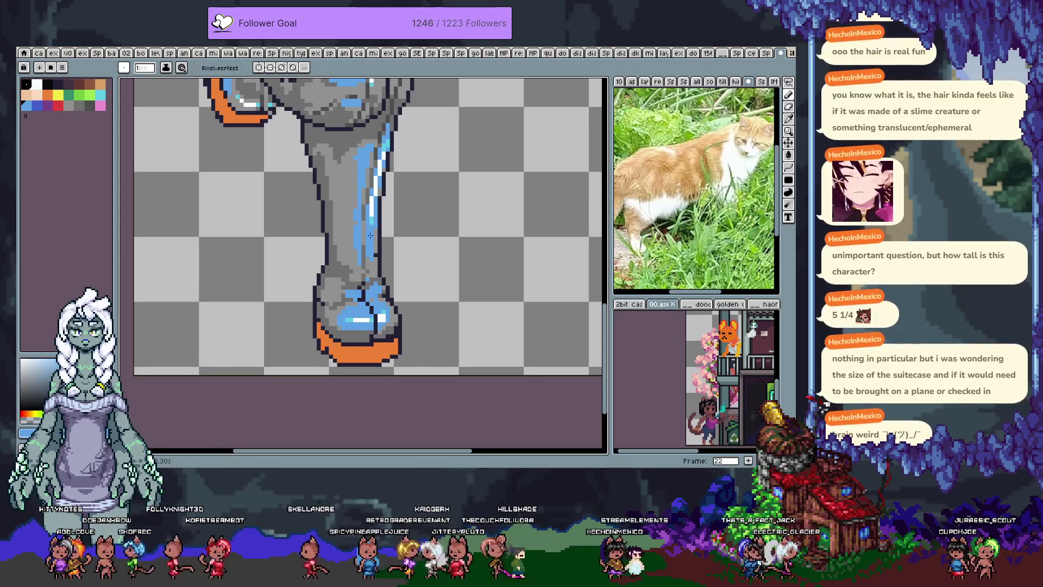
pyautogui.scroll(-3, 370, 233)
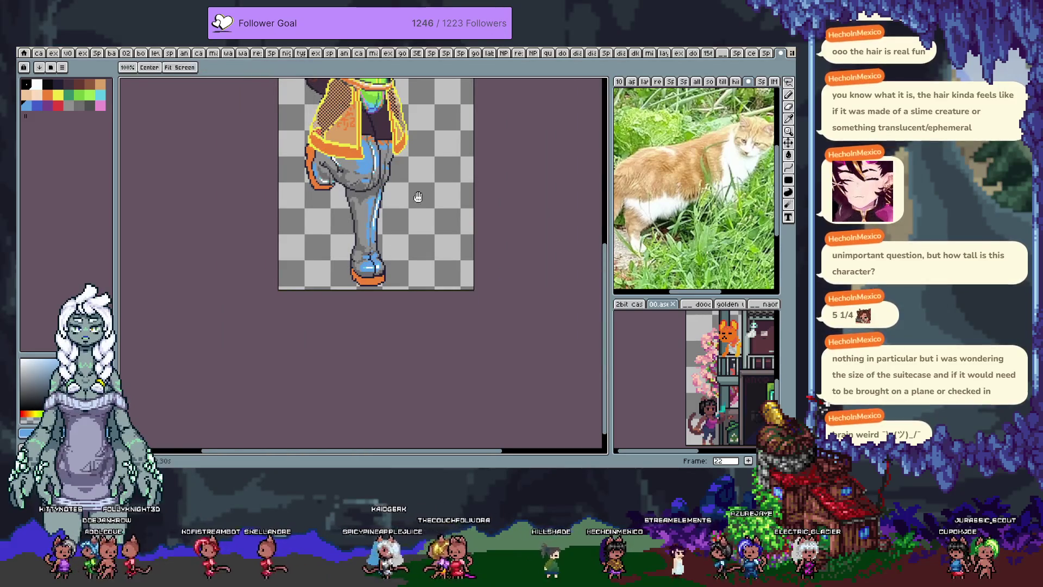
# - Save the sprite, confirming the save prompt
pyautogui.scroll(1, 426, 315)
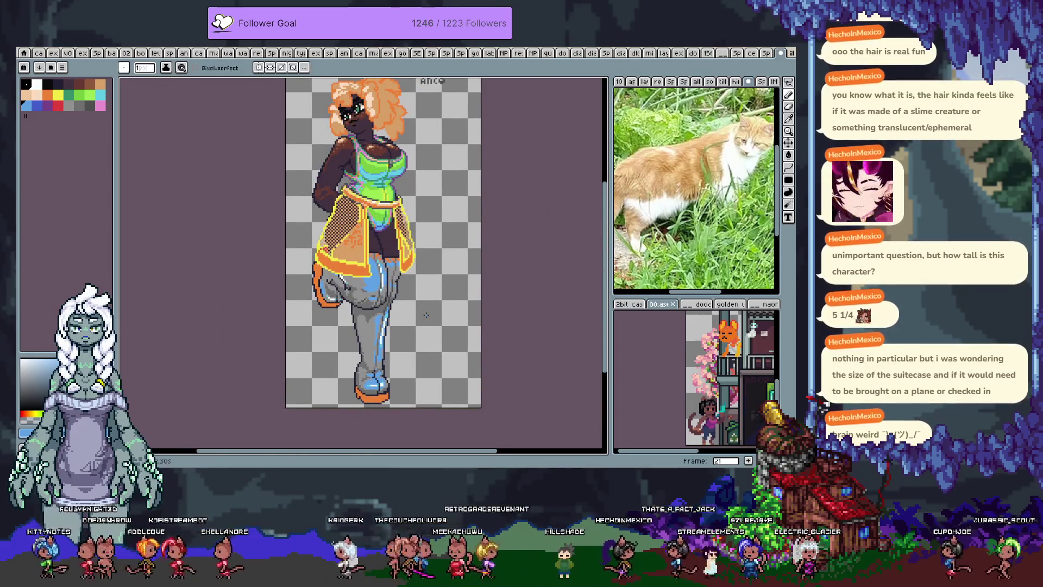
pyautogui.hotkey('ctrl', 's')
pyautogui.press('Return')
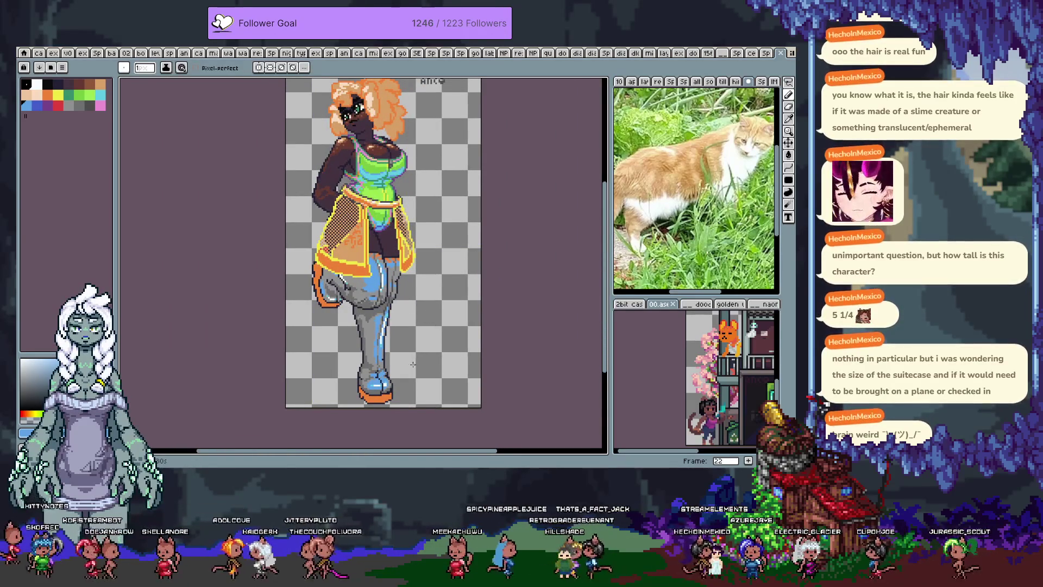
pyautogui.scroll(2, 415, 365)
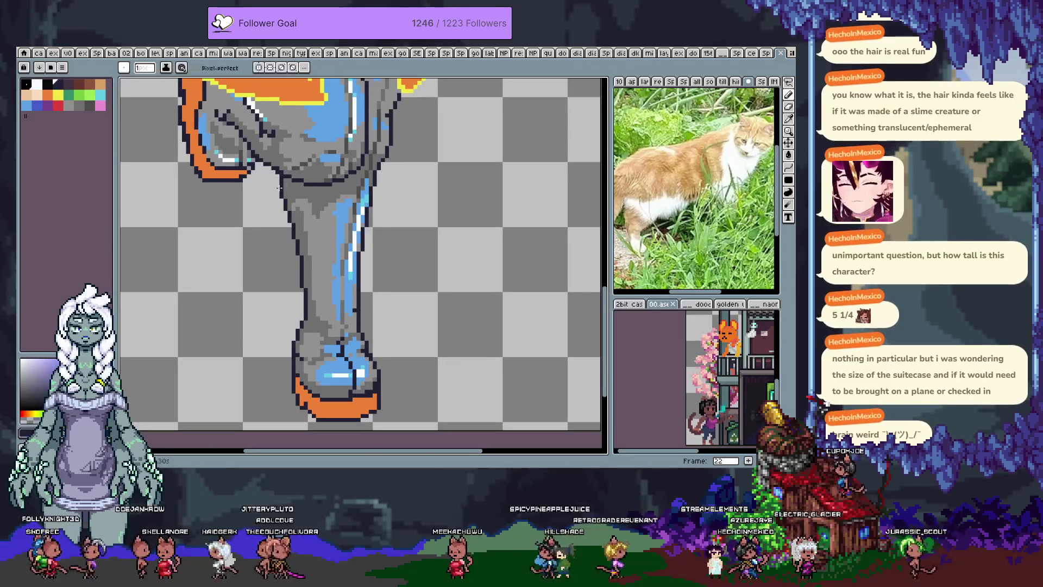
# - Zoom and pan to view the whole character from the hip down to the boot
pyautogui.press('i')
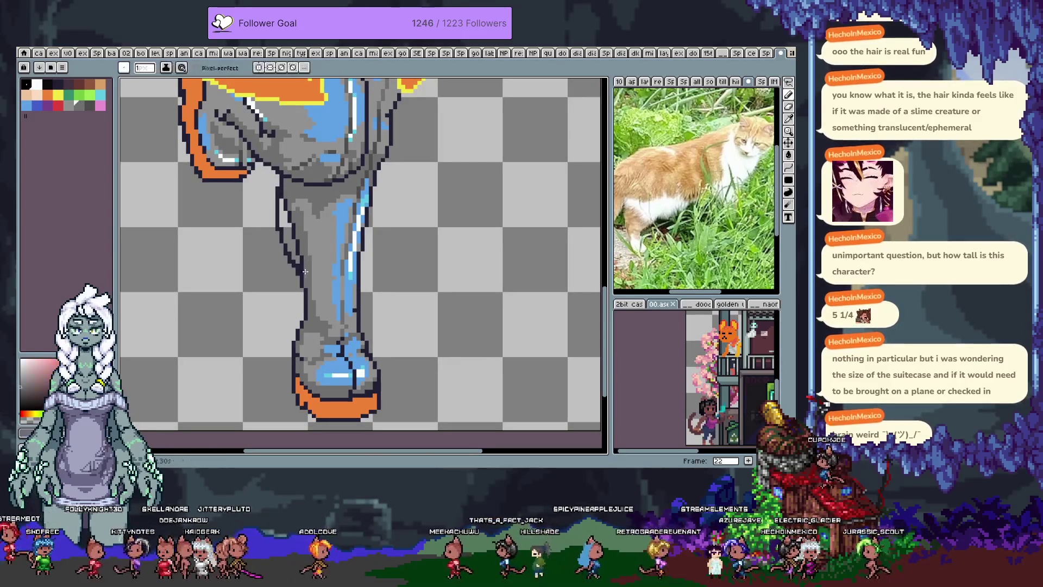
pyautogui.press('b')
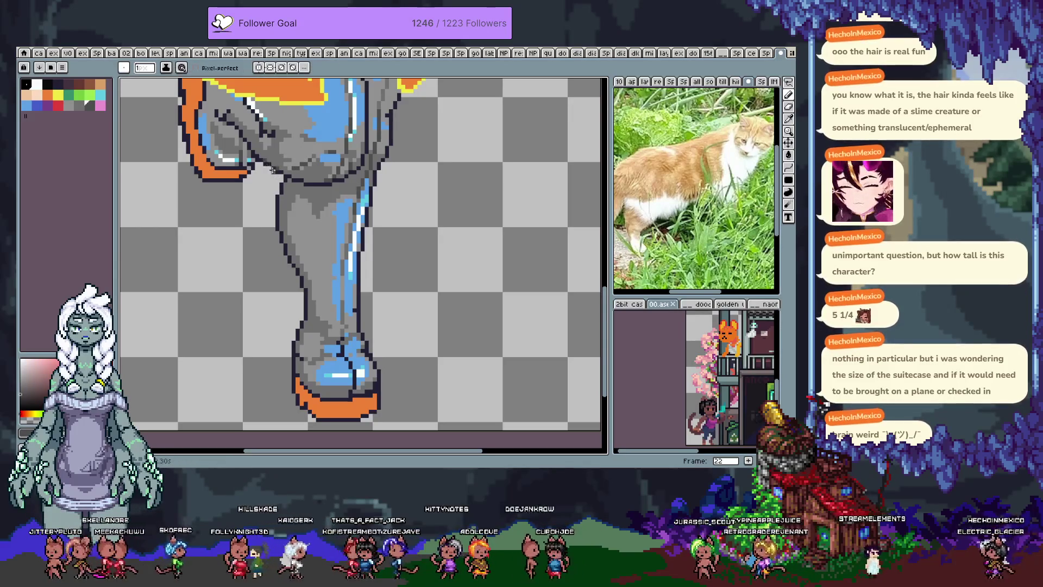
pyautogui.scroll(3, 265, 239)
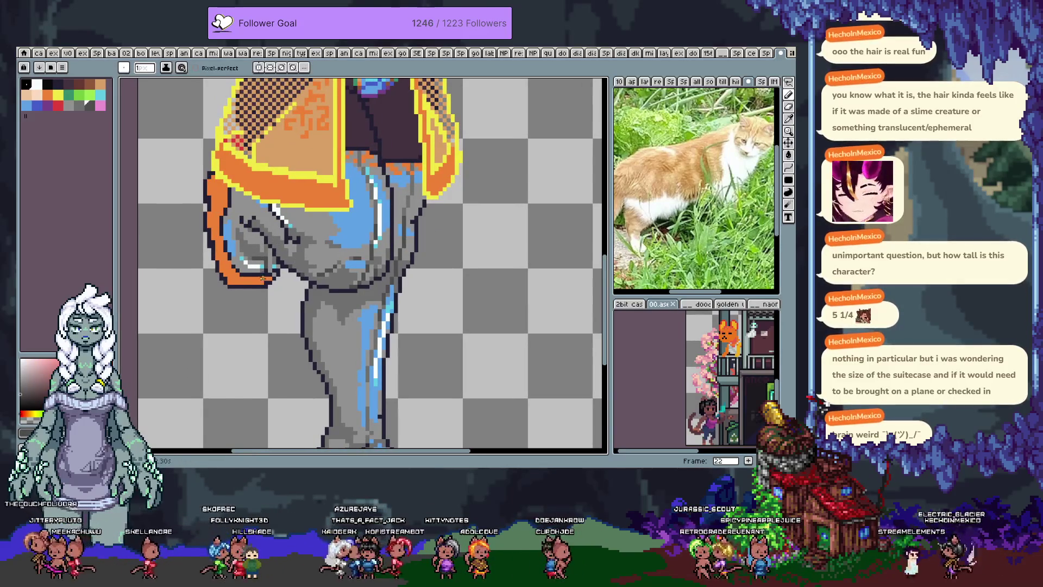
pyautogui.scroll(-5, 278, 284)
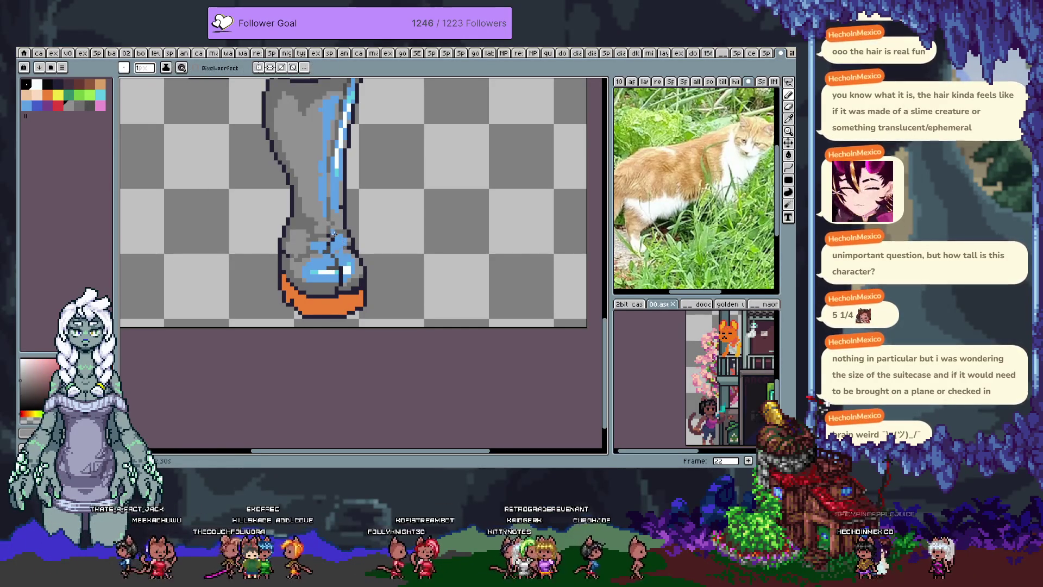
pyautogui.scroll(2, 307, 267)
pyautogui.press('alt')
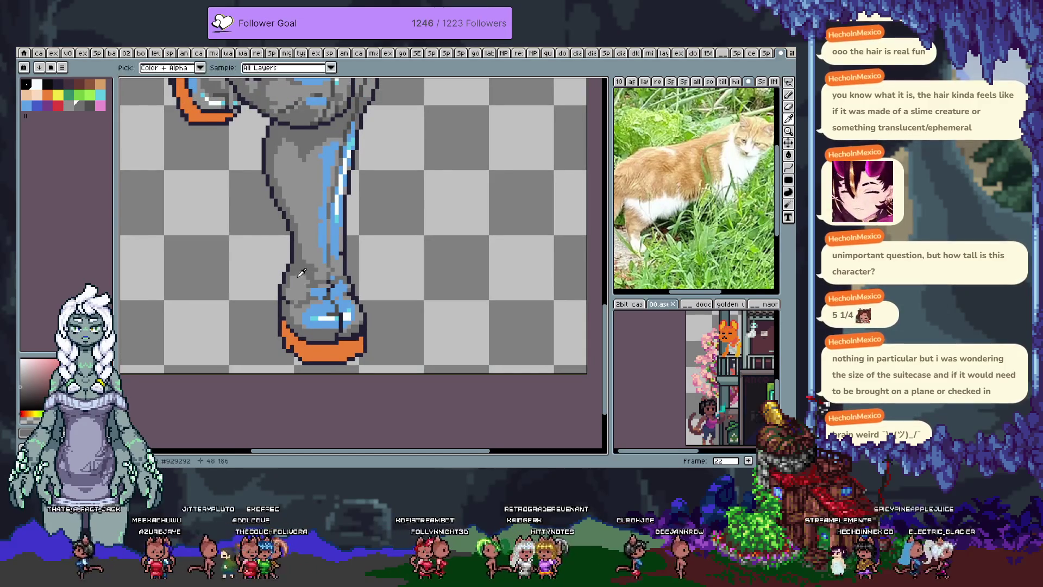
pyautogui.scroll(-1, 295, 175)
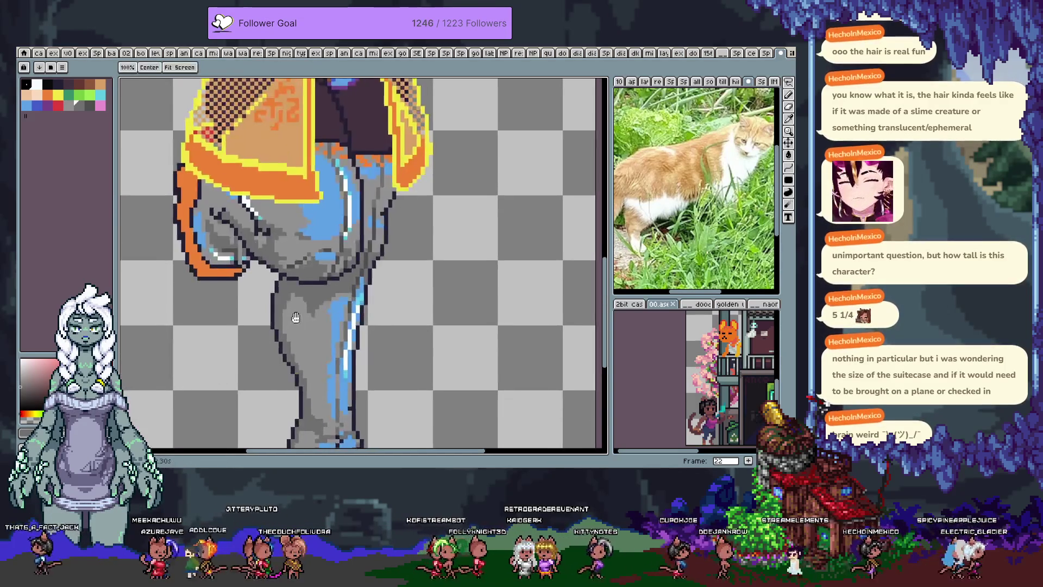
pyautogui.moveTo(294, 175); pyautogui.dragTo(289, 275)
pyautogui.scroll(-3, 288, 276)
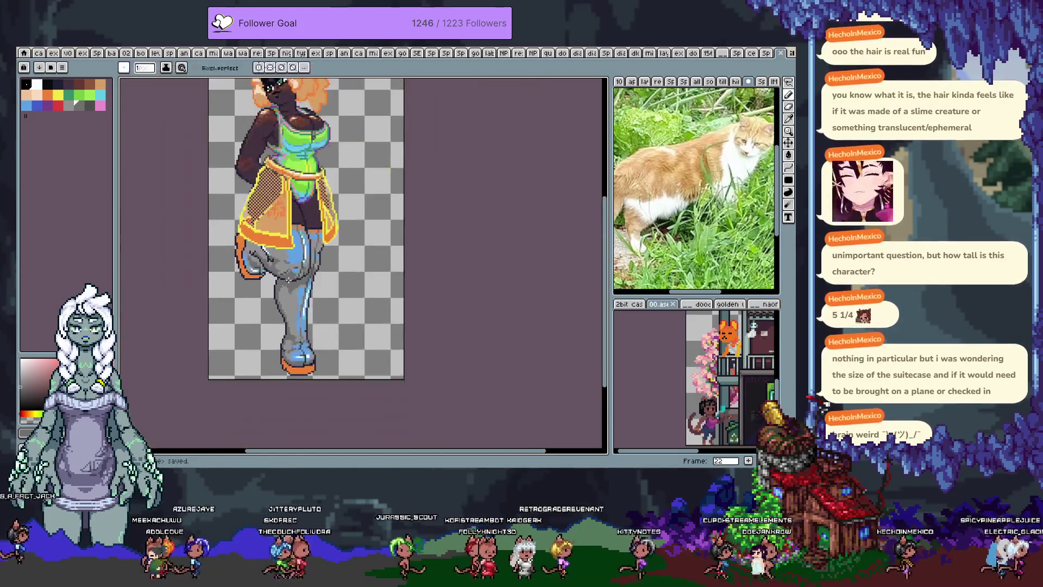
pyautogui.moveTo(430, 267); pyautogui.dragTo(434, 276)
pyautogui.press('alt')
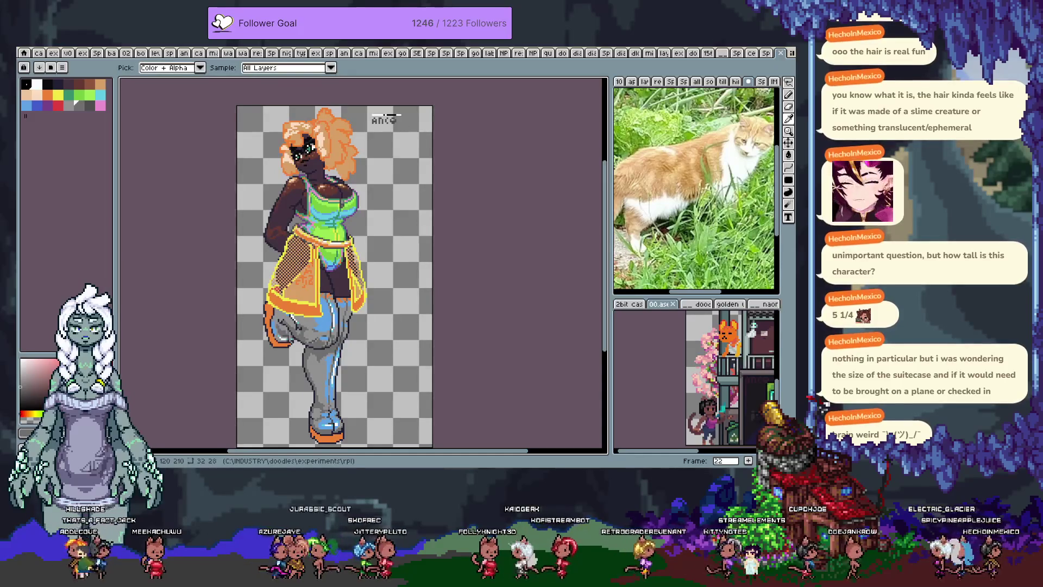